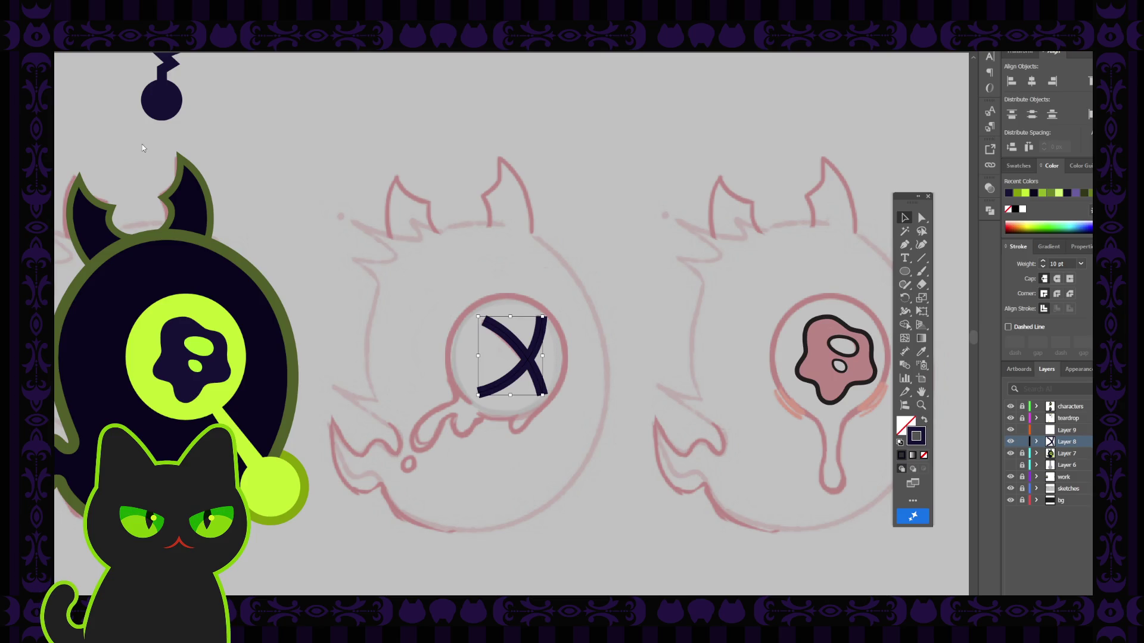
Outline the X eye strokes into filled shapes and zoom in to centre them.
key(ctrl+shift+o)
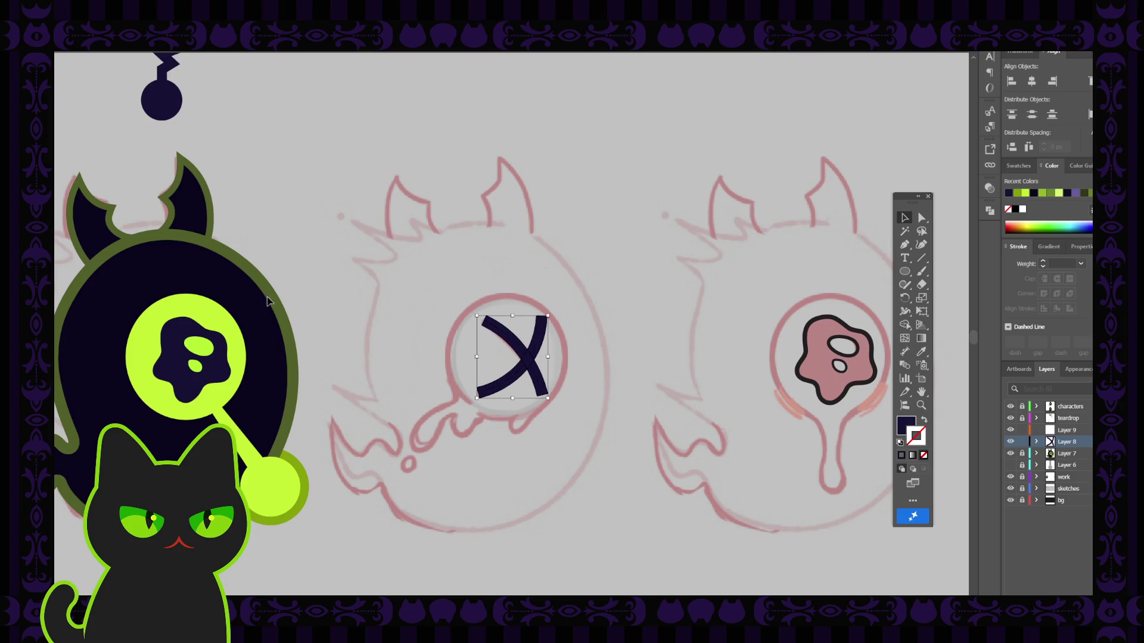
click(382, 285)
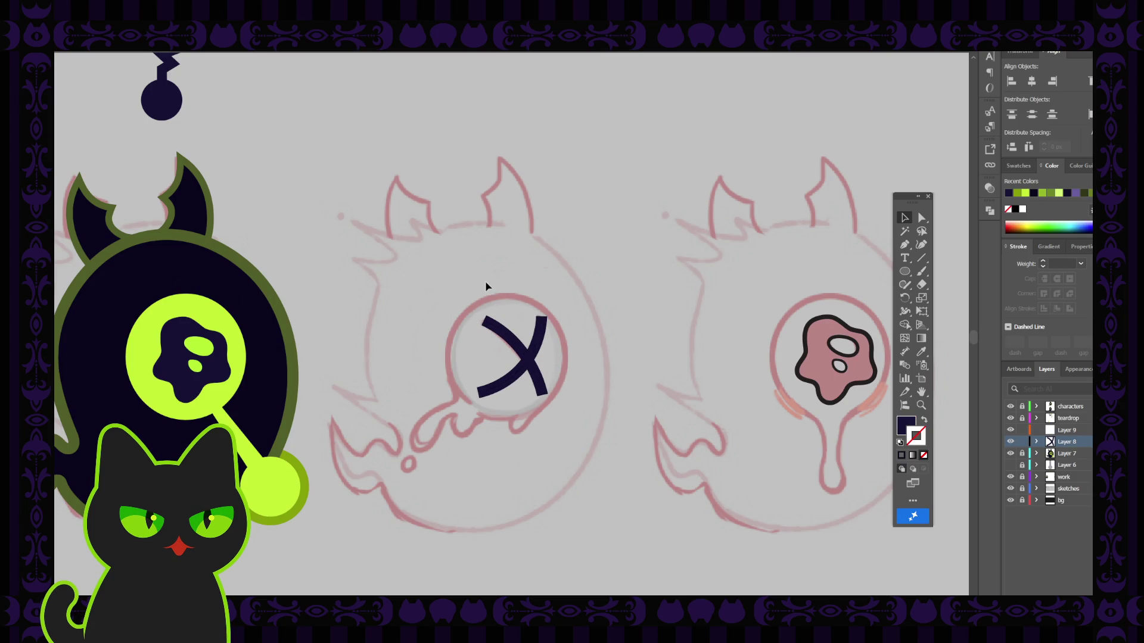
click(549, 337)
key(ctrl+equal)
key(ctrl+equal)
key(ctrl+equal)
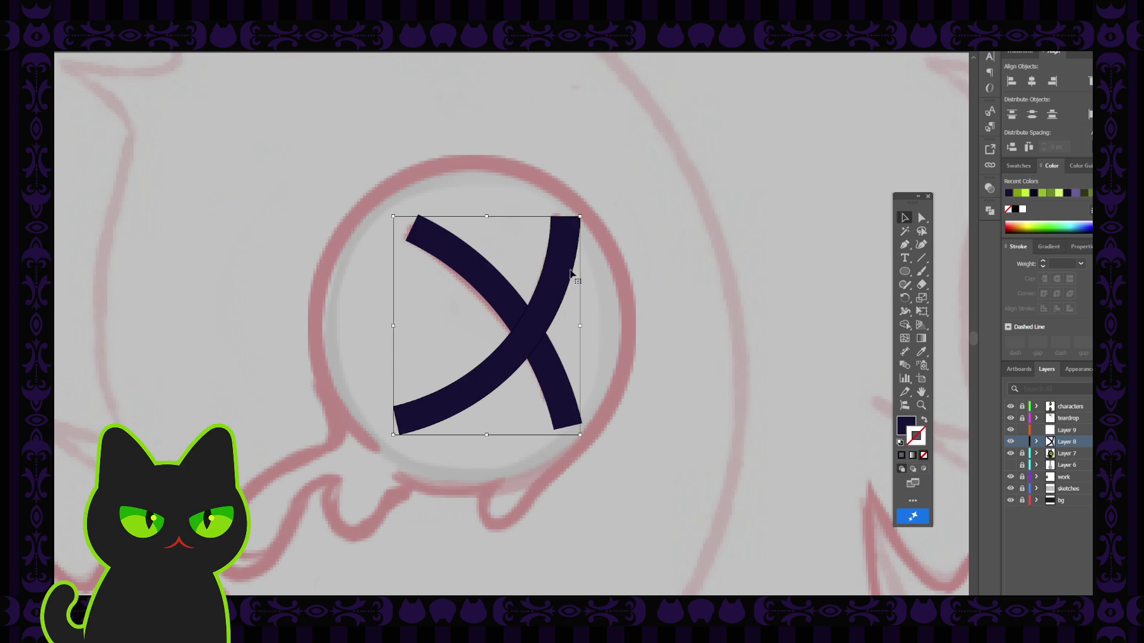
key(space)
drag(519, 230, 512, 264)
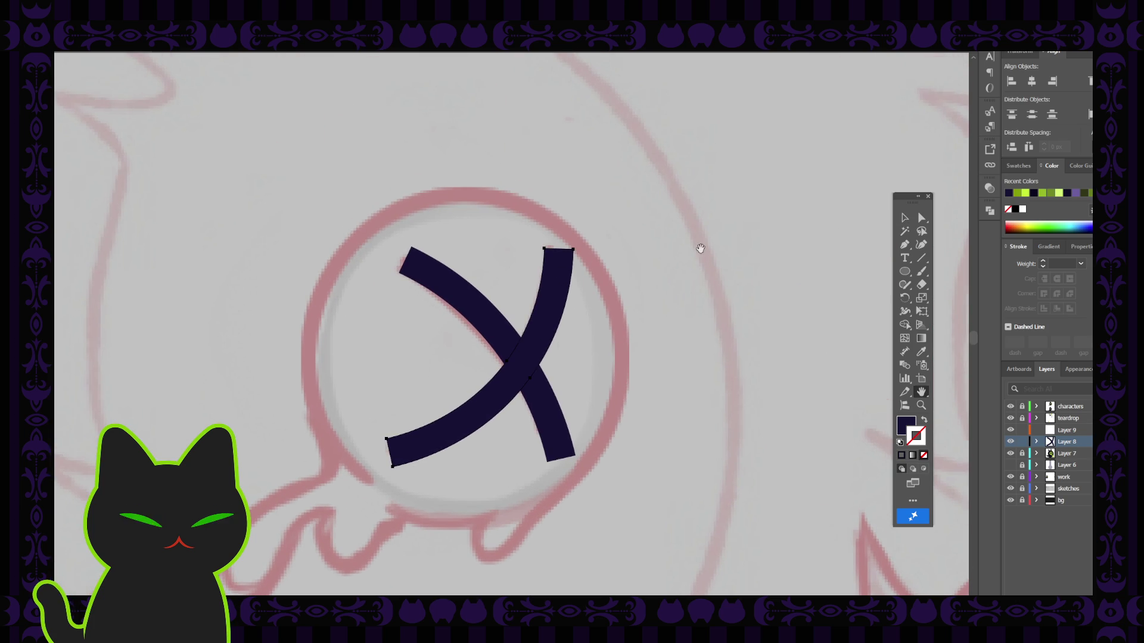
Add an anchor at the right arc's top tip and pull it down to notch it.
click(904, 244)
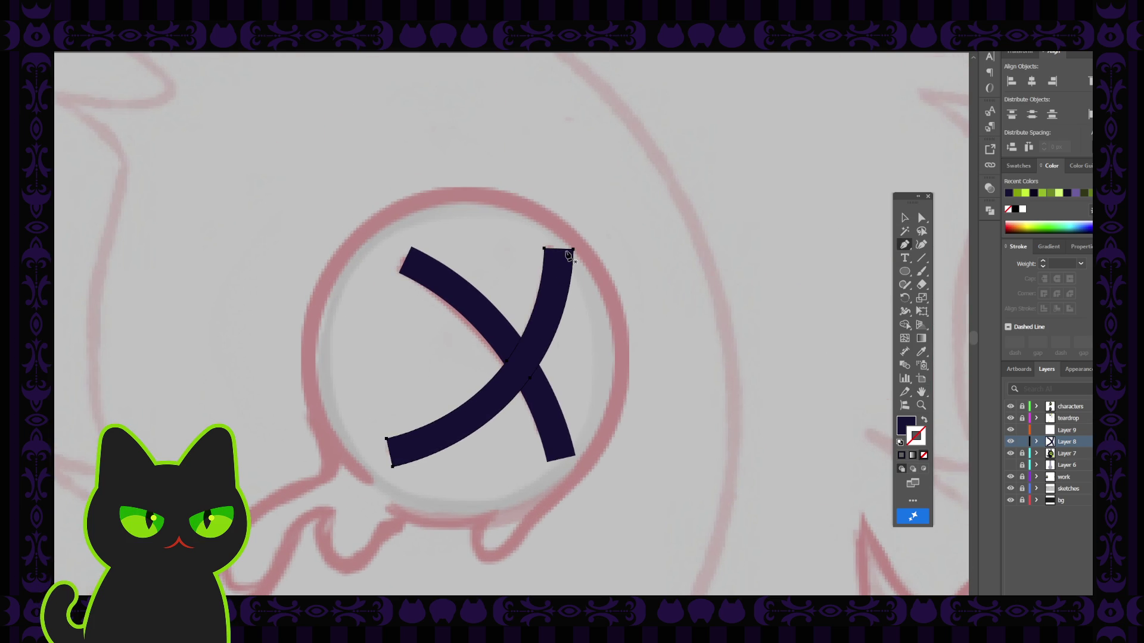
click(905, 218)
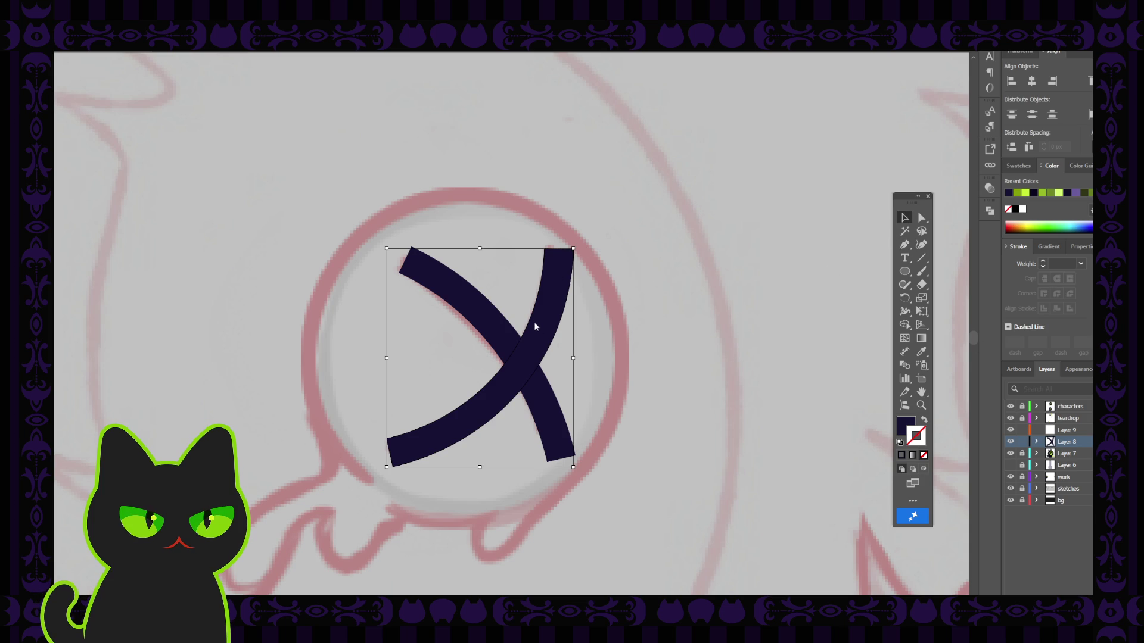
click(667, 304)
click(568, 286)
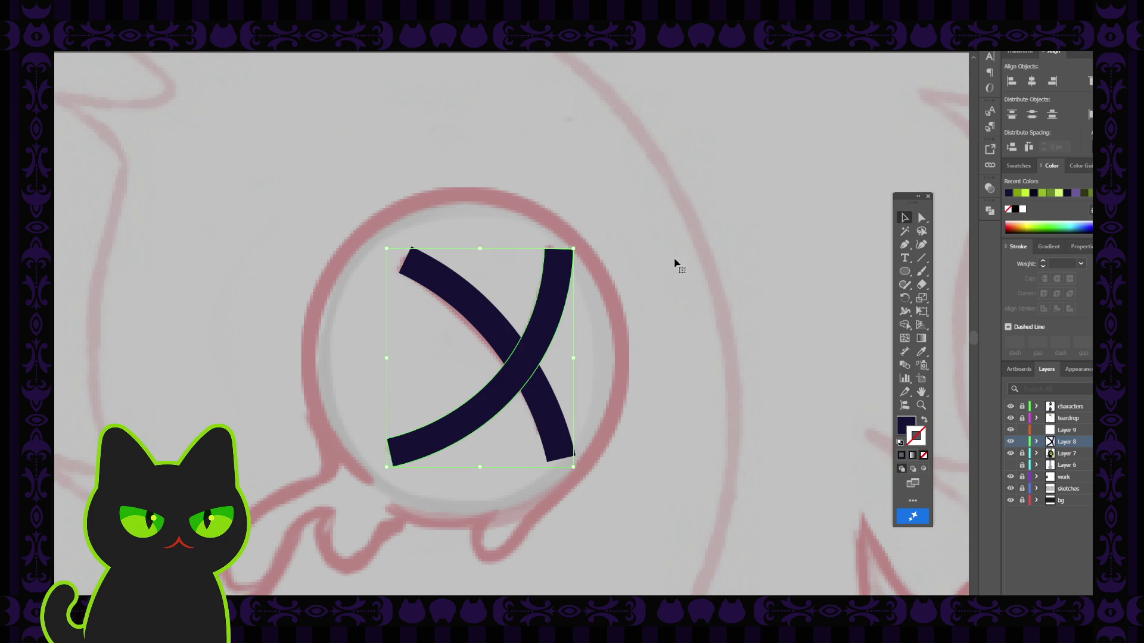
click(904, 244)
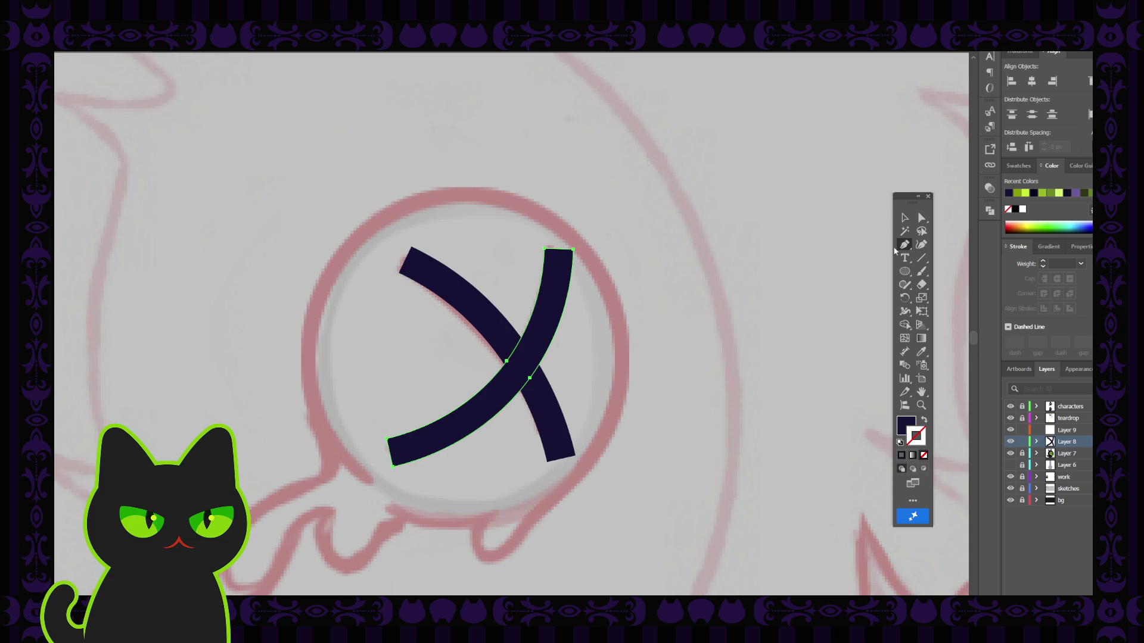
click(922, 218)
drag(559, 250, 559, 257)
Zoom in closer on the crossed strokes and clear the selection of the right arc.
key(ctrl+plus)
scroll(612, 259, down, 3)
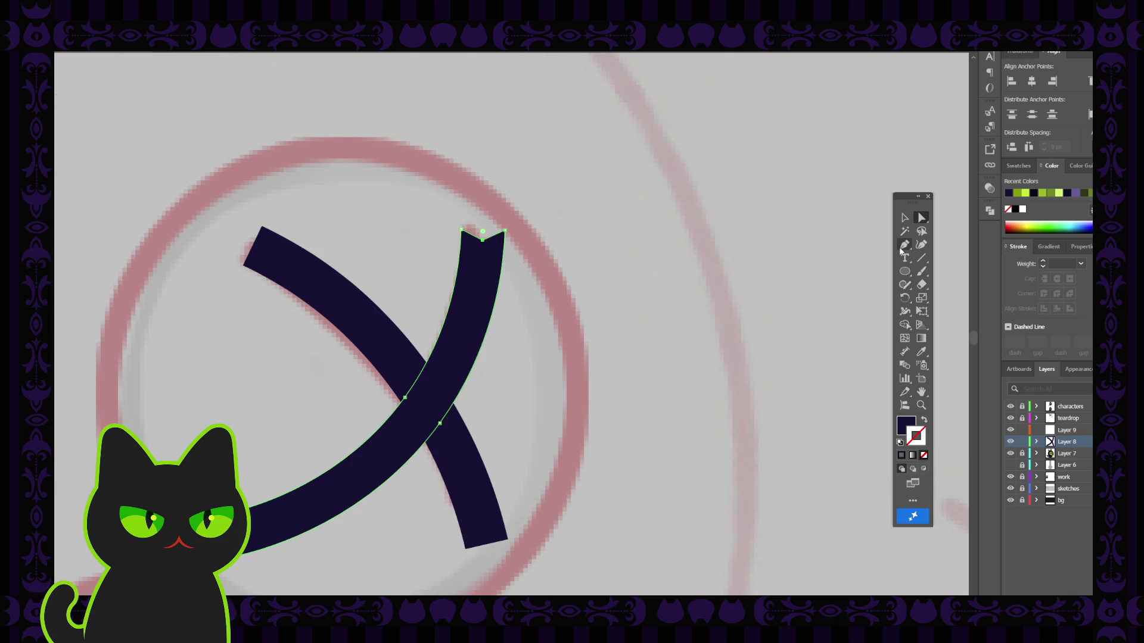
click(903, 245)
click(903, 218)
click(904, 245)
click(921, 217)
key(ctrl+shift+a)
key(ctrl+z)
key(ctrl+shift+a)
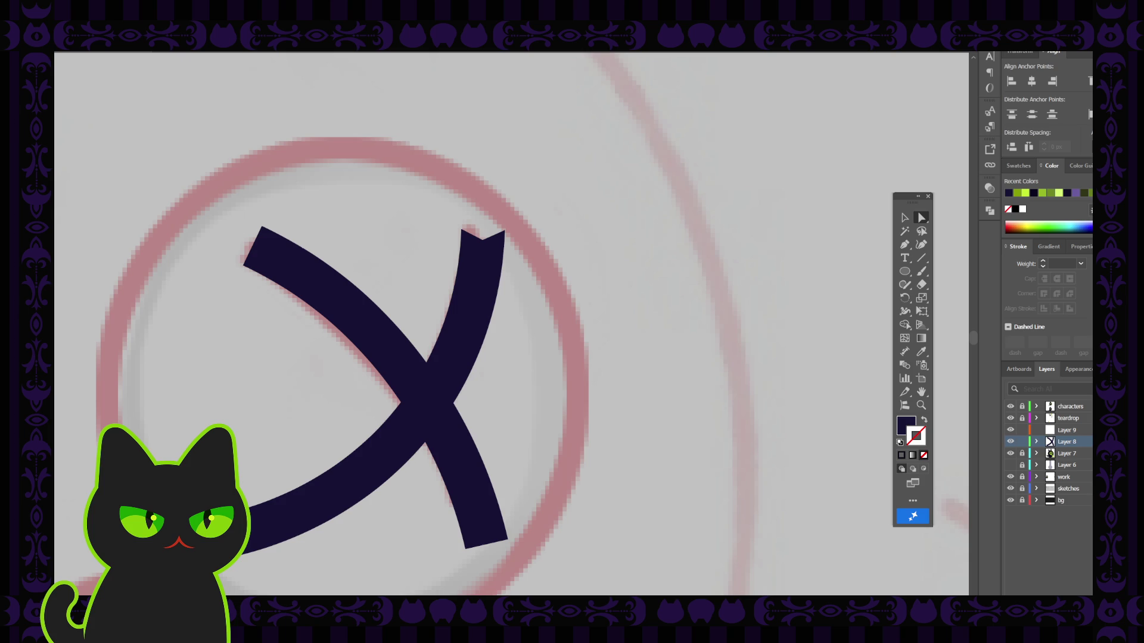
Add an anchor at the descending arc's top-left end and push it inward to notch the tip.
click(370, 327)
click(905, 244)
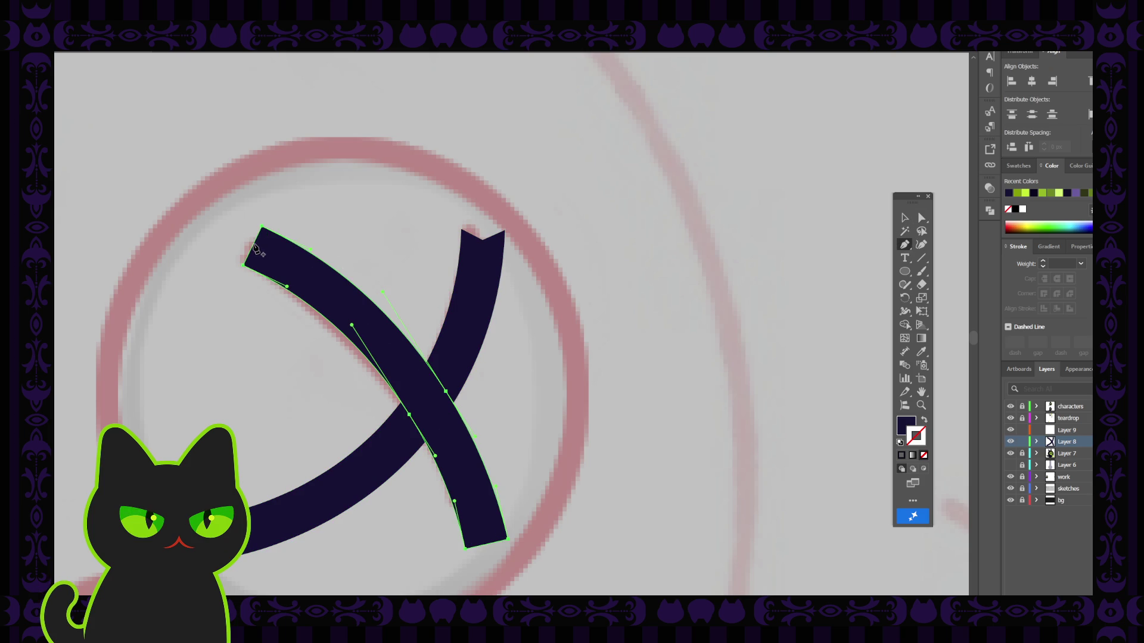
click(253, 244)
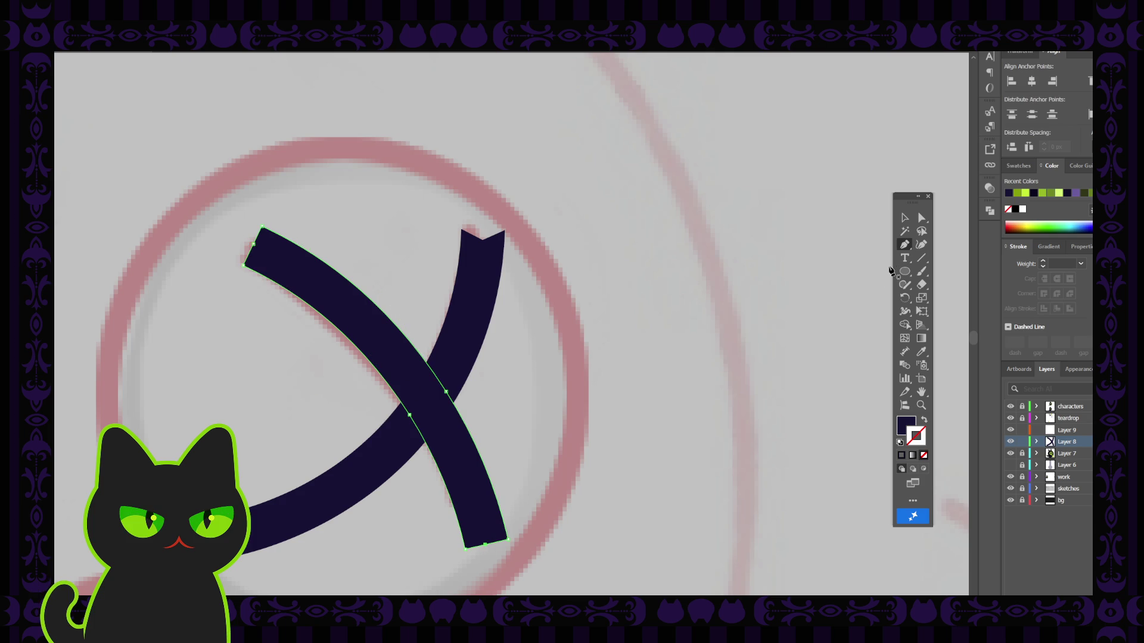
click(922, 219)
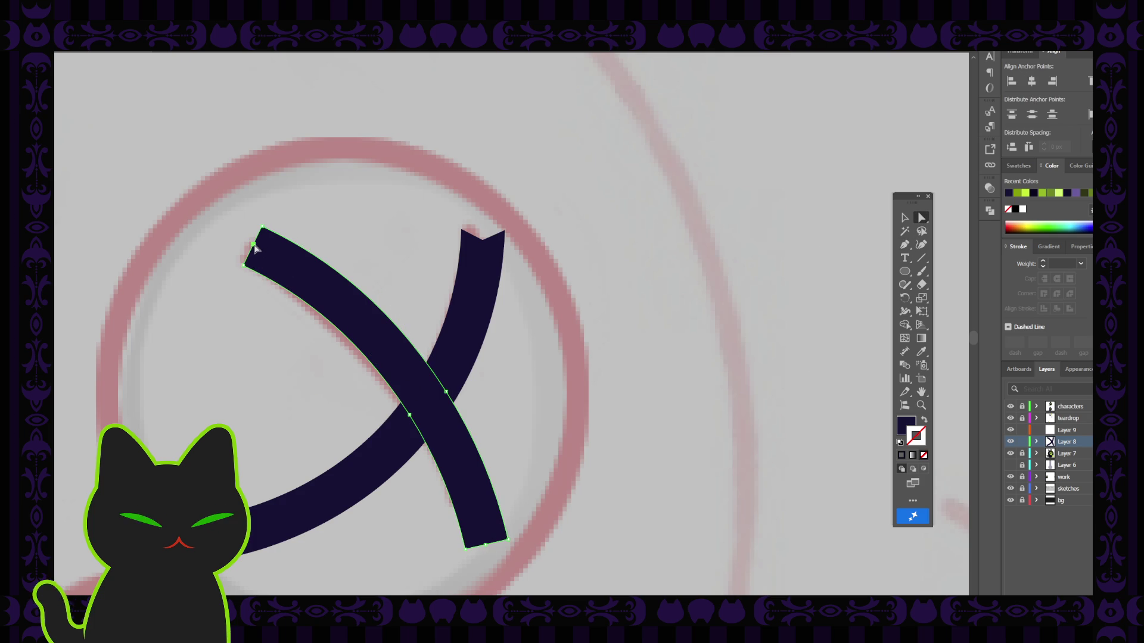
drag(255, 244, 262, 249)
Try notching the arc's lower tip, undo the anchor moves, then deselect and zoom out.
key(ctrl+z)
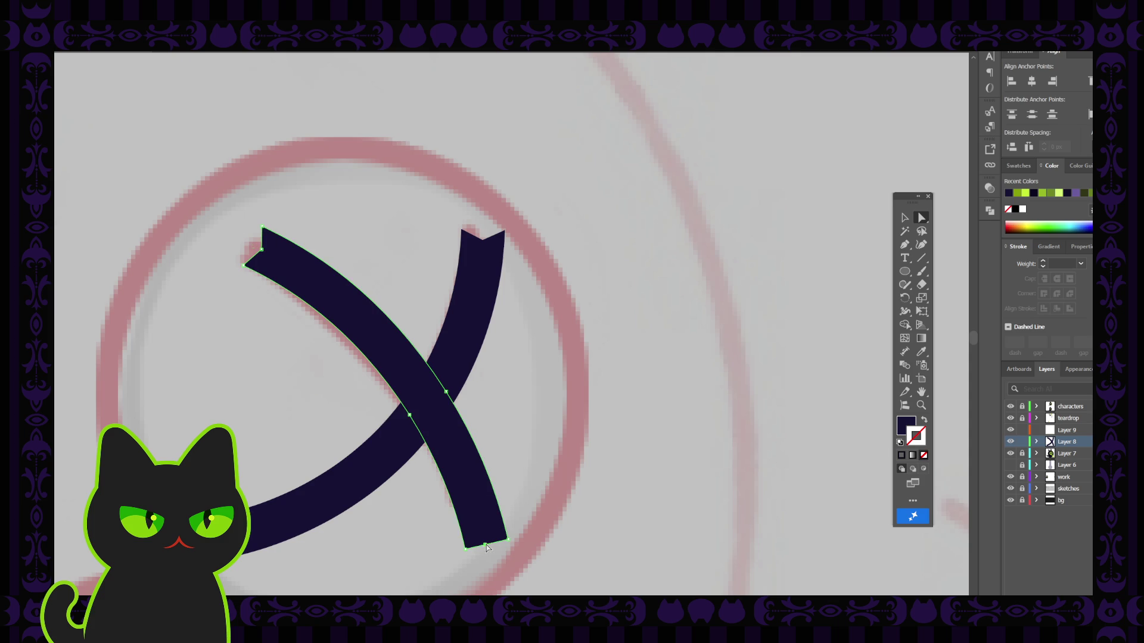
drag(486, 545, 482, 537)
key(ctrl+z)
click(905, 219)
click(671, 352)
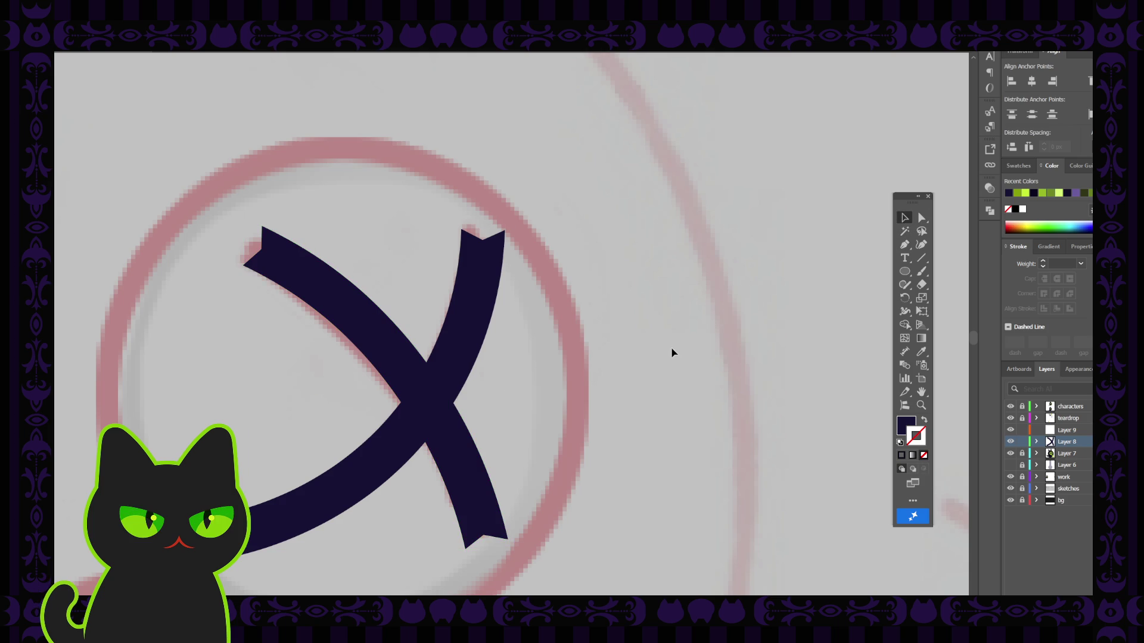
key(ctrl+minus)
key(ctrl+minus)
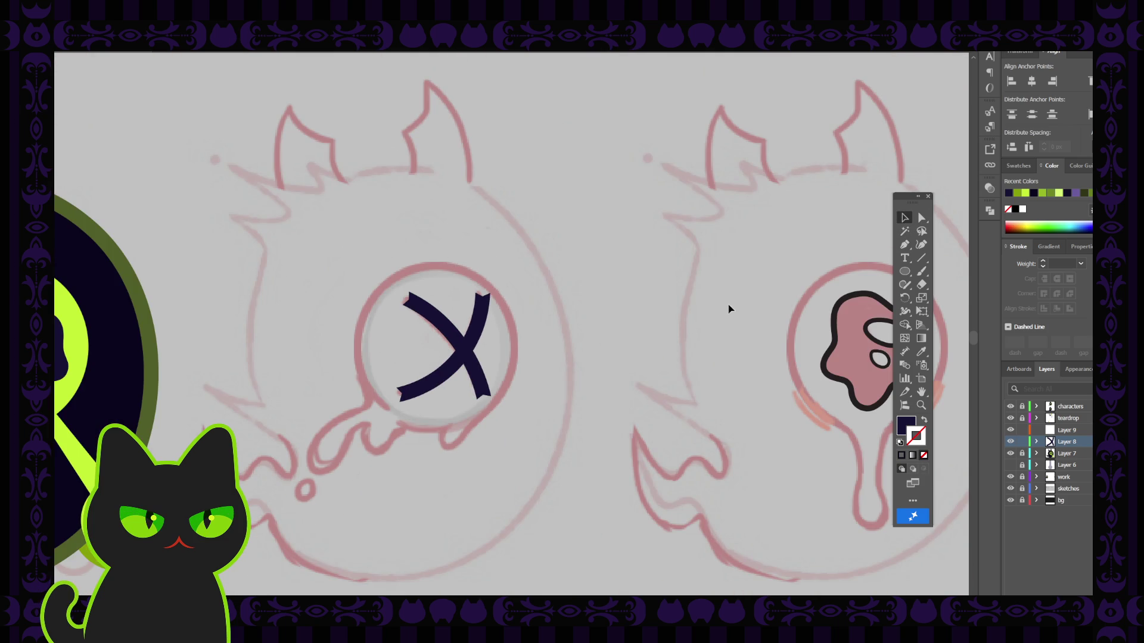
click(922, 219)
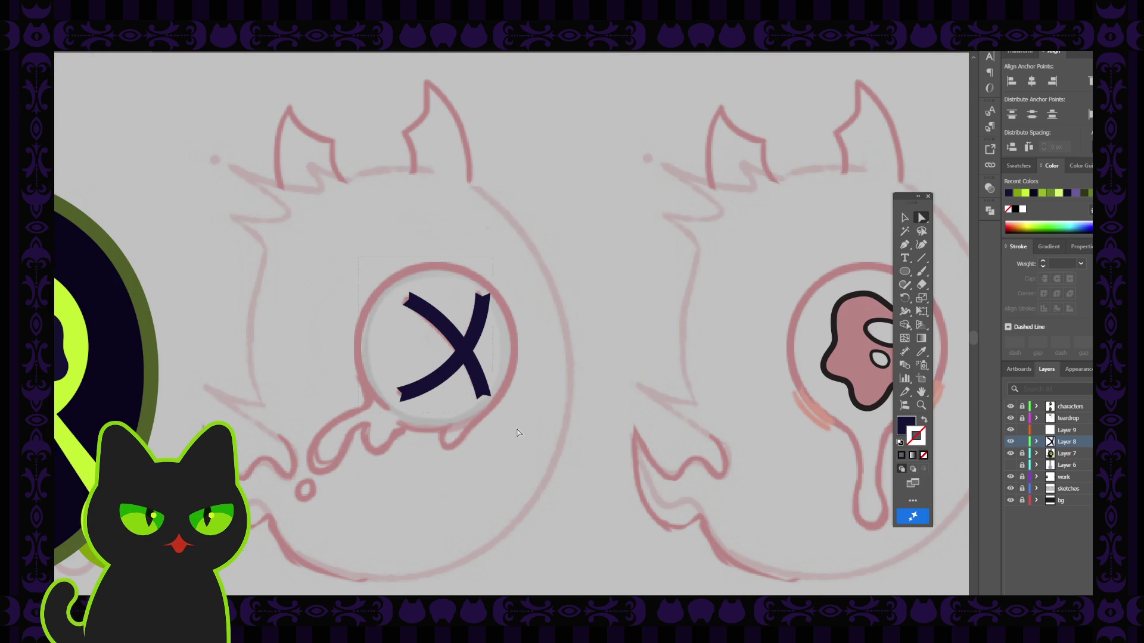
click(475, 322)
click(485, 307)
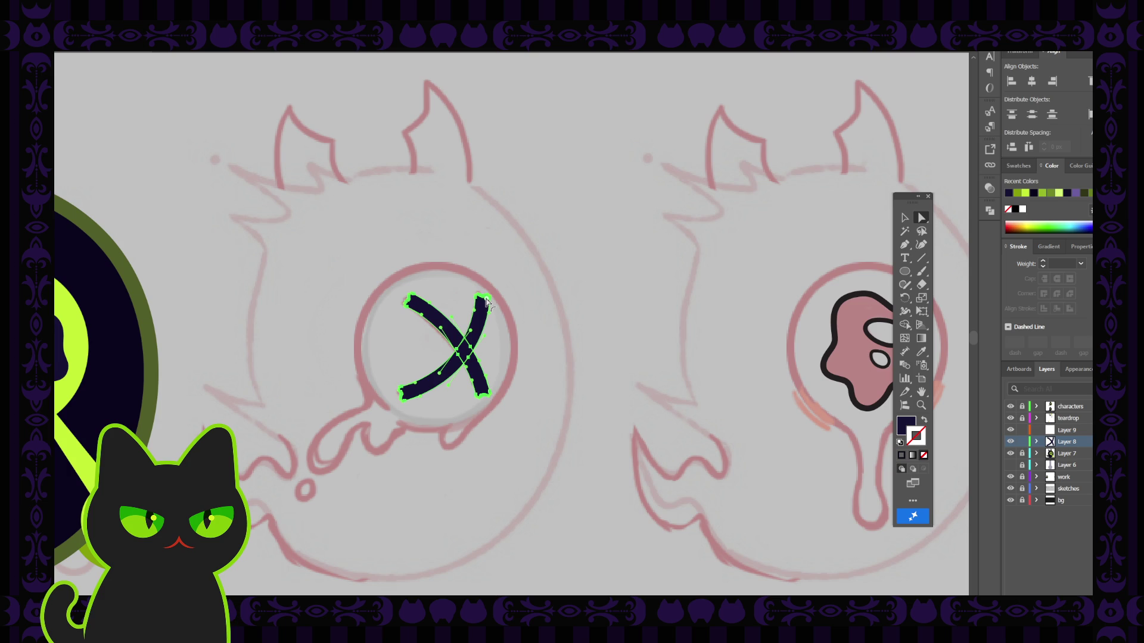
click(487, 303)
key(v)
click(759, 264)
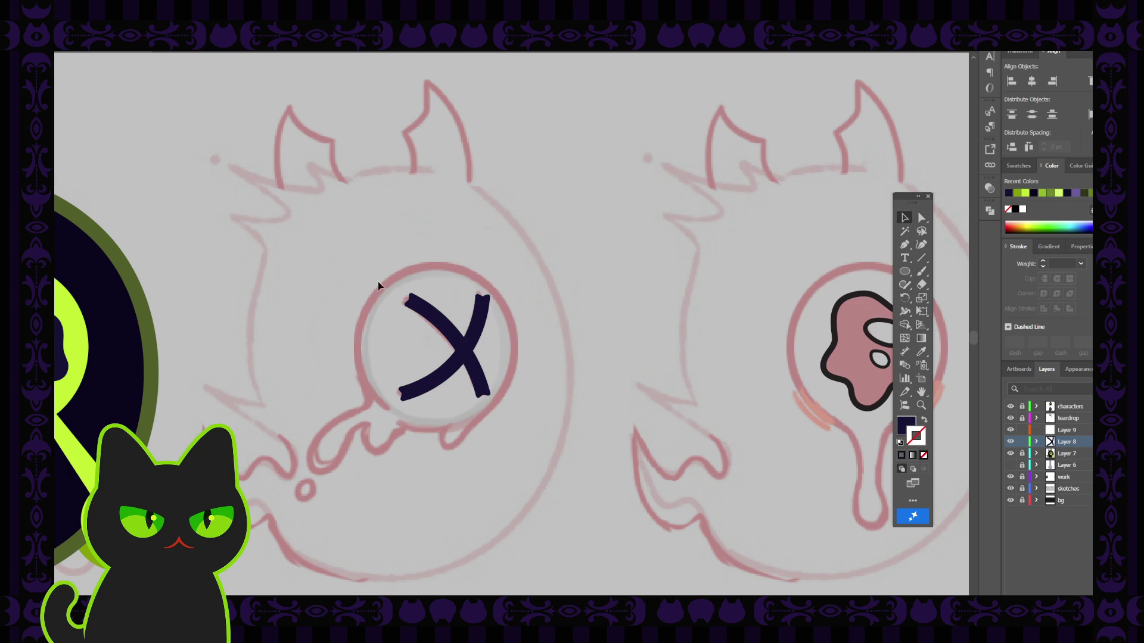
key(ctrl+minus)
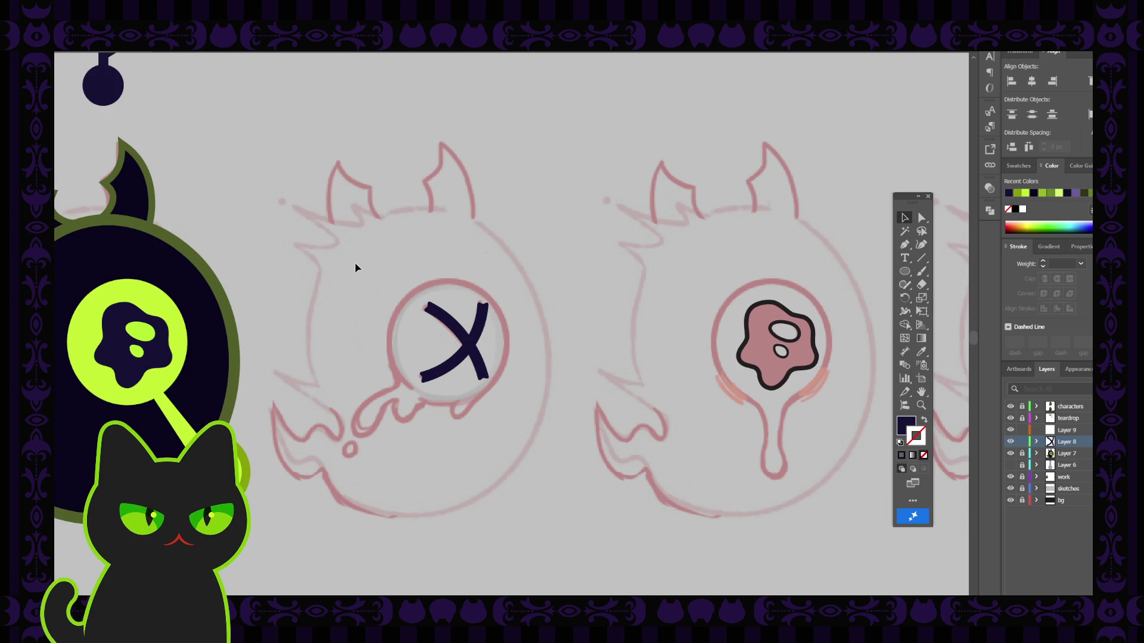
drag(368, 326, 479, 320)
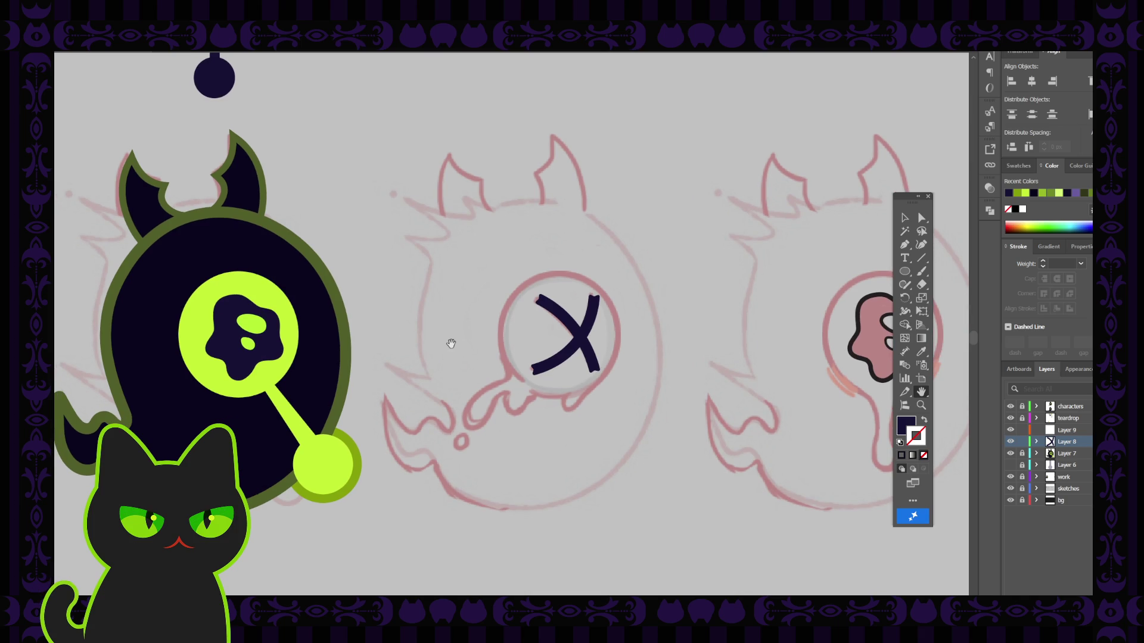
key(v)
drag(501, 268, 635, 399)
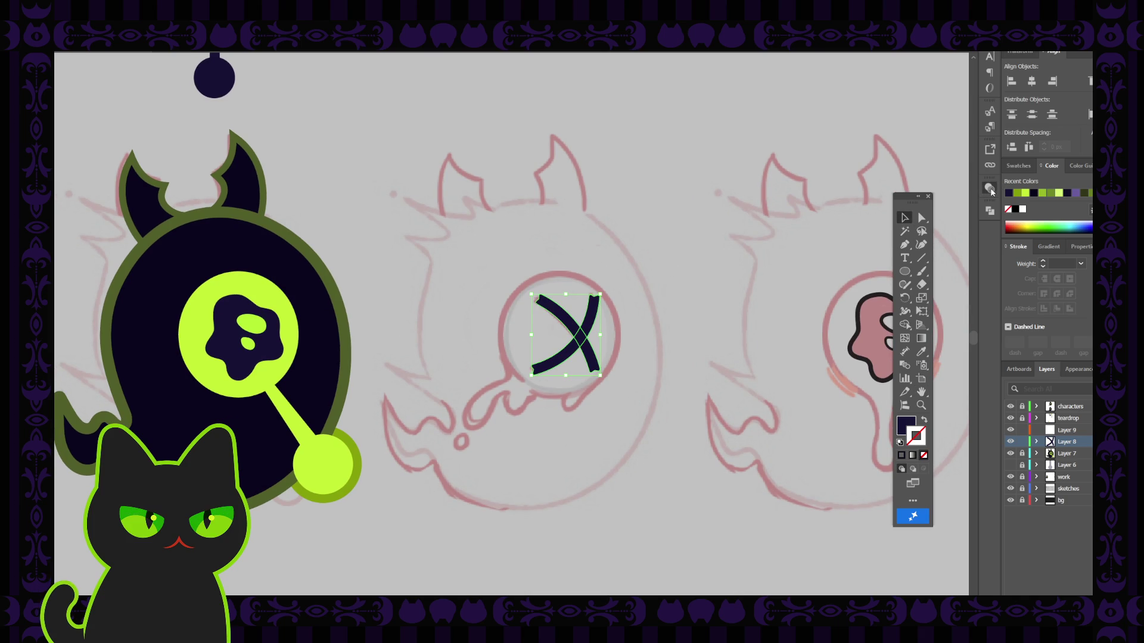
mouse_move(850, 247)
mouse_down()
mouse_move(984, 188)
mouse_move(845, 244)
mouse_up()
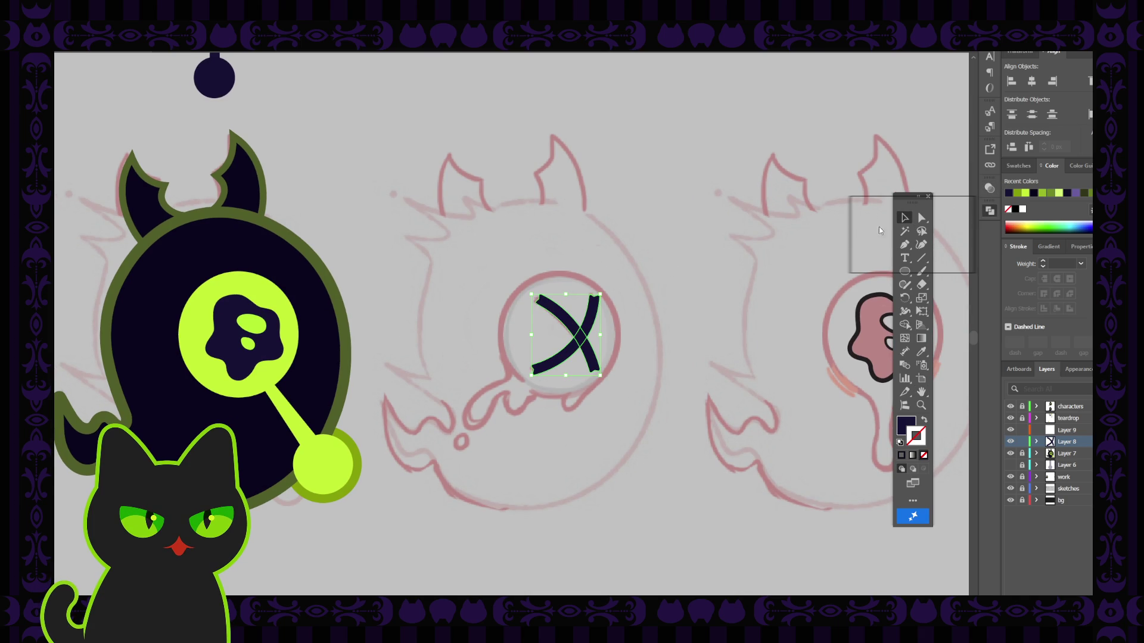
click(717, 226)
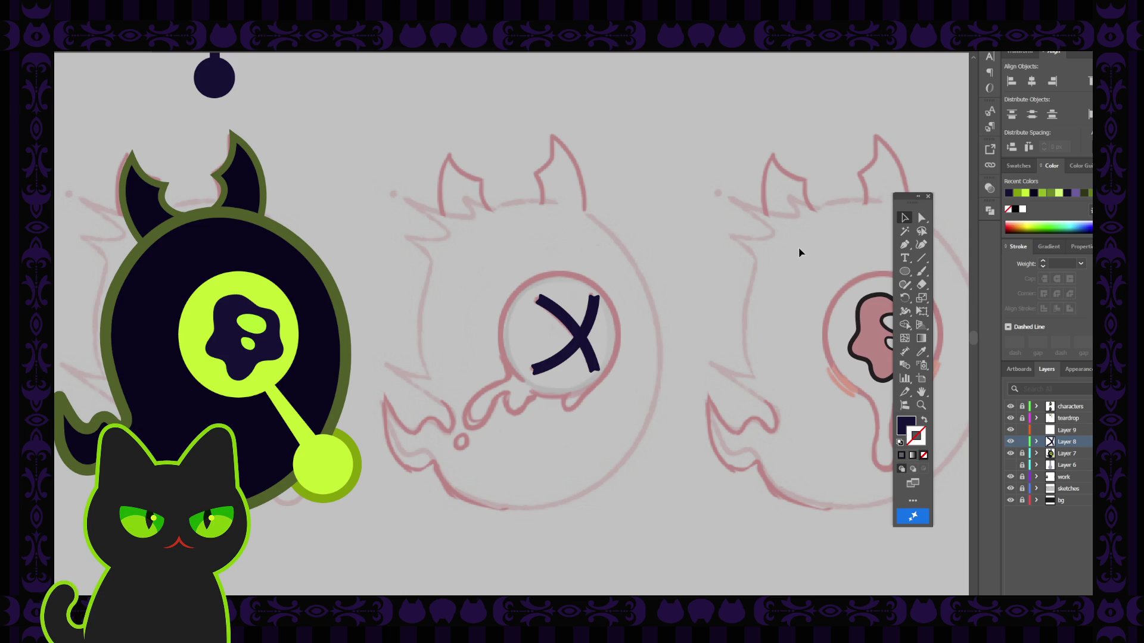
scroll(799, 253, down, 2)
scroll(799, 252, down, 1)
scroll(799, 253, up, 1)
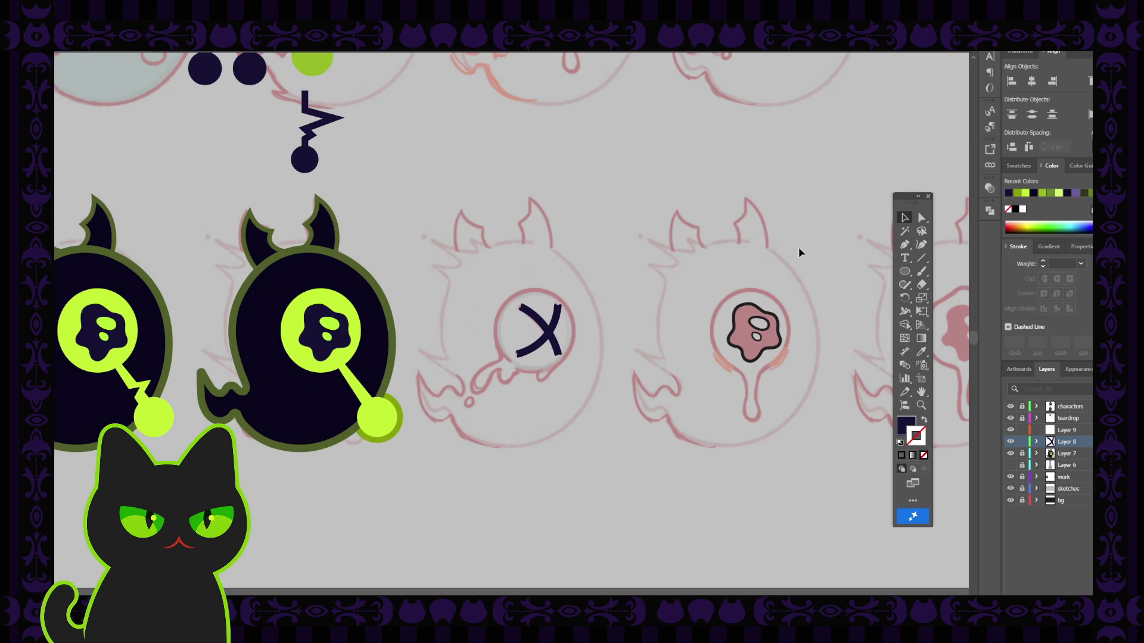
Unlock Layer 7 and place a copy of the second horned creature over the X-eye sketch.
click(1023, 453)
mouse_move(217, 186)
mouse_down()
mouse_move(263, 280)
mouse_move(407, 486)
mouse_up()
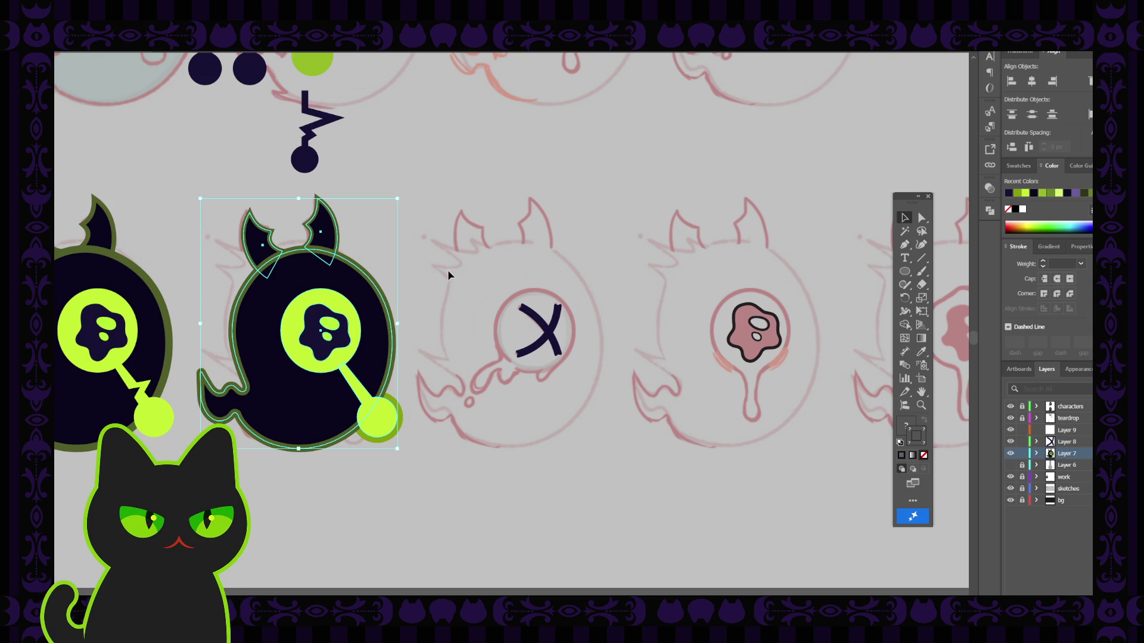
key(a)
key(v)
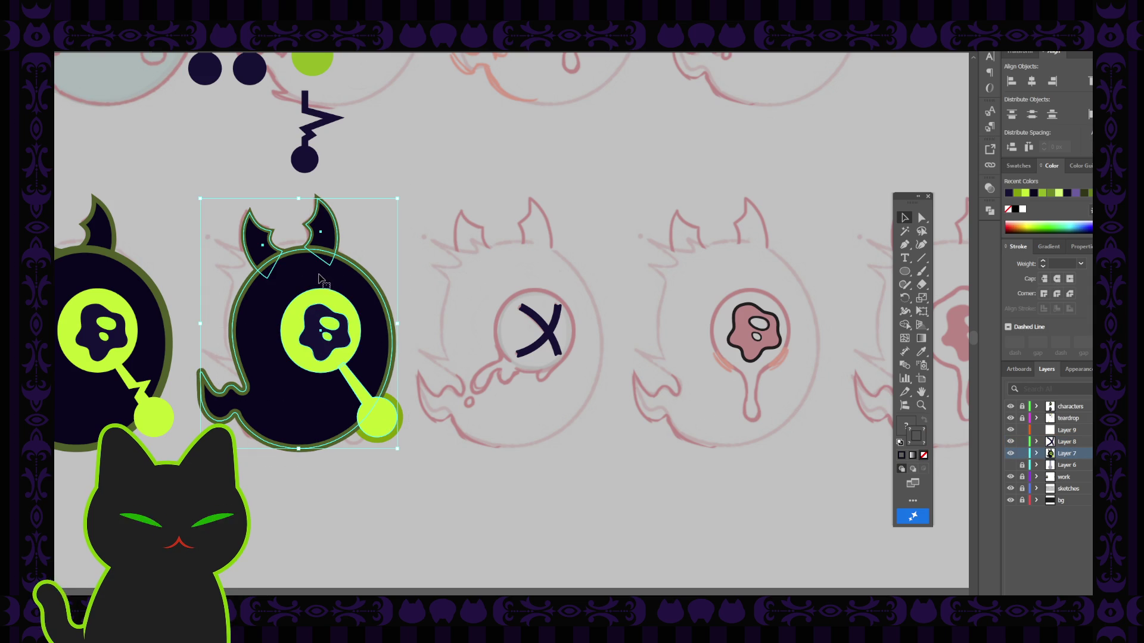
alt+drag(321, 278, 534, 276)
click(656, 212)
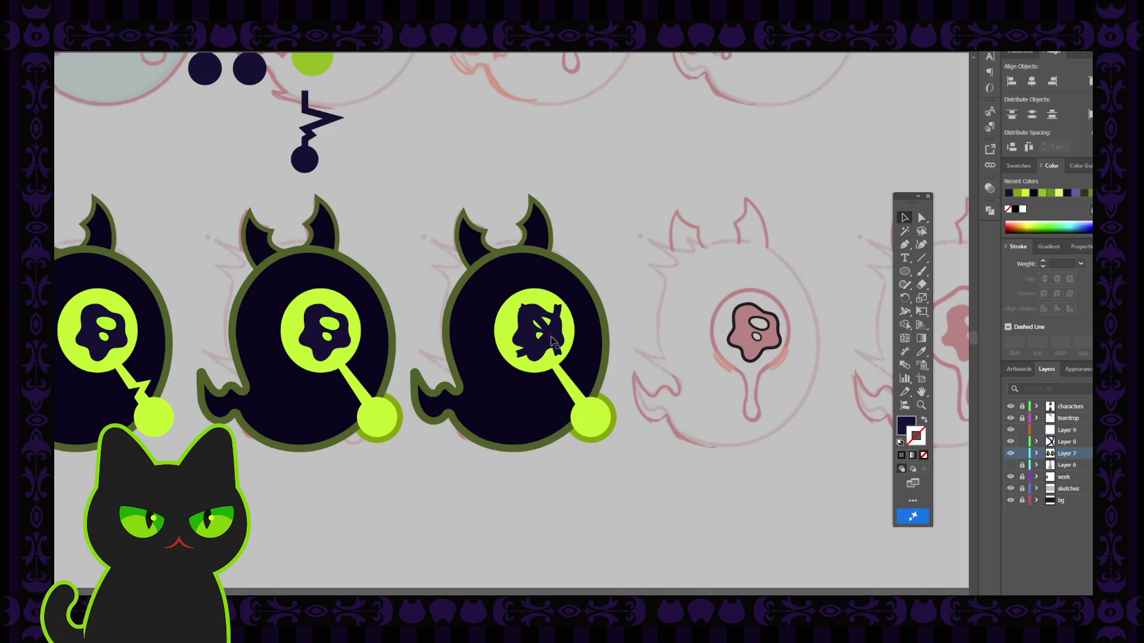
Delete the dark splat and the small lime piece from the copied eye, then zoom out.
key(Delete)
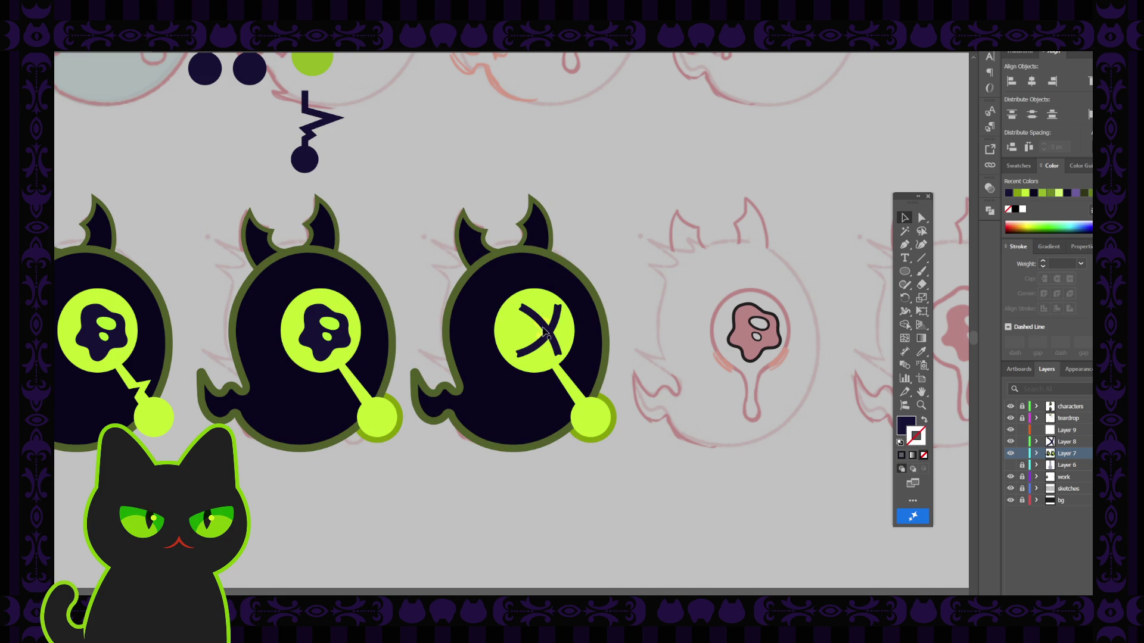
click(551, 327)
key(Delete)
key(ctrl+minus)
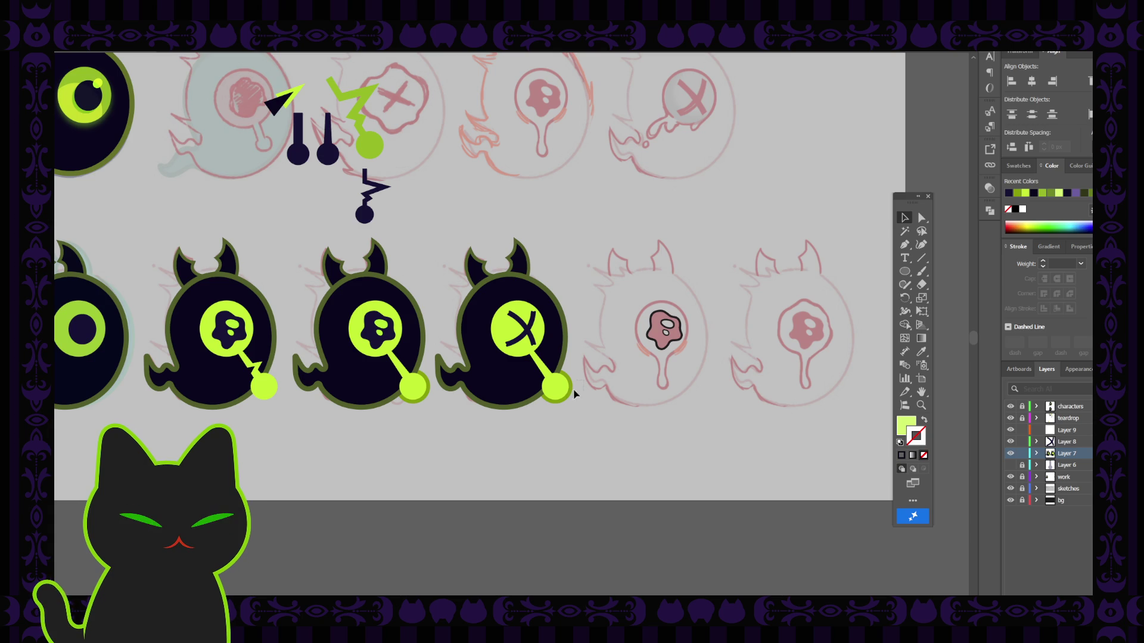
Delete the X-eyed ghost's stalk, knob and remaining artwork, then toggle the work layer's visibility.
click(552, 386)
key(Delete)
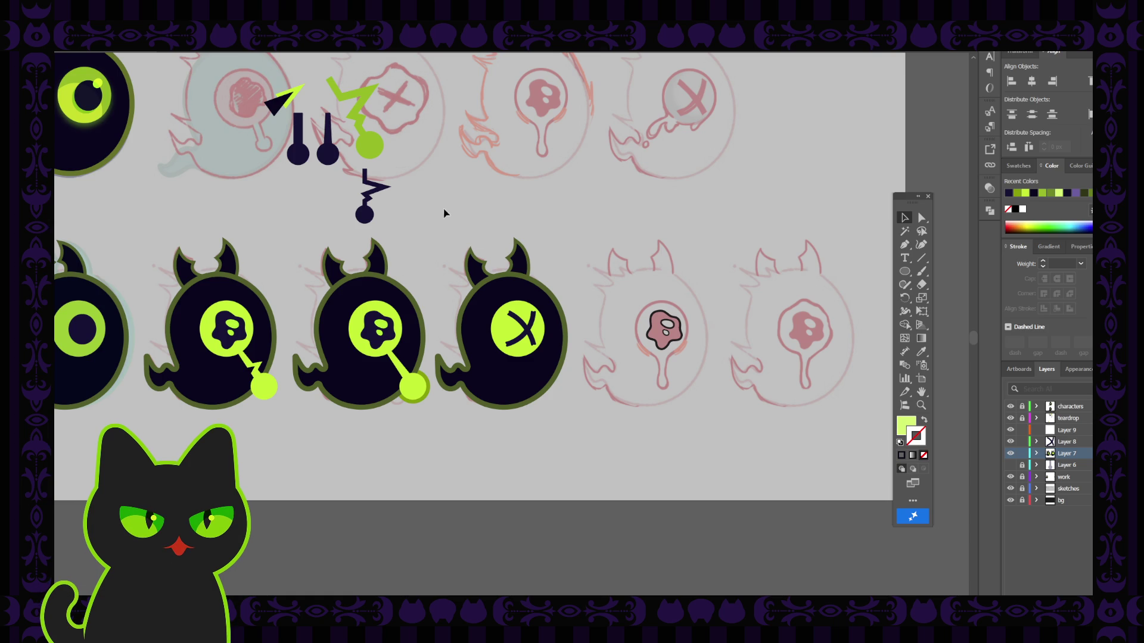
drag(571, 430, 571, 430)
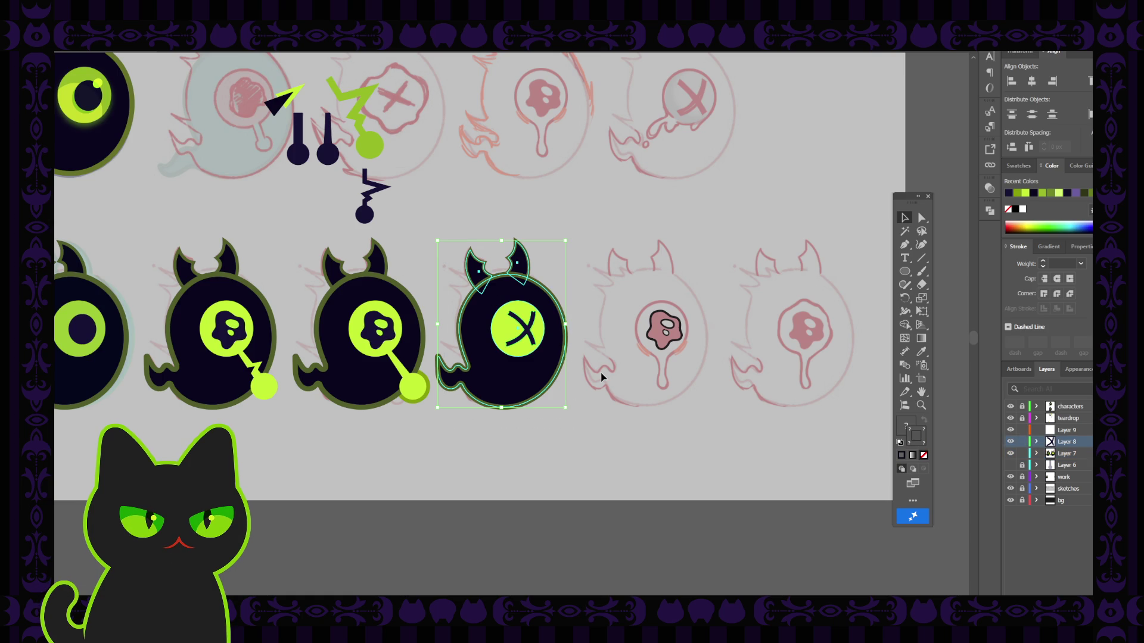
key(Delete)
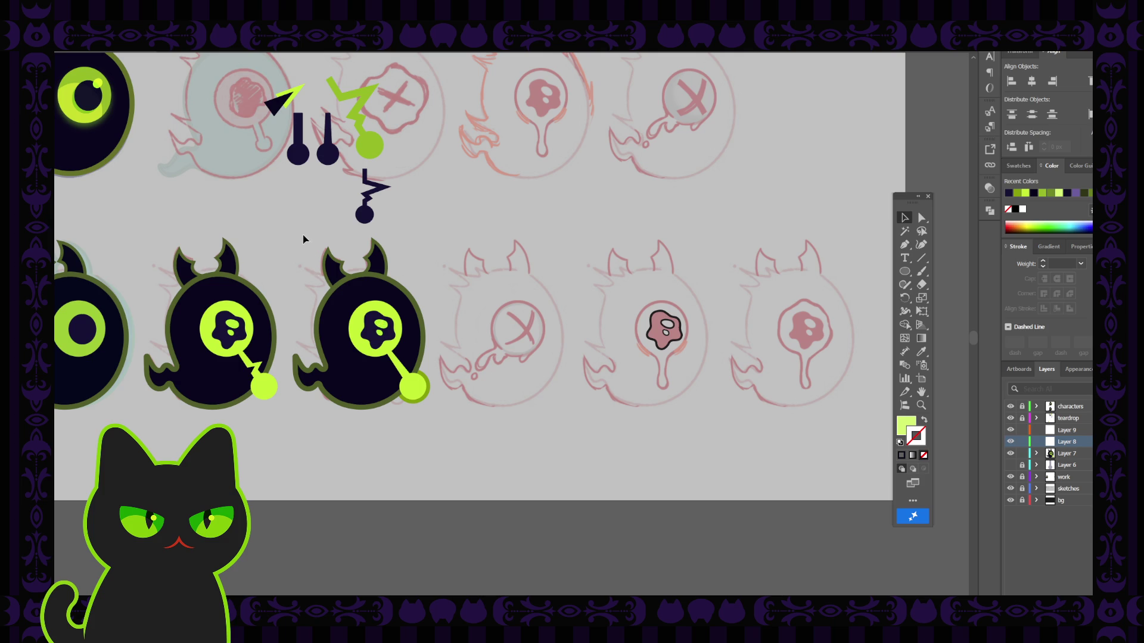
drag(303, 239, 440, 422)
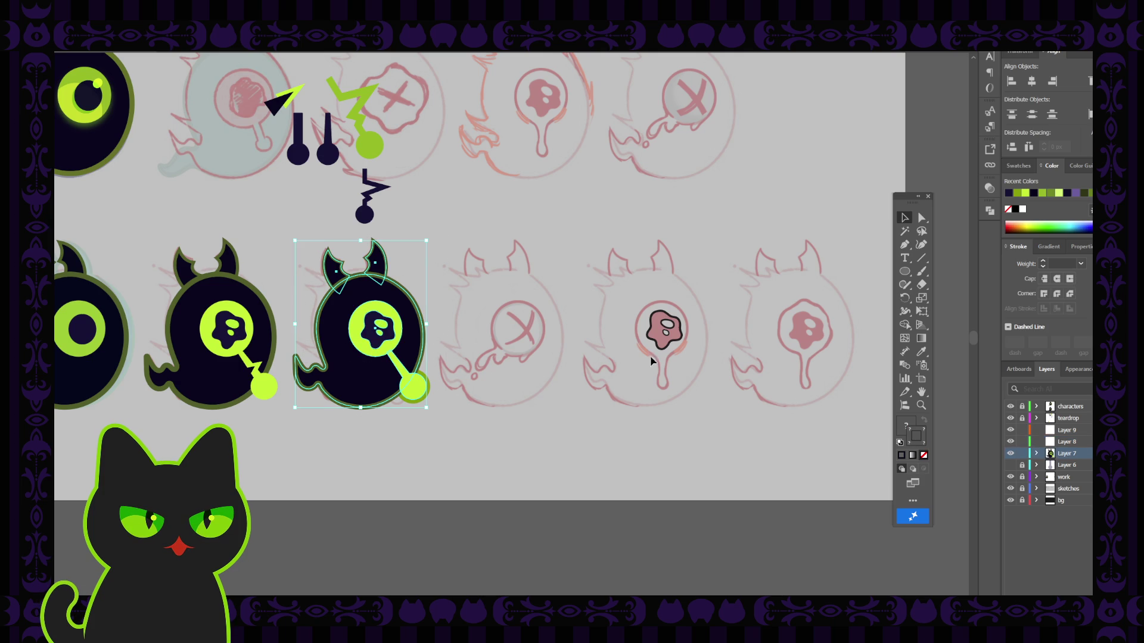
click(582, 360)
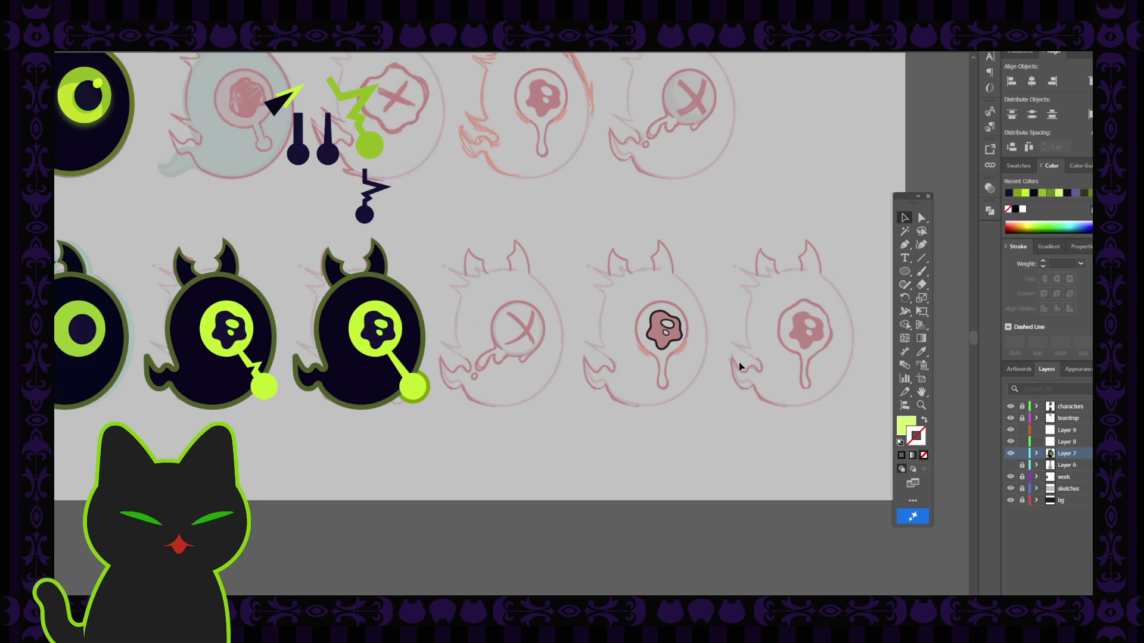
click(1011, 477)
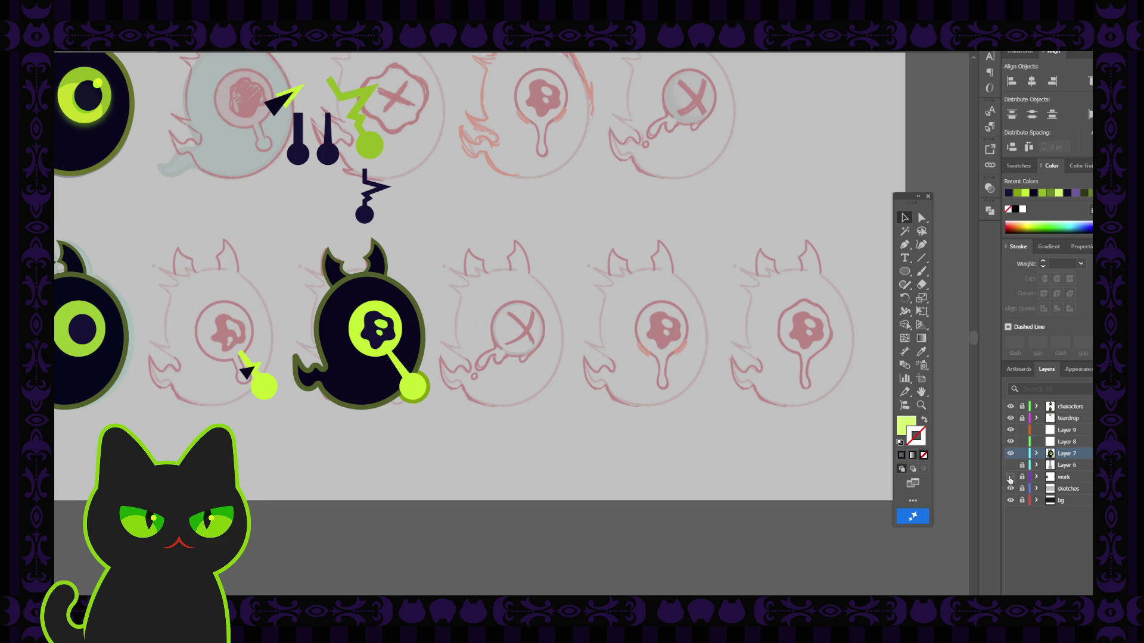
click(1010, 477)
Move the pink sketch blob onto Layer 8 and relock the work layer.
click(1022, 477)
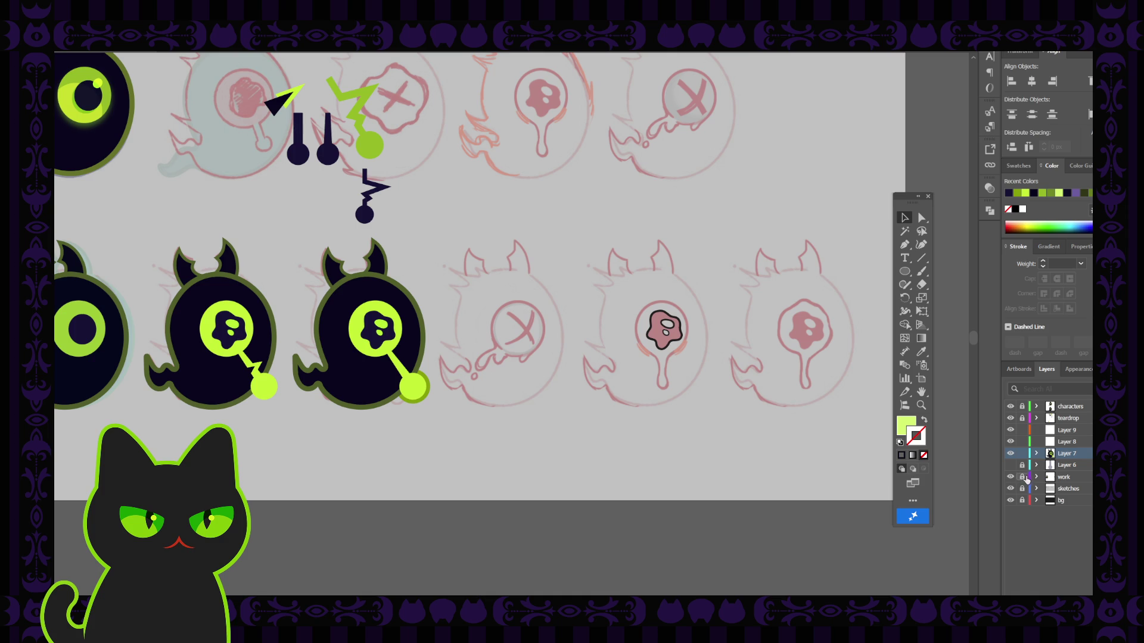
drag(639, 264, 706, 394)
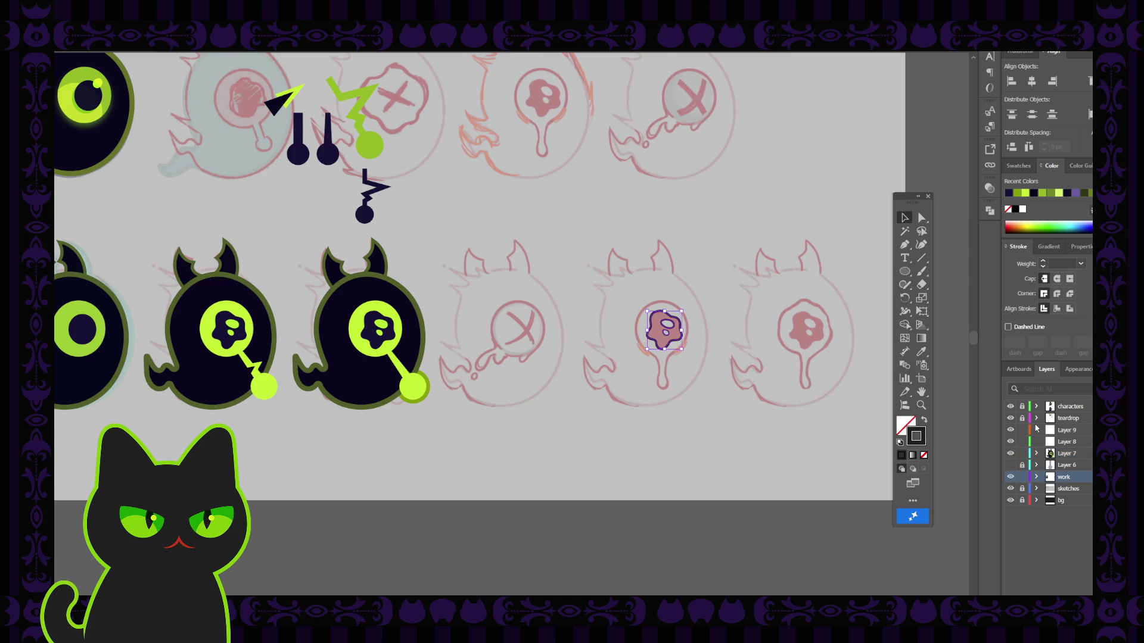
drag(1089, 477, 1066, 442)
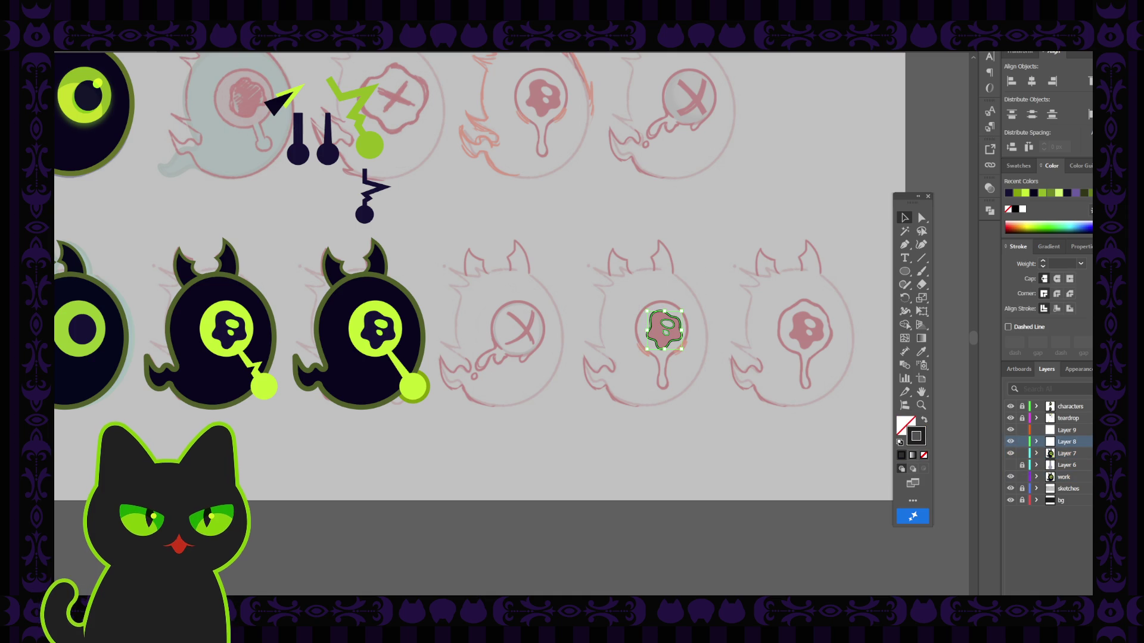
click(1022, 477)
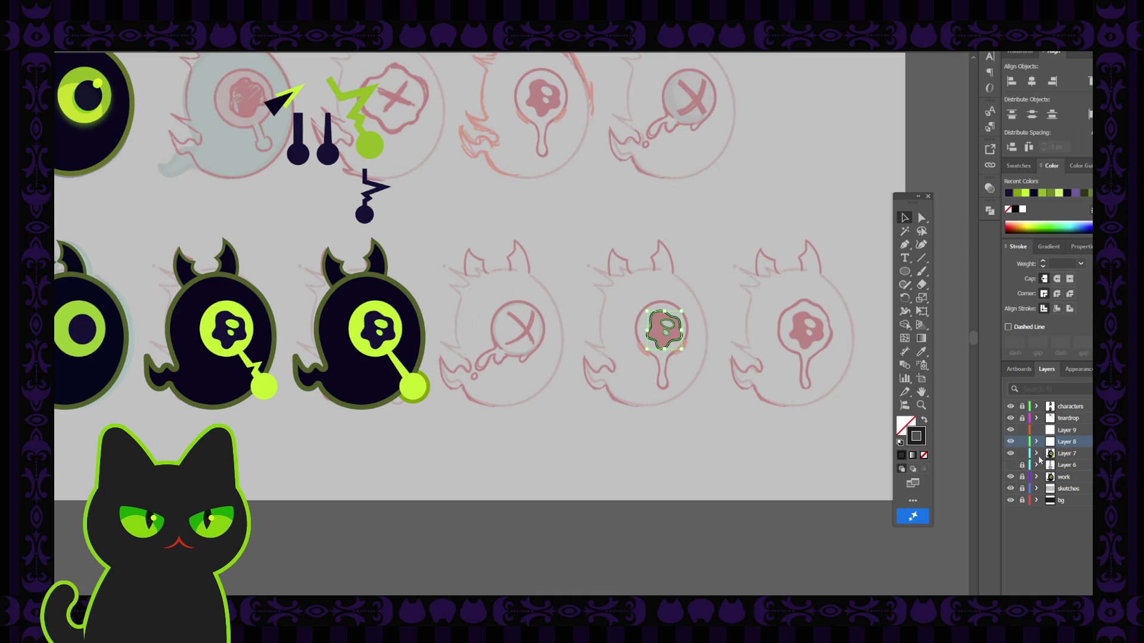
click(710, 367)
Position the lime eye circle over the sketched eye and sample a darker green onto it.
click(388, 315)
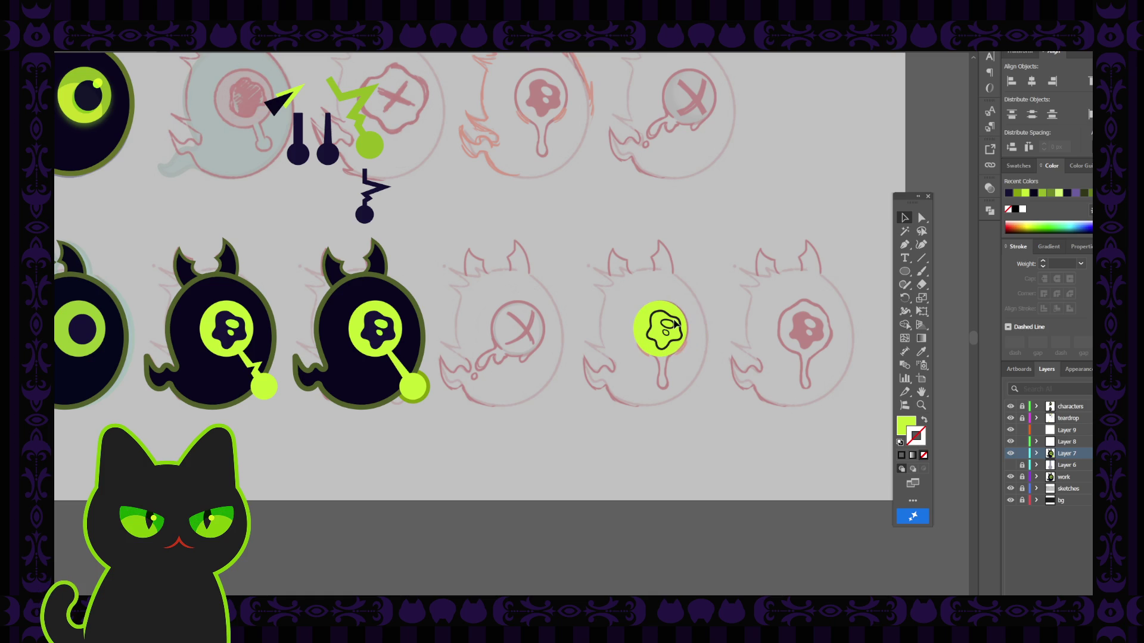
drag(694, 323, 678, 323)
key(i)
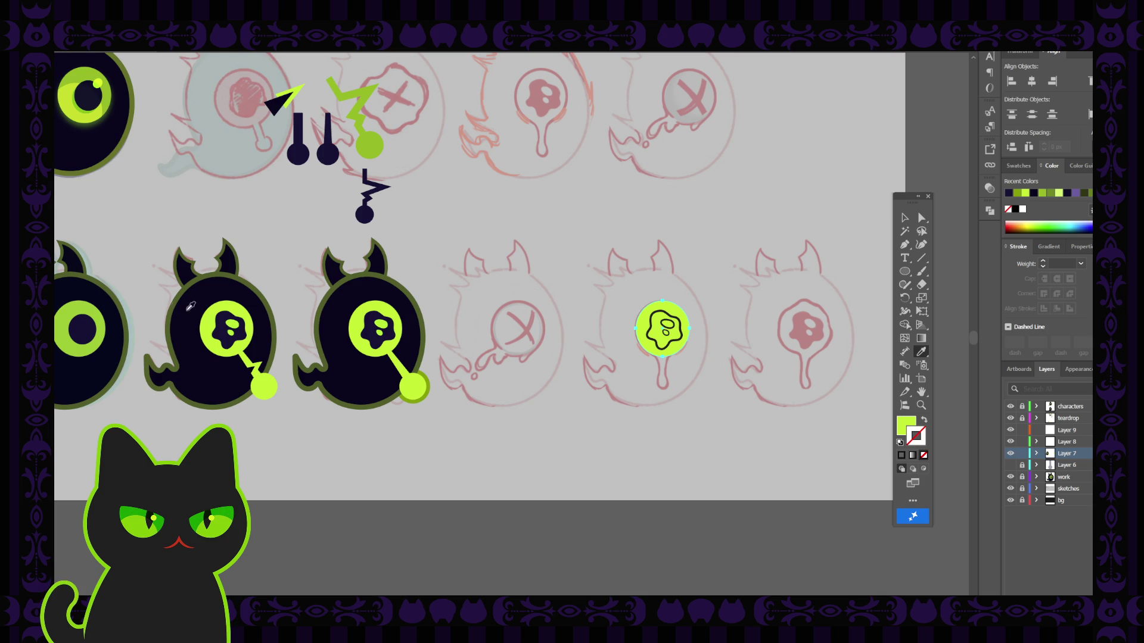
click(94, 308)
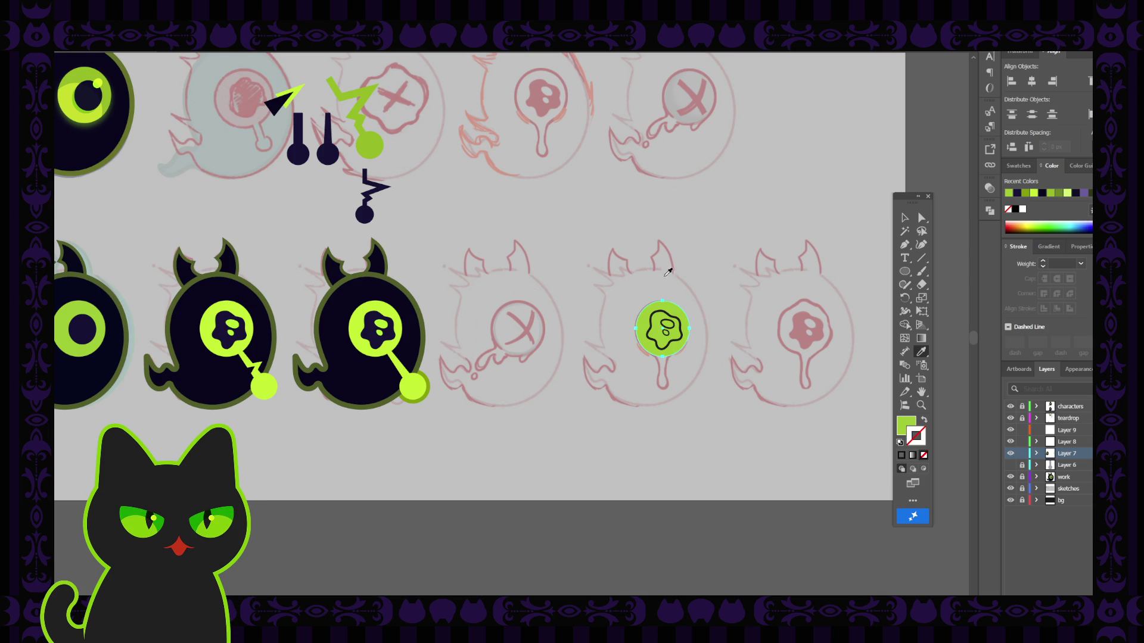
click(905, 218)
Fill the squiggle inside the eye with dark navy and its small highlight with lime.
click(702, 286)
click(678, 322)
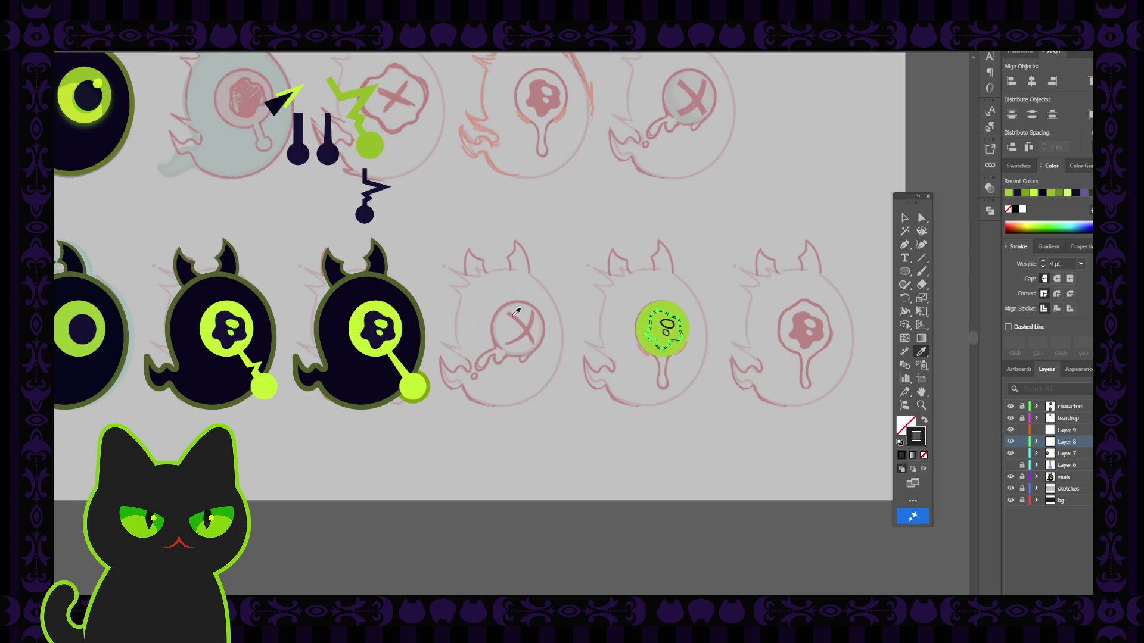
key(i)
click(379, 333)
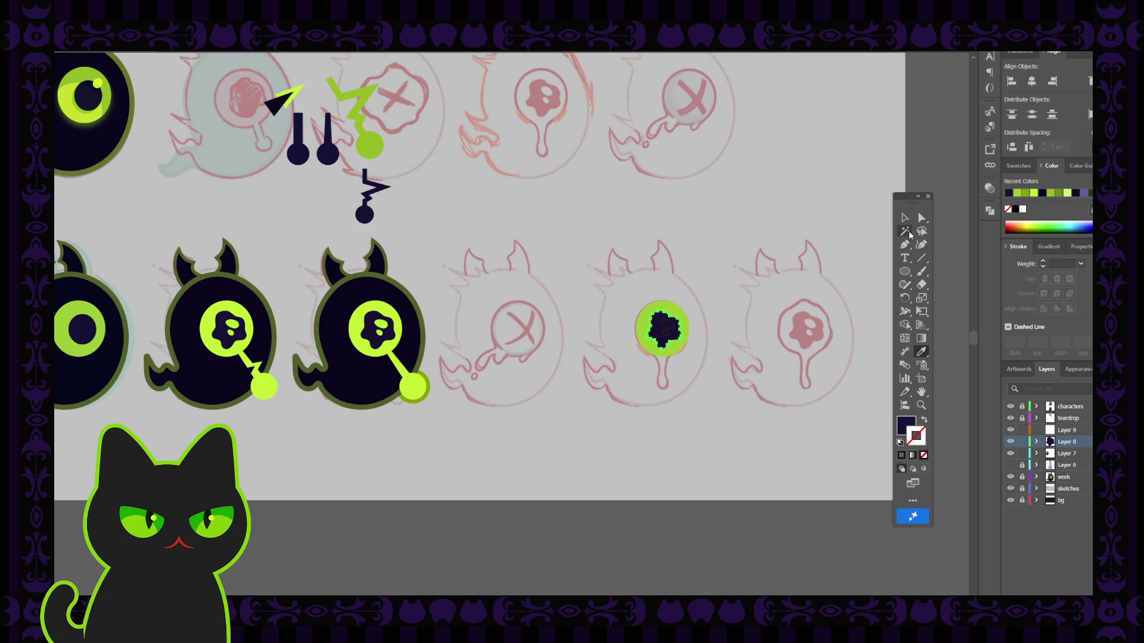
click(905, 218)
click(775, 236)
click(670, 325)
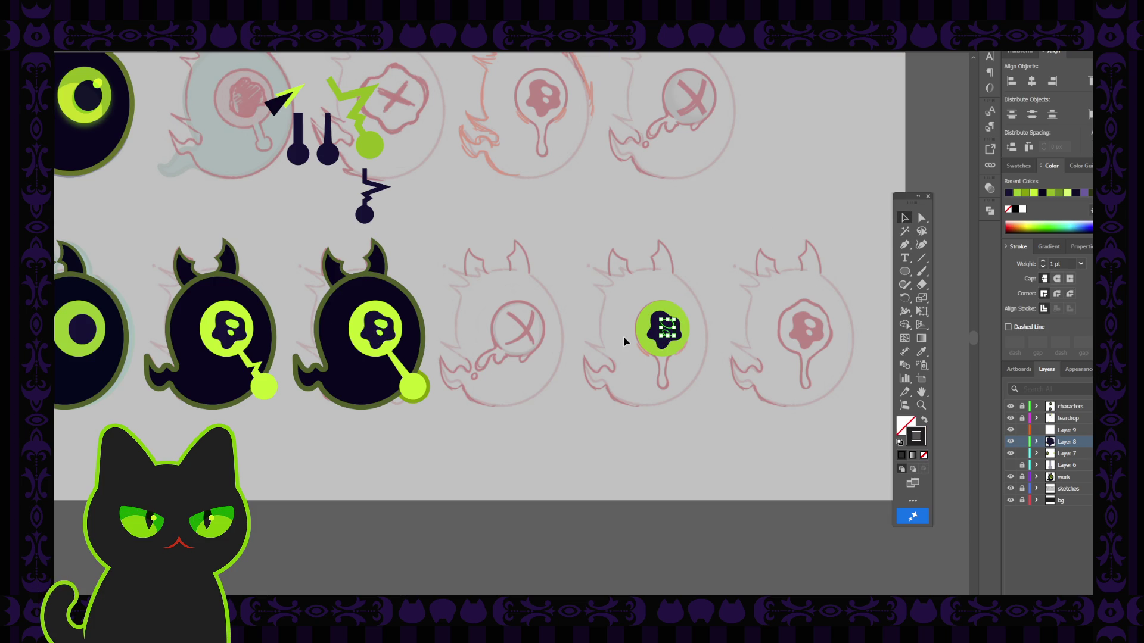
key(i)
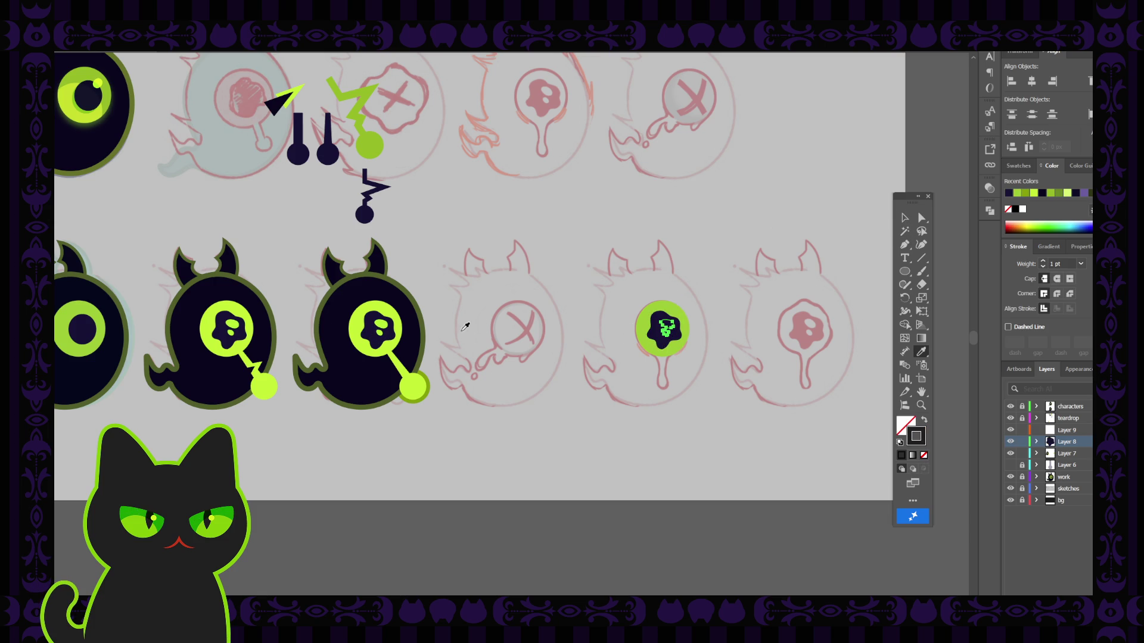
click(392, 322)
key(v)
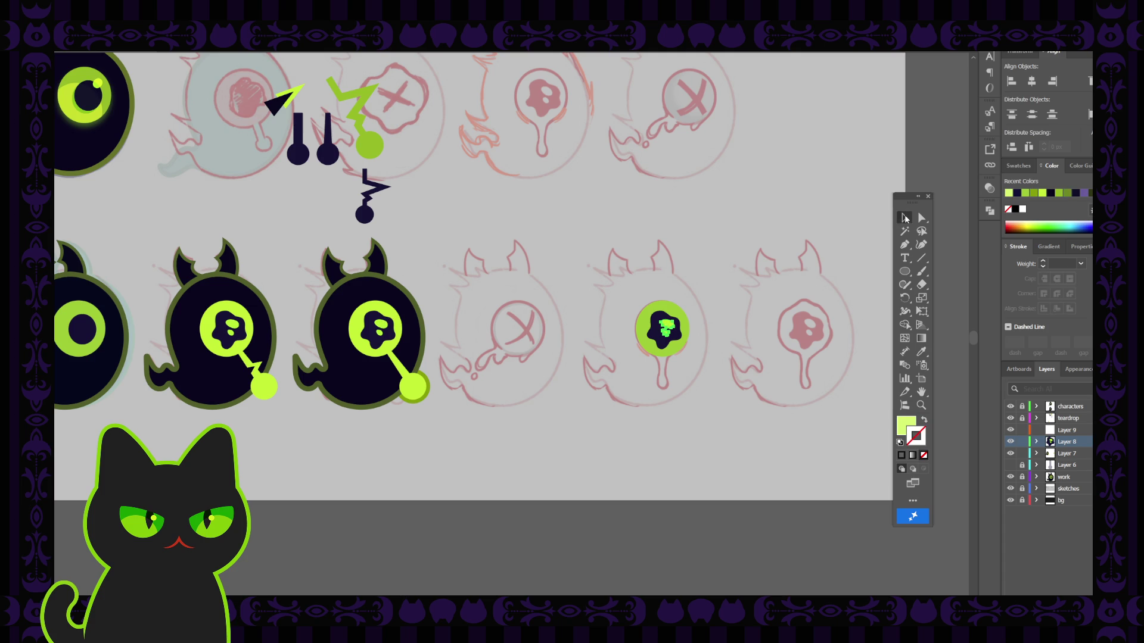
click(661, 246)
Zoom in on the new eye and restore the eye circle to its darker olive green.
key(ctrl+equal)
drag(777, 281, 523, 286)
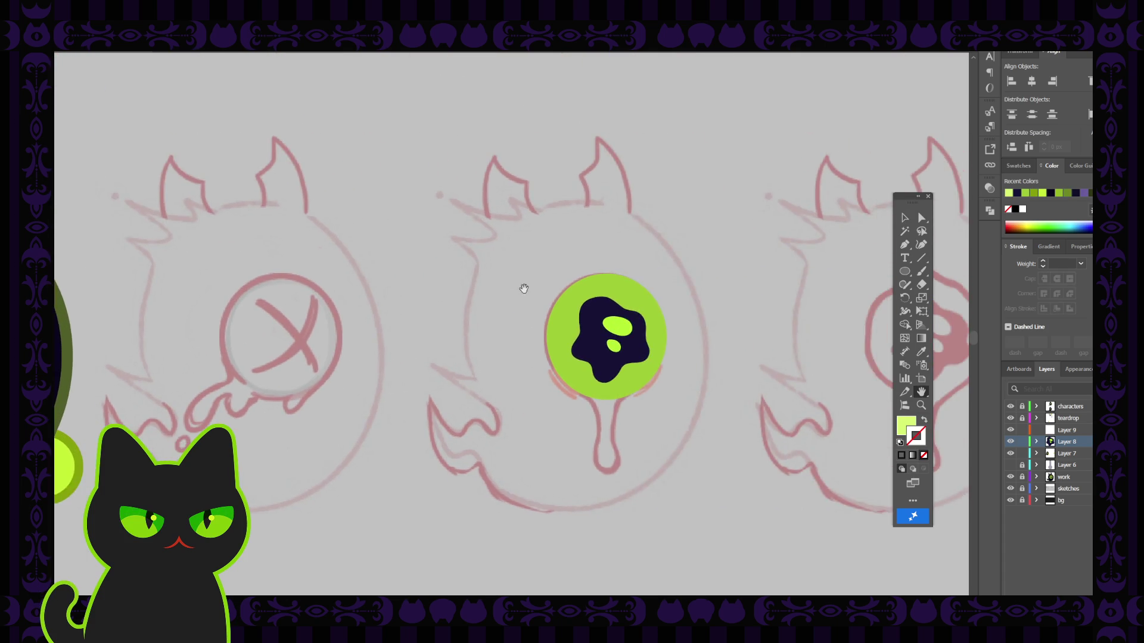
drag(699, 295, 710, 297)
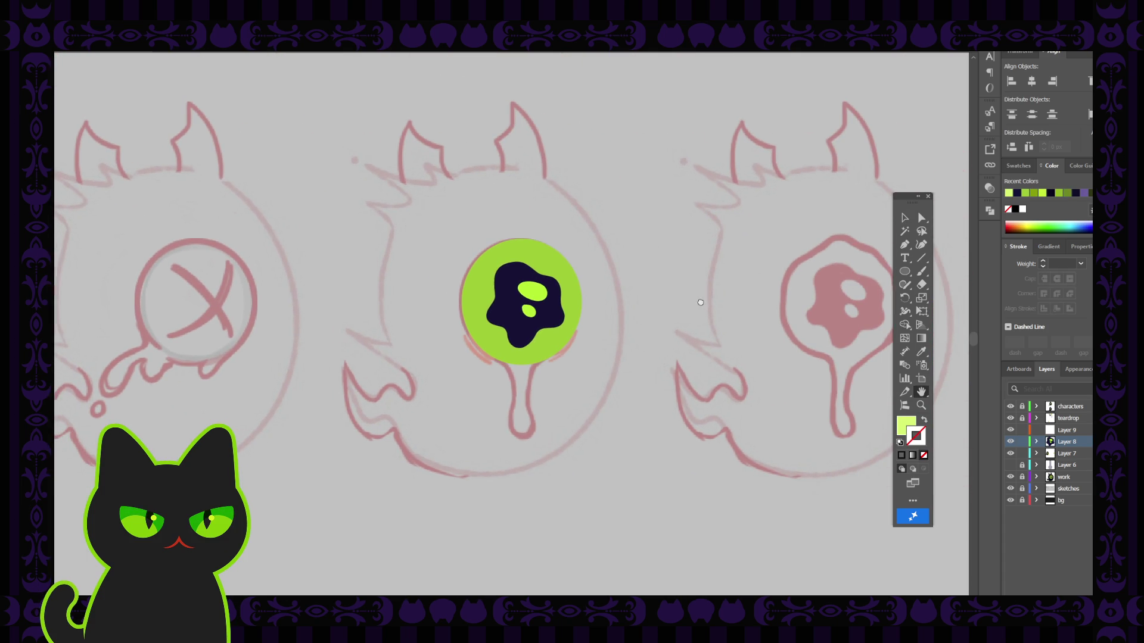
click(908, 218)
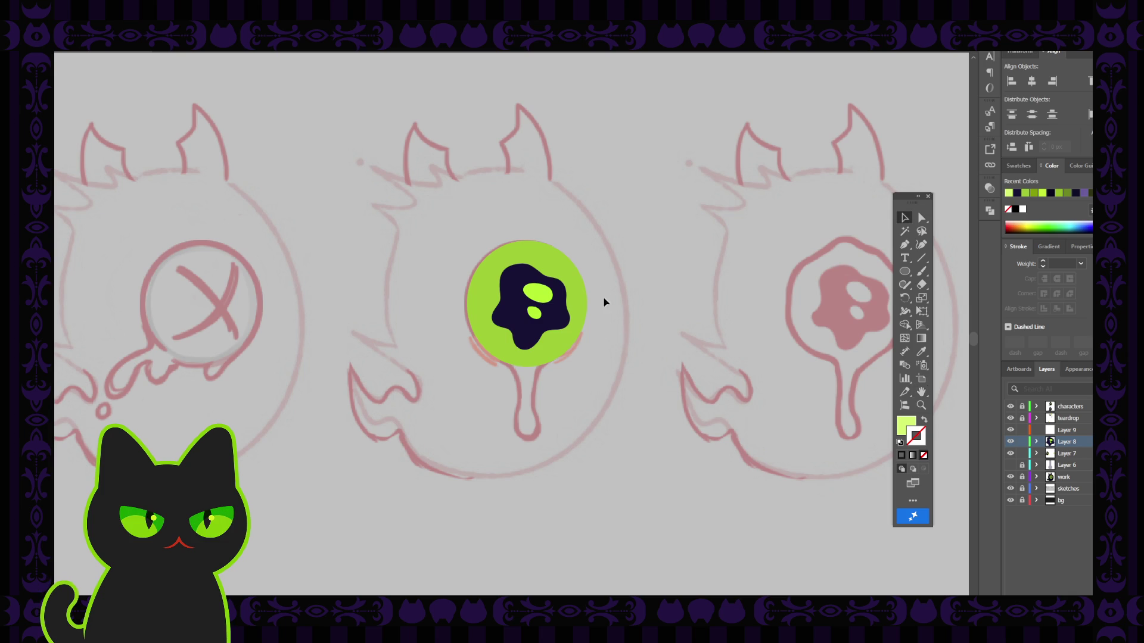
click(569, 282)
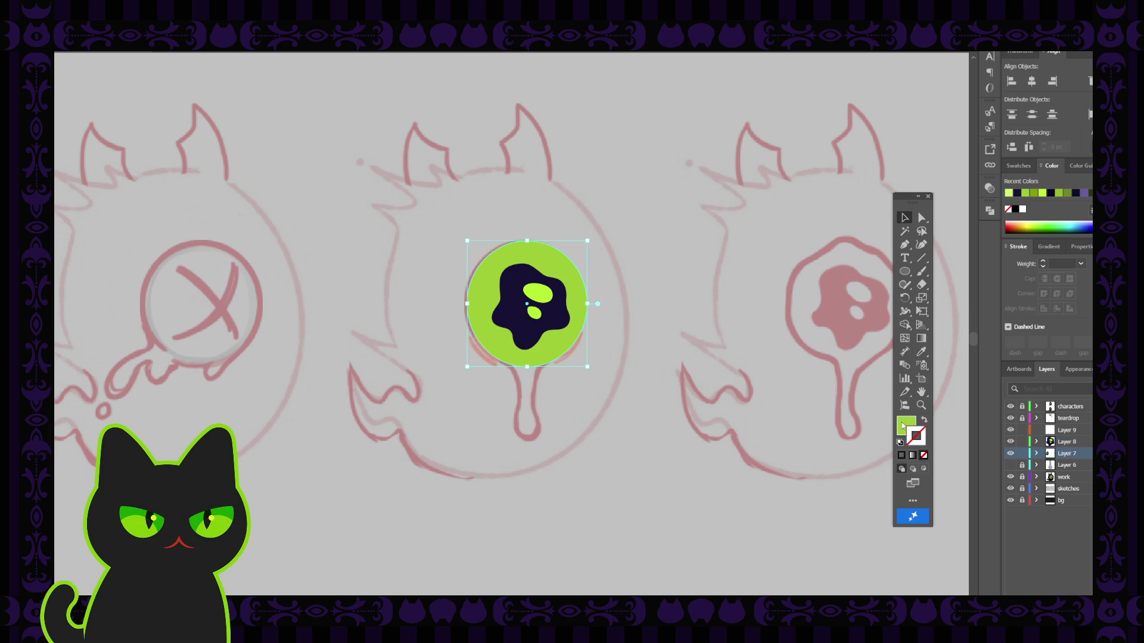
key(ctrl+z)
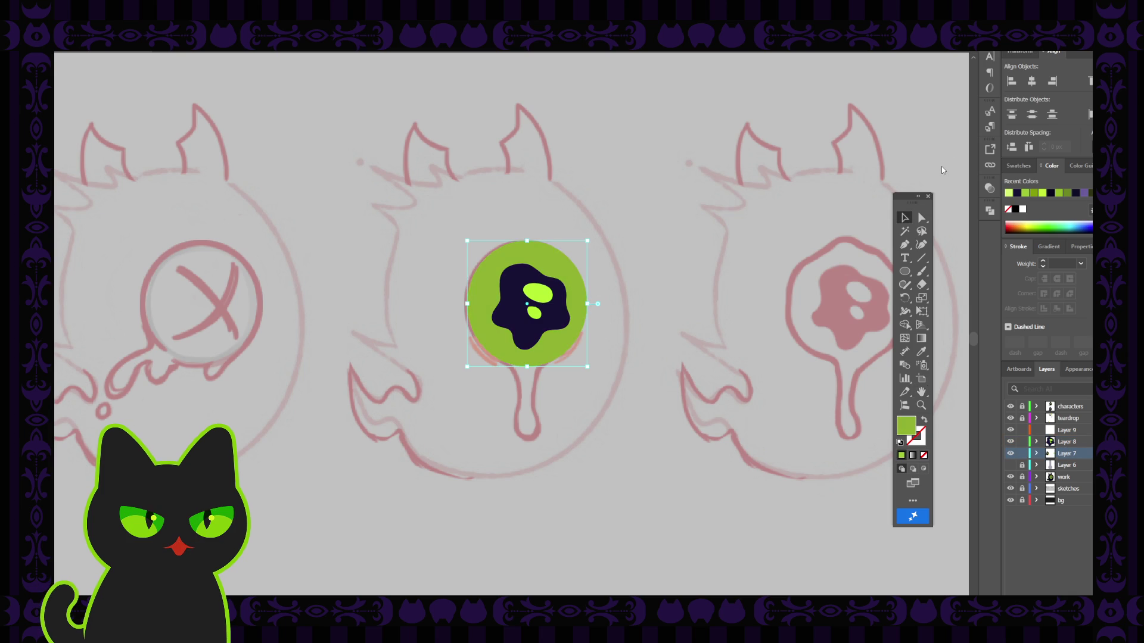
click(702, 264)
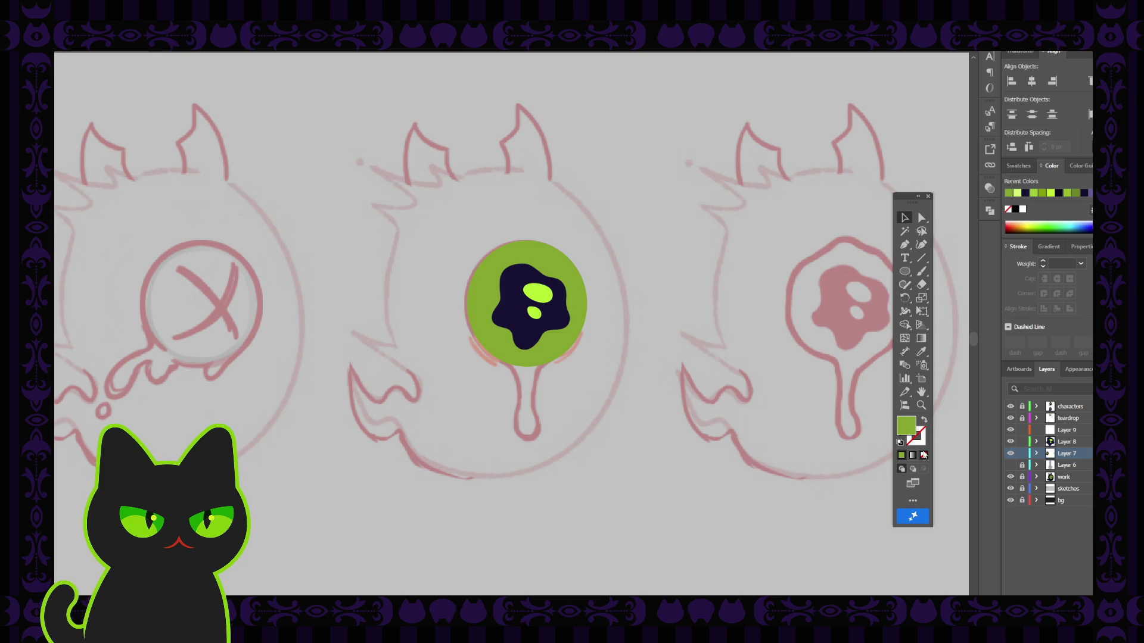
Select the green eye circle and dark blob pupil together and move them onto Layer 8.
drag(452, 226, 575, 377)
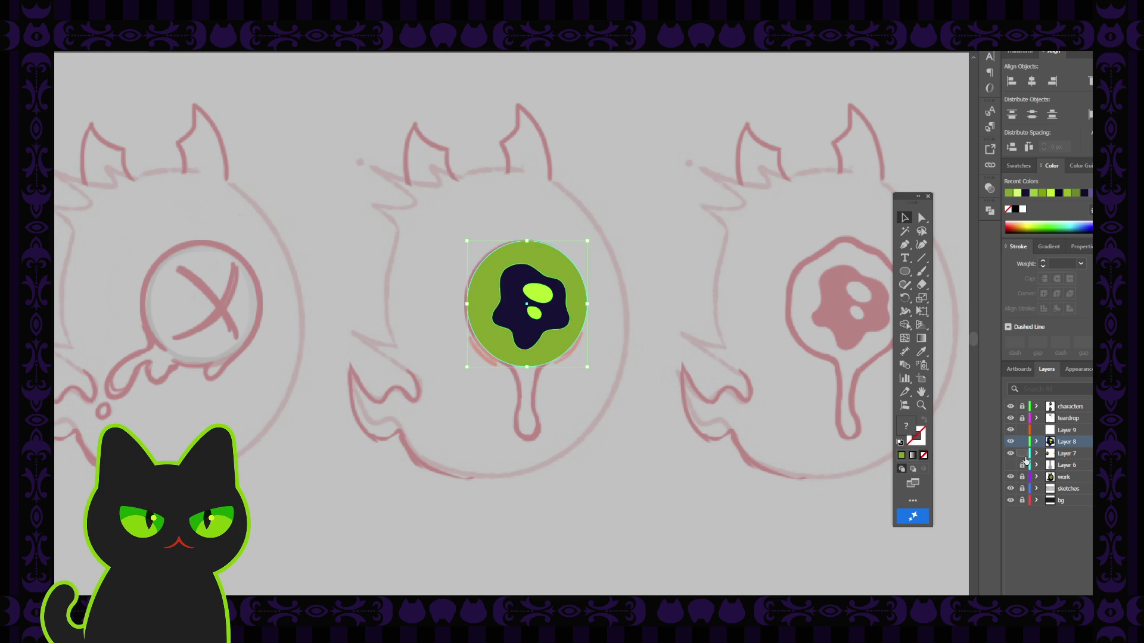
click(578, 286)
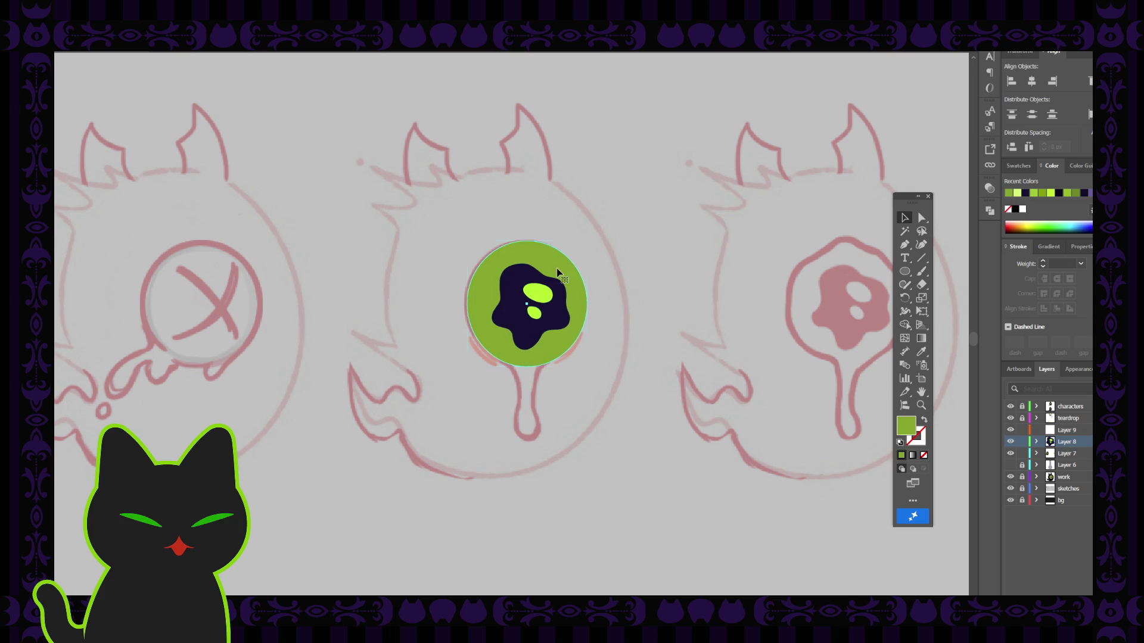
click(1092, 444)
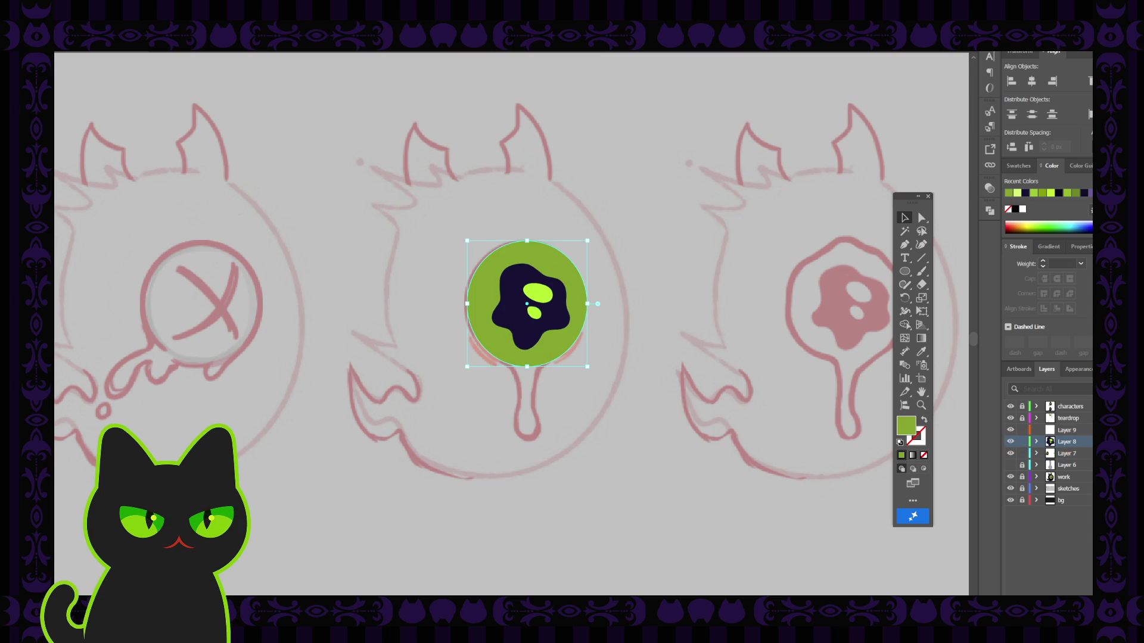
click(1090, 442)
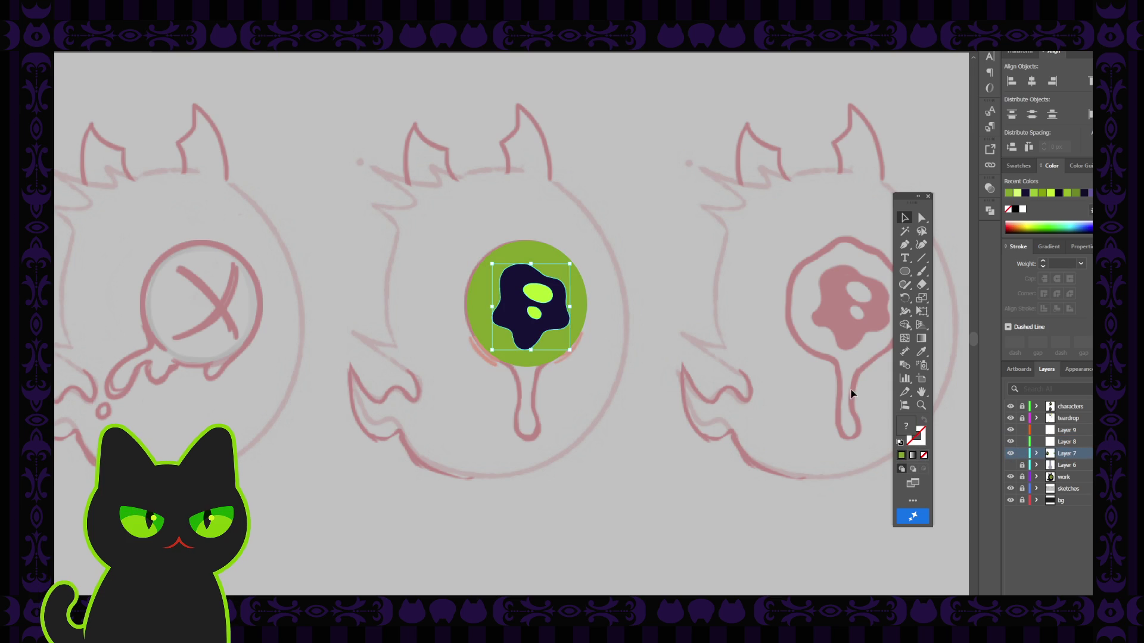
click(630, 351)
drag(465, 225, 717, 424)
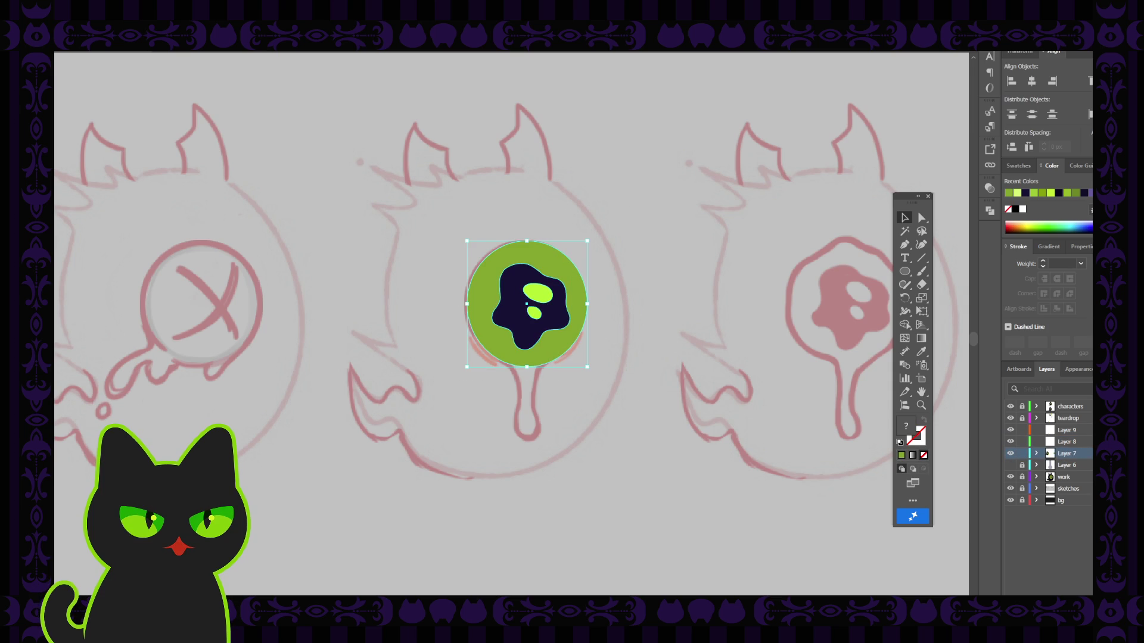
drag(1090, 453, 1089, 442)
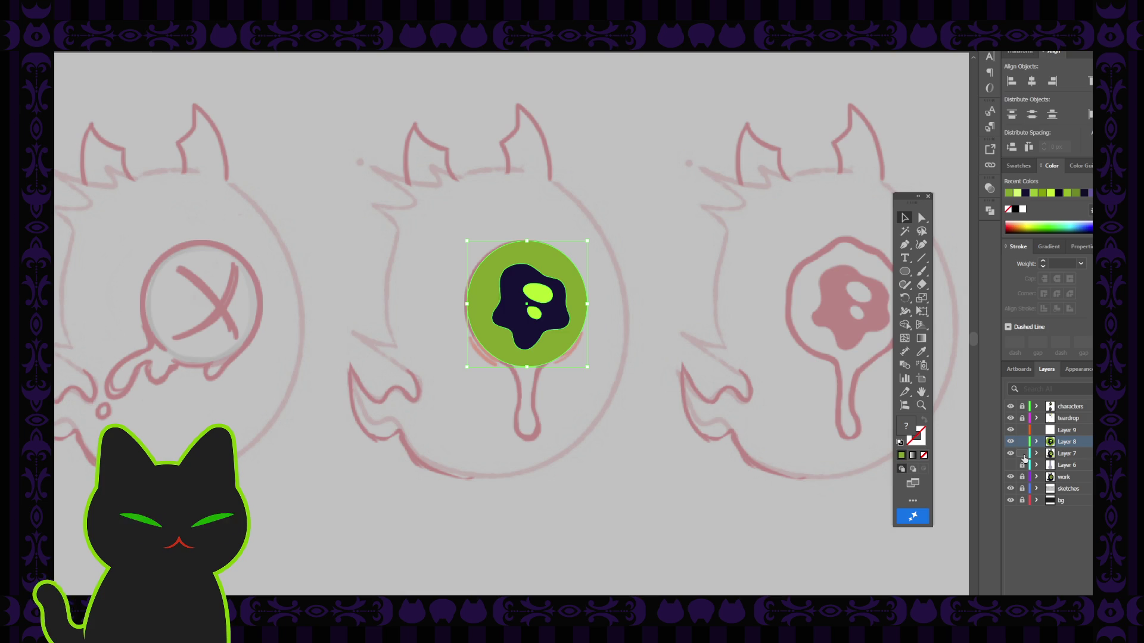
click(756, 364)
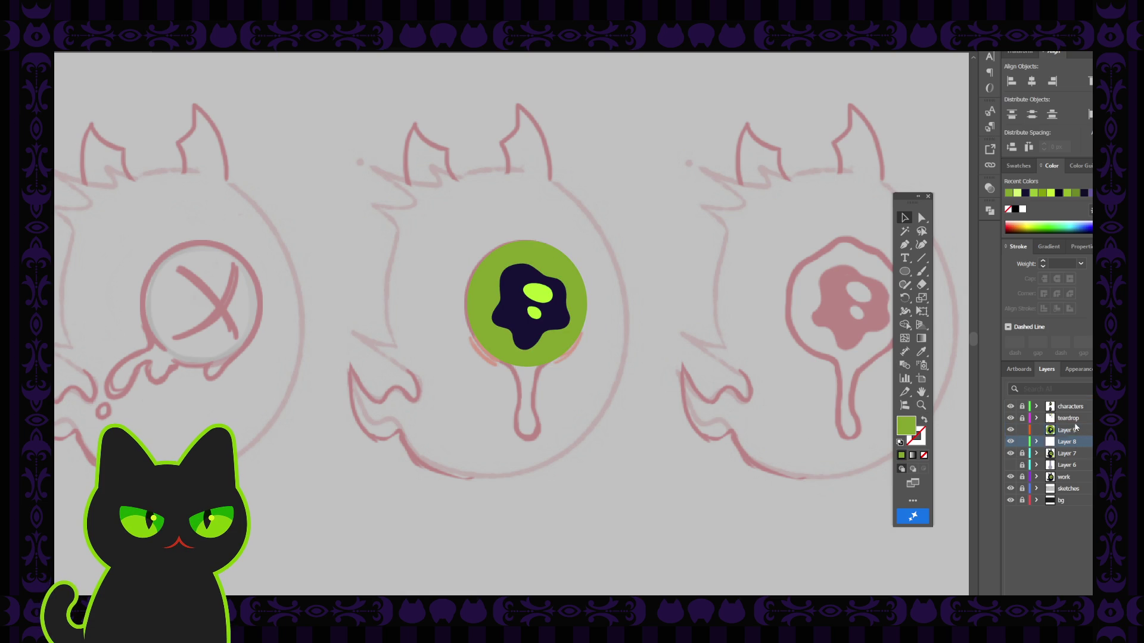
Move Layer 9 below Layer 8 and paint green Paintbrush strokes down the drip.
drag(1066, 429, 1066, 447)
drag(529, 355, 506, 339)
key(b)
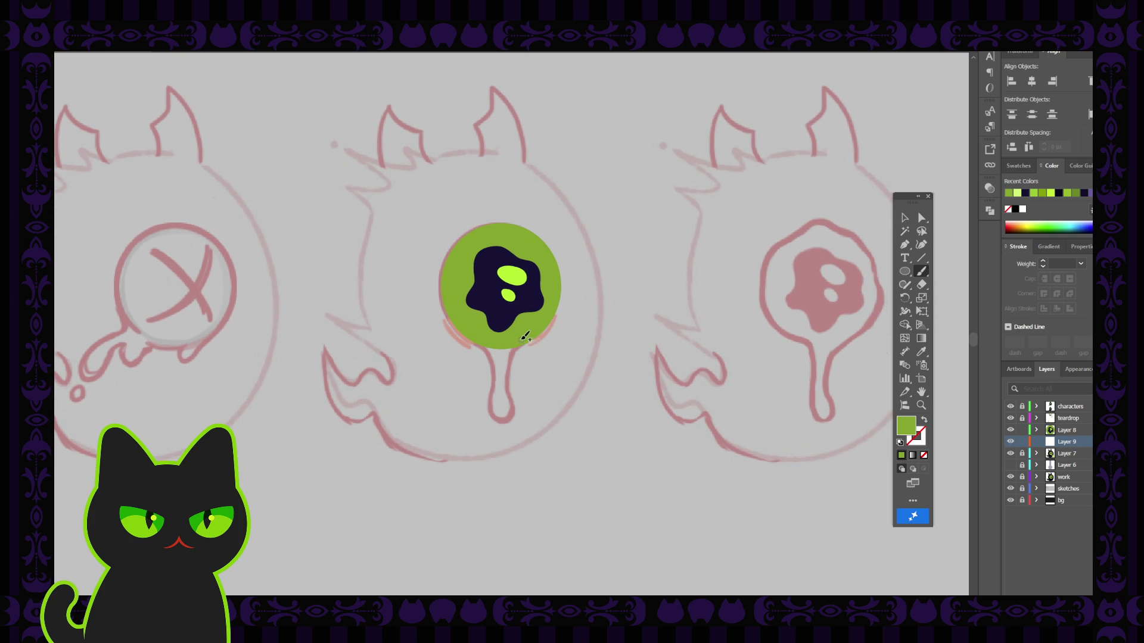
key(shift+x)
mouse_move(519, 345)
mouse_down()
mouse_move(508, 384)
mouse_move(491, 375)
mouse_up()
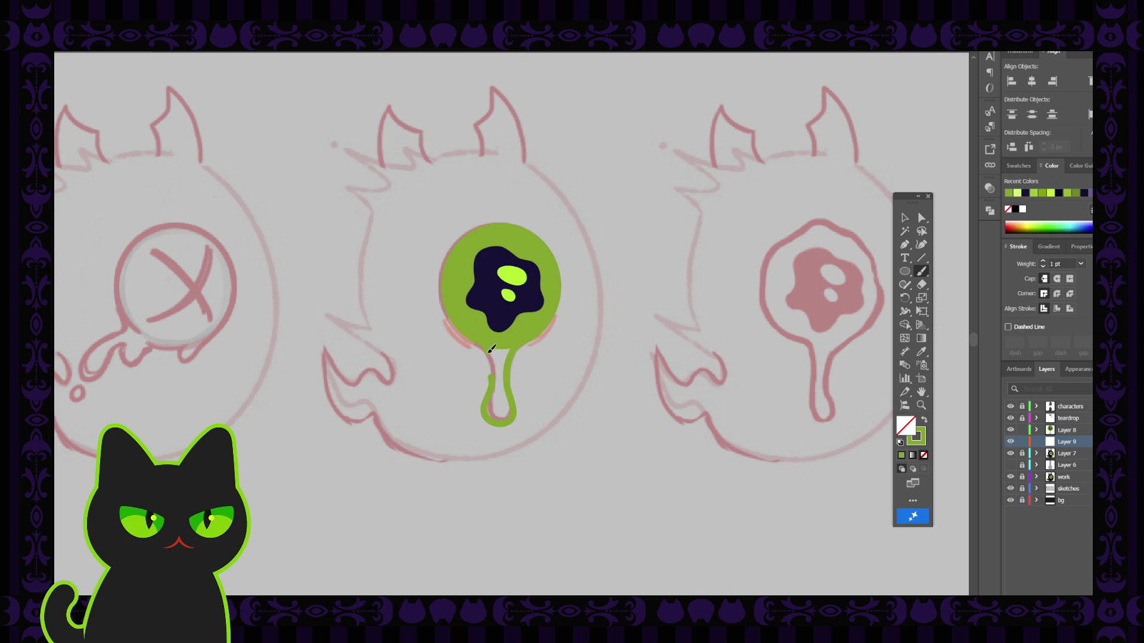
drag(491, 350, 497, 381)
Select the green drip path and its anchor points to prepare it for editing.
click(921, 245)
click(493, 380)
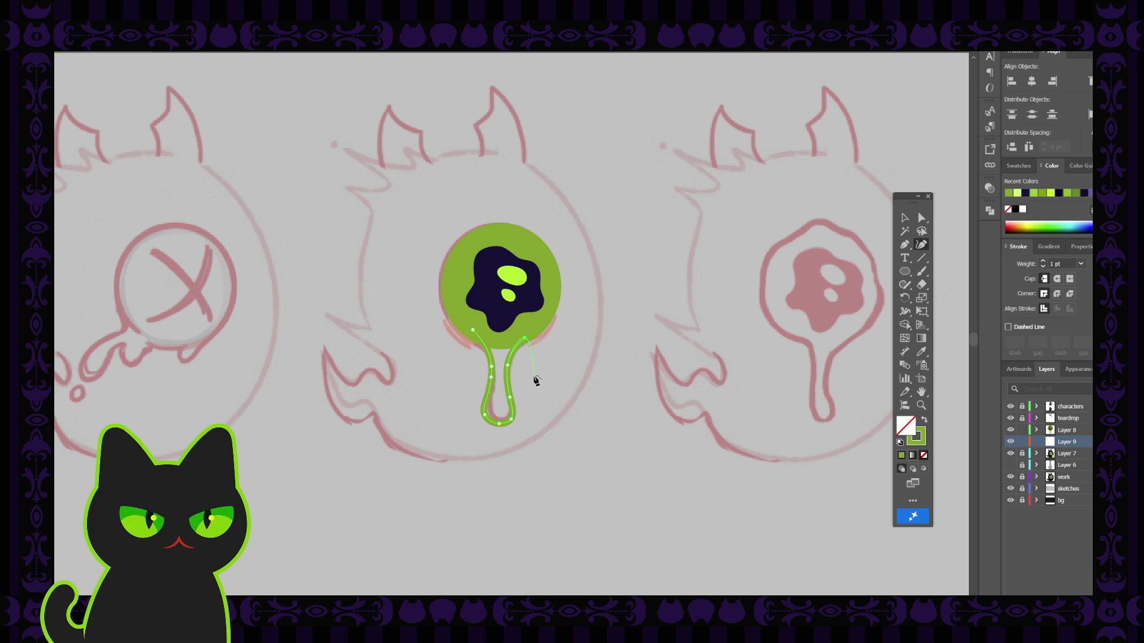
key(ctrl)
key(p)
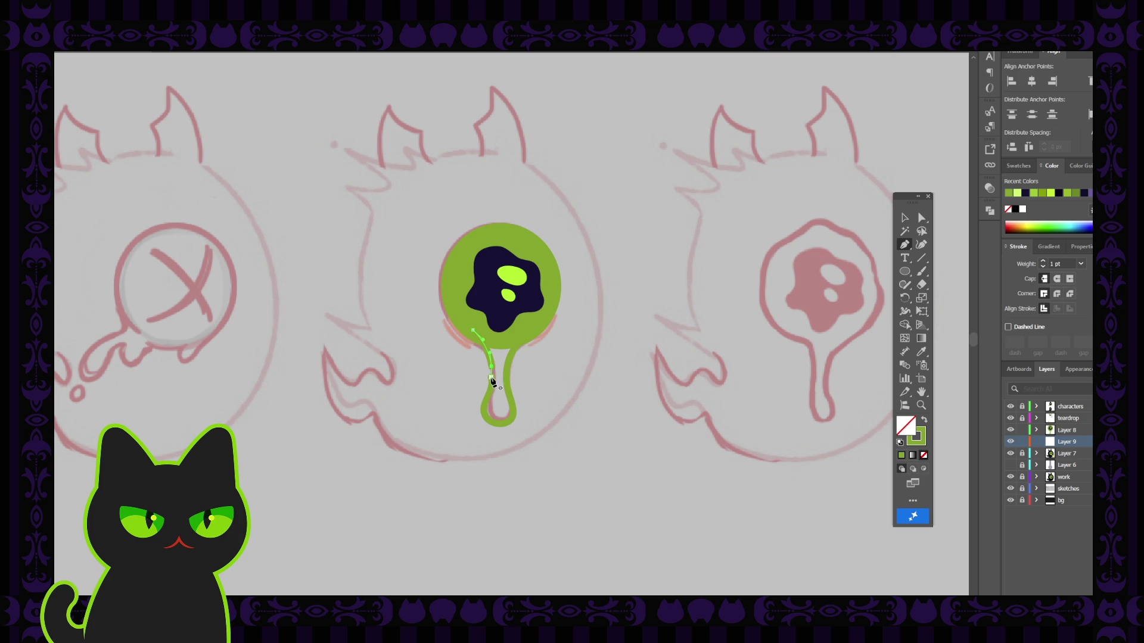
click(492, 380)
click(922, 220)
click(564, 366)
click(903, 245)
click(904, 218)
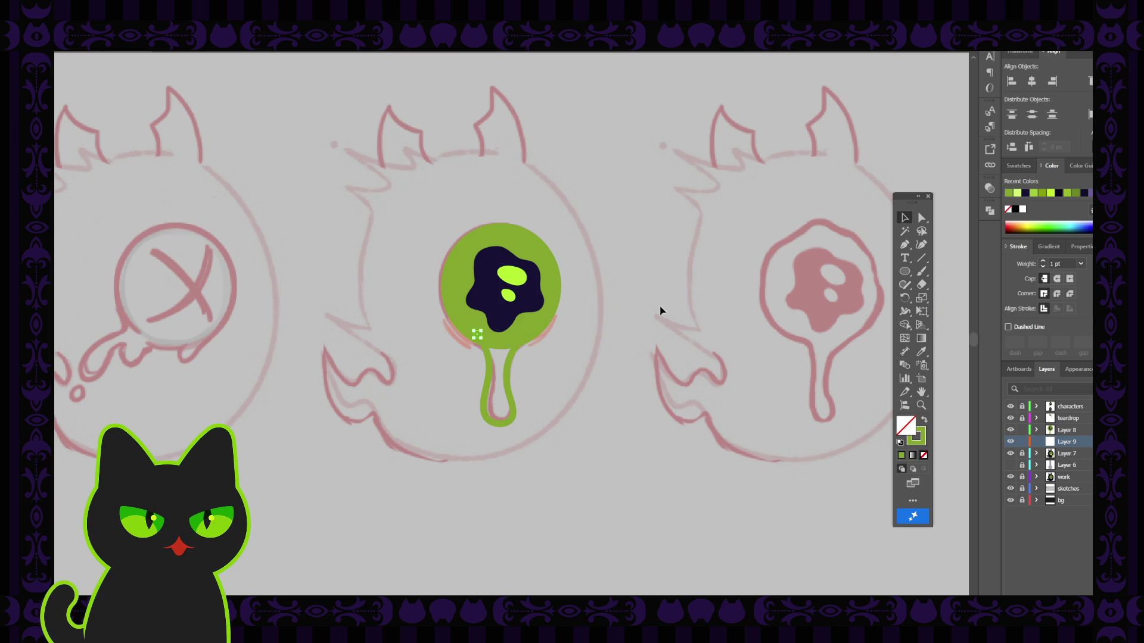
click(496, 372)
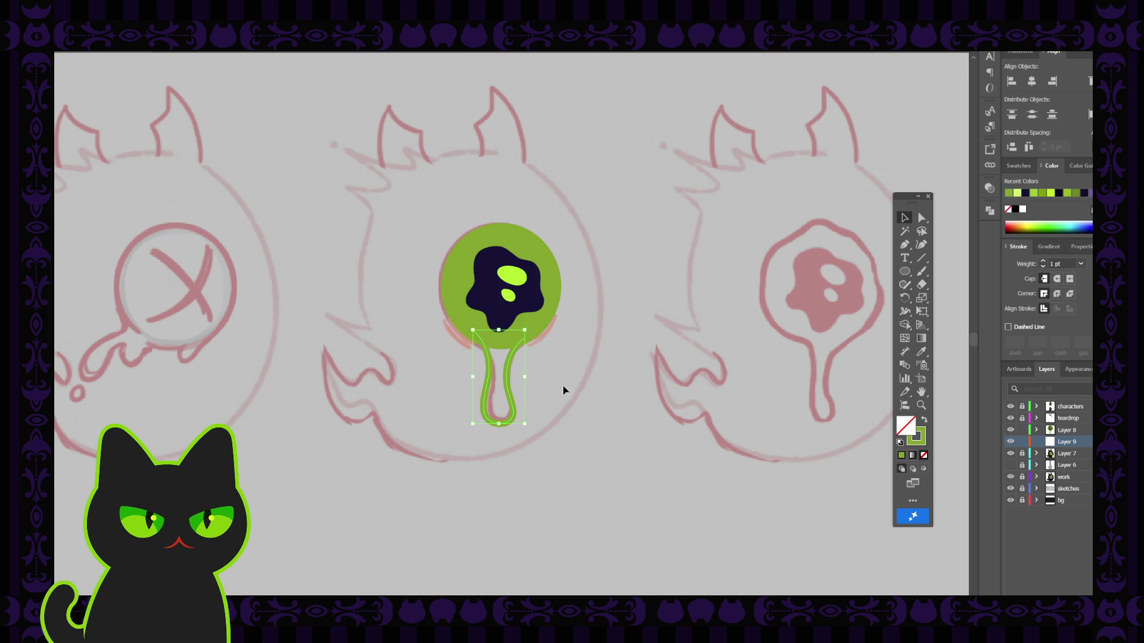
Close the drip path with the Pen and swap it to a green fill with no stroke.
click(904, 244)
ctrl+click(473, 332)
click(473, 333)
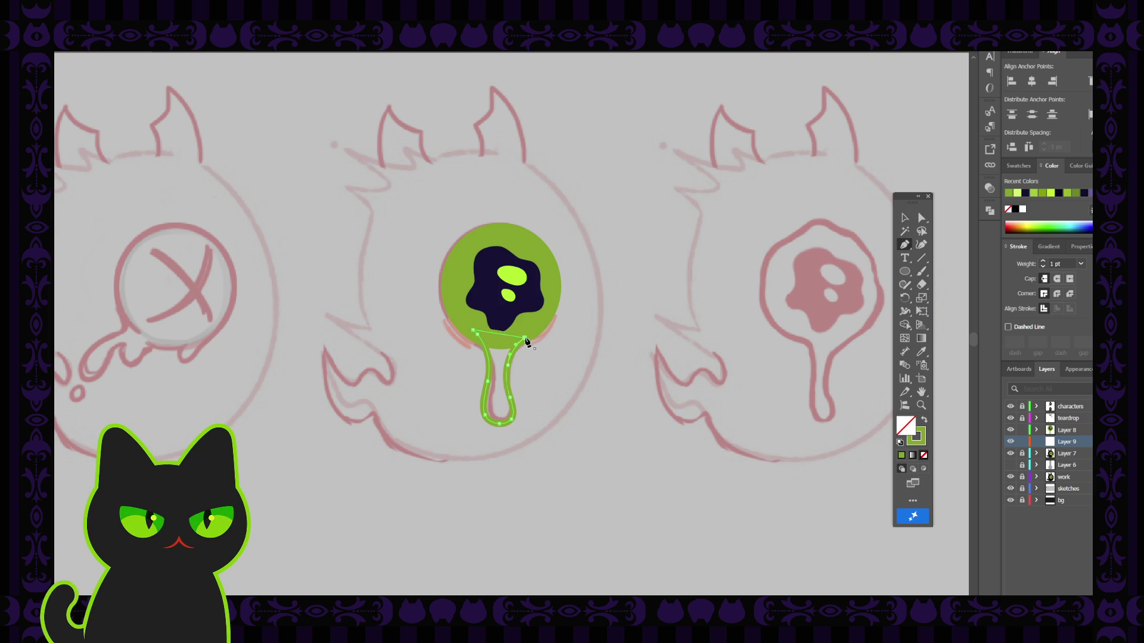
click(525, 339)
click(927, 421)
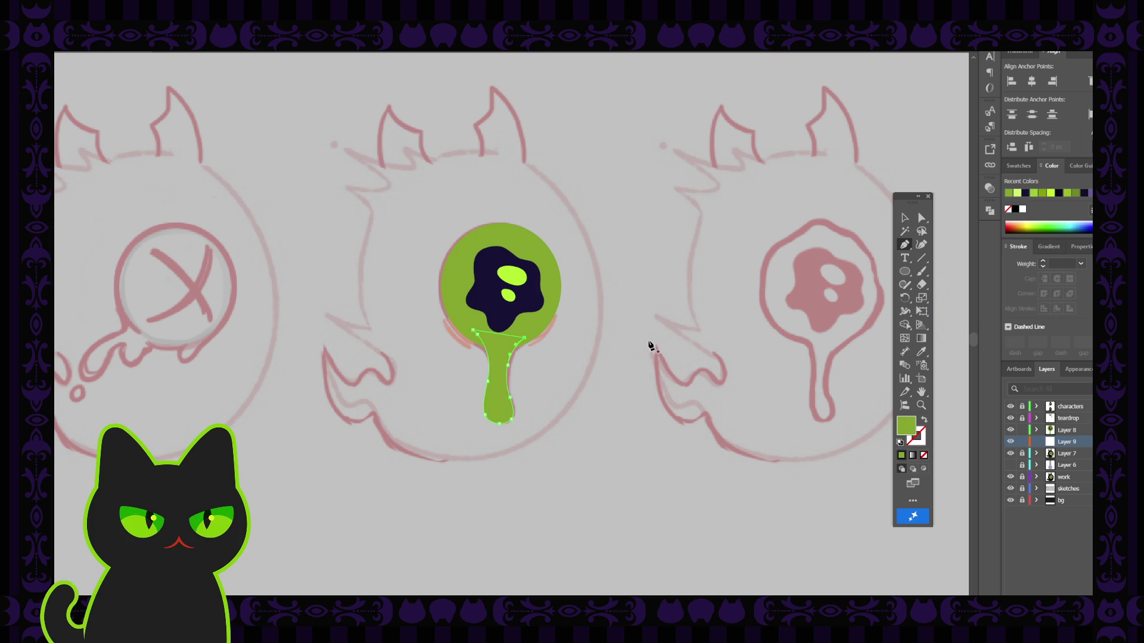
Inspect the finished green drip shape by selecting and deselecting it.
click(905, 218)
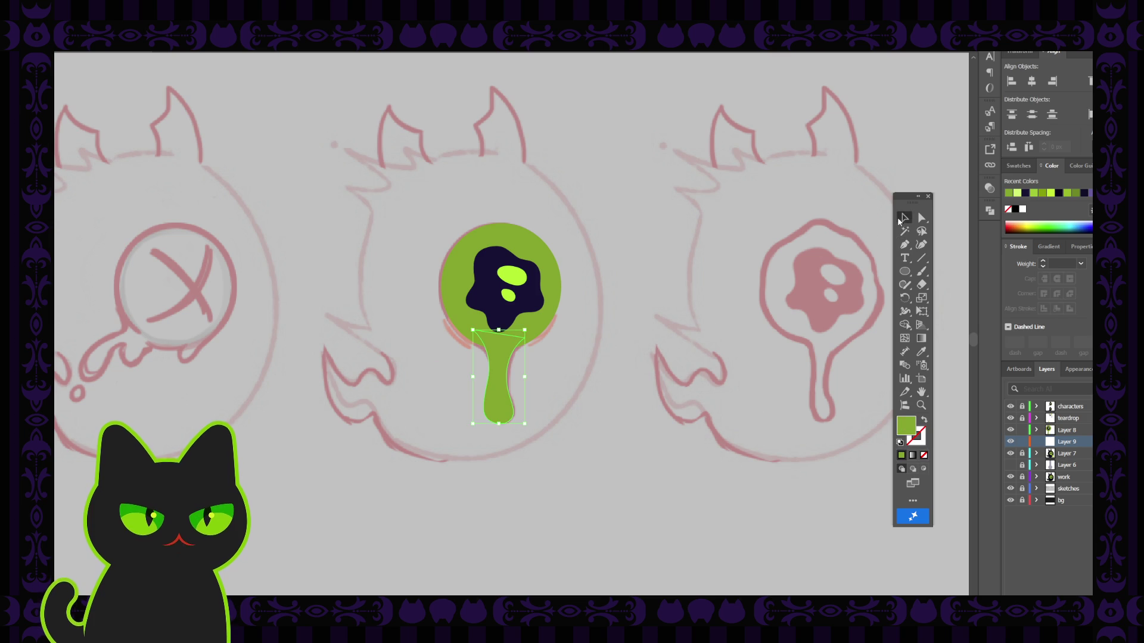
click(613, 337)
click(504, 373)
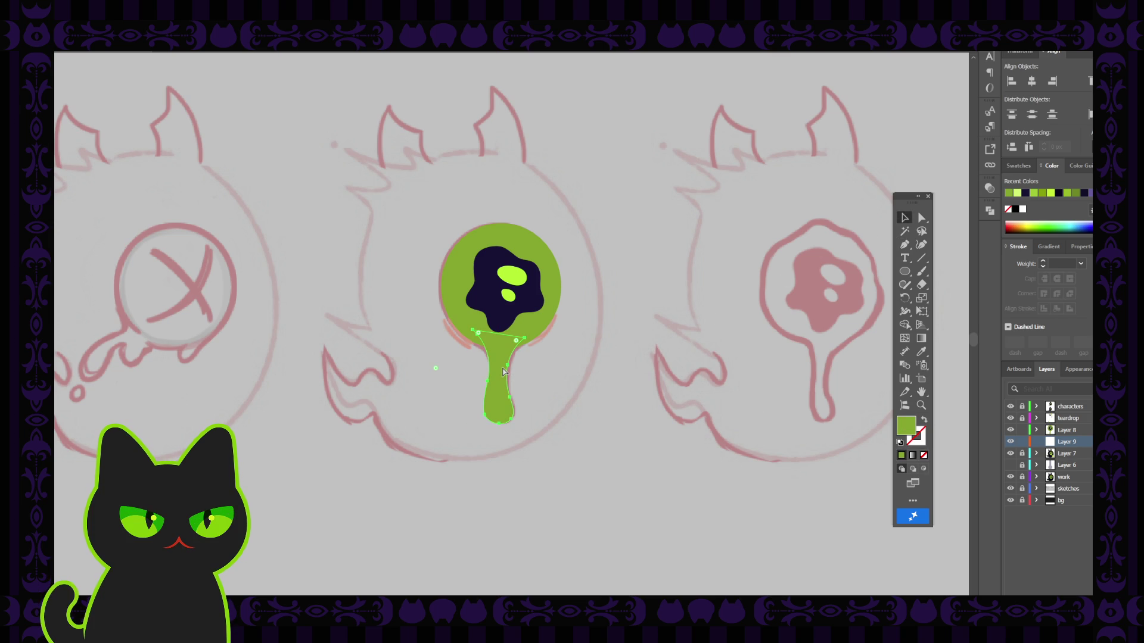
click(583, 365)
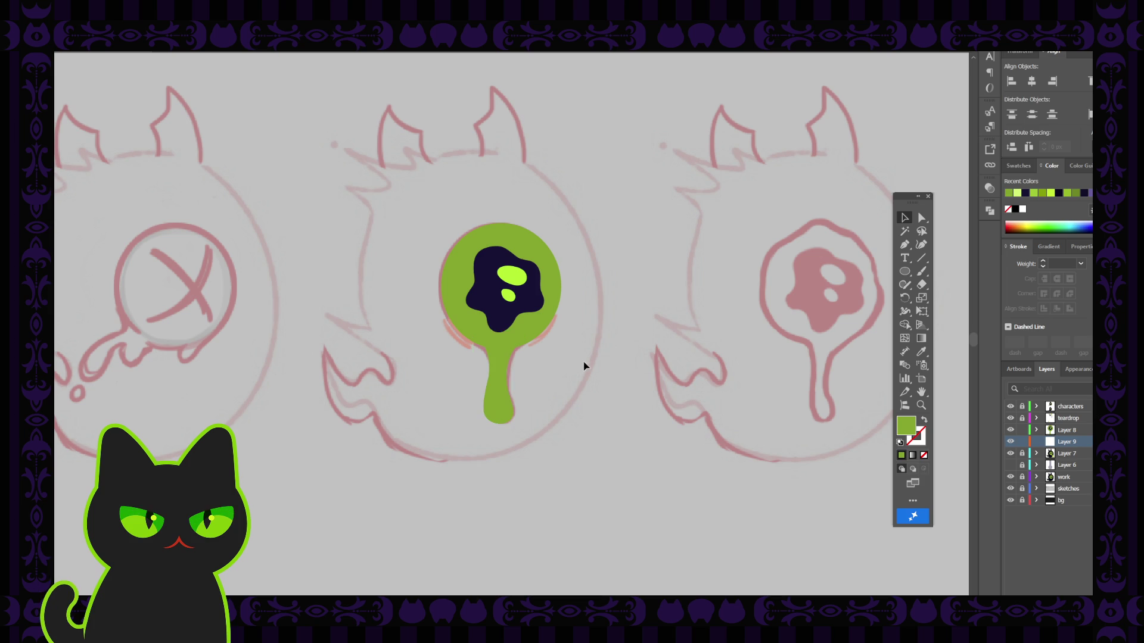
click(506, 381)
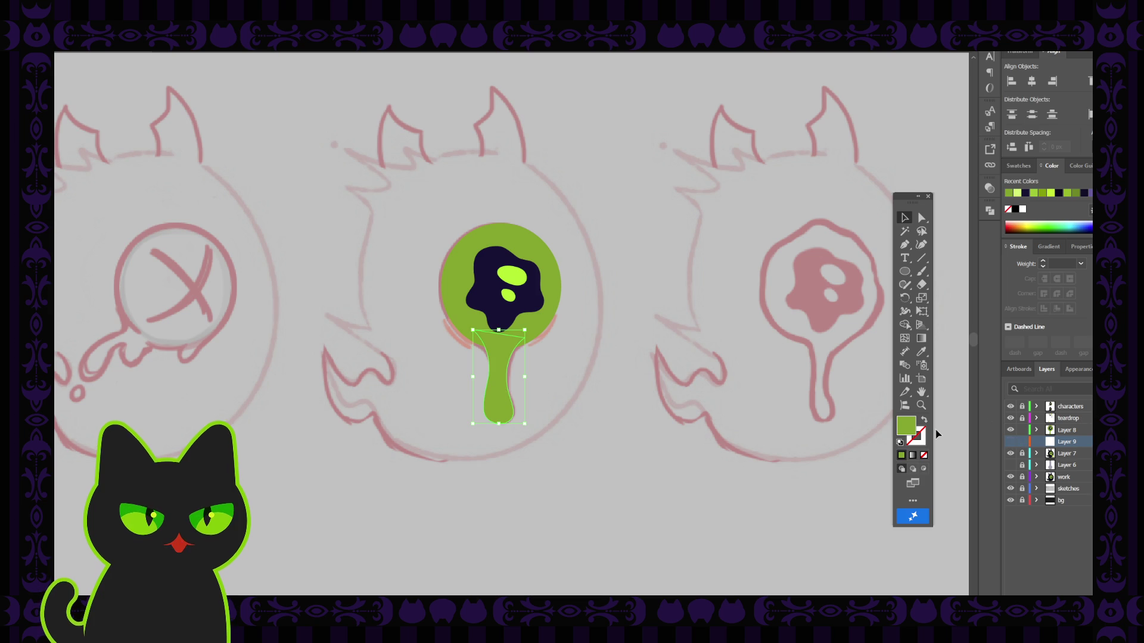
click(690, 377)
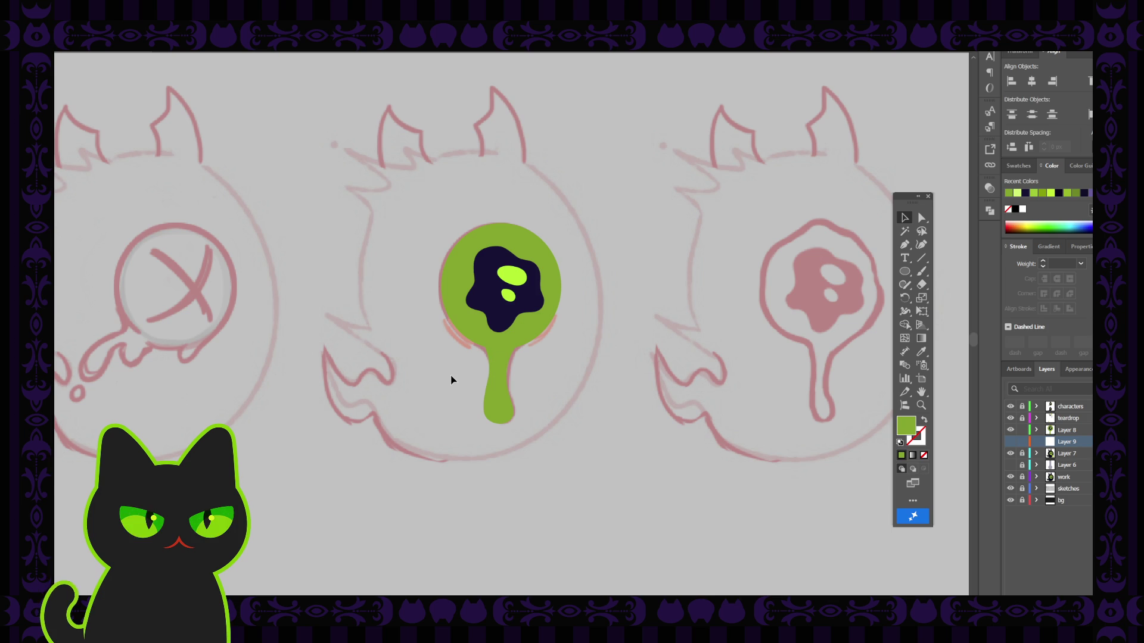
Select the finished dark creature on the left and undo a trial move of its body.
scroll(461, 379, down, 2)
scroll(453, 380, down, 1)
scroll(451, 379, up, 1)
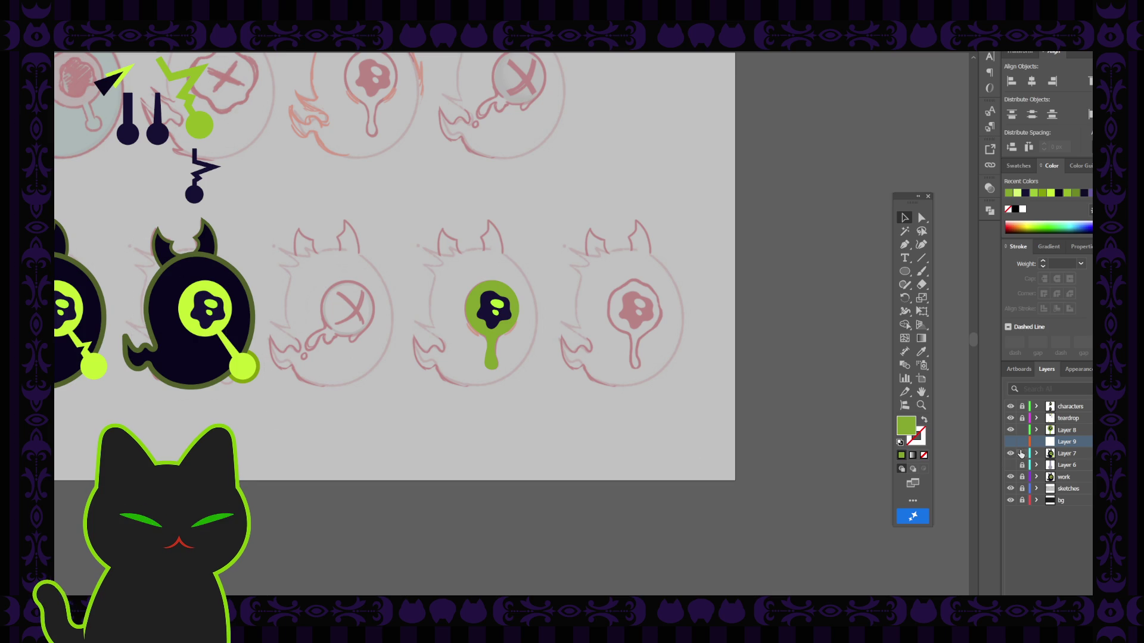
drag(132, 208, 253, 404)
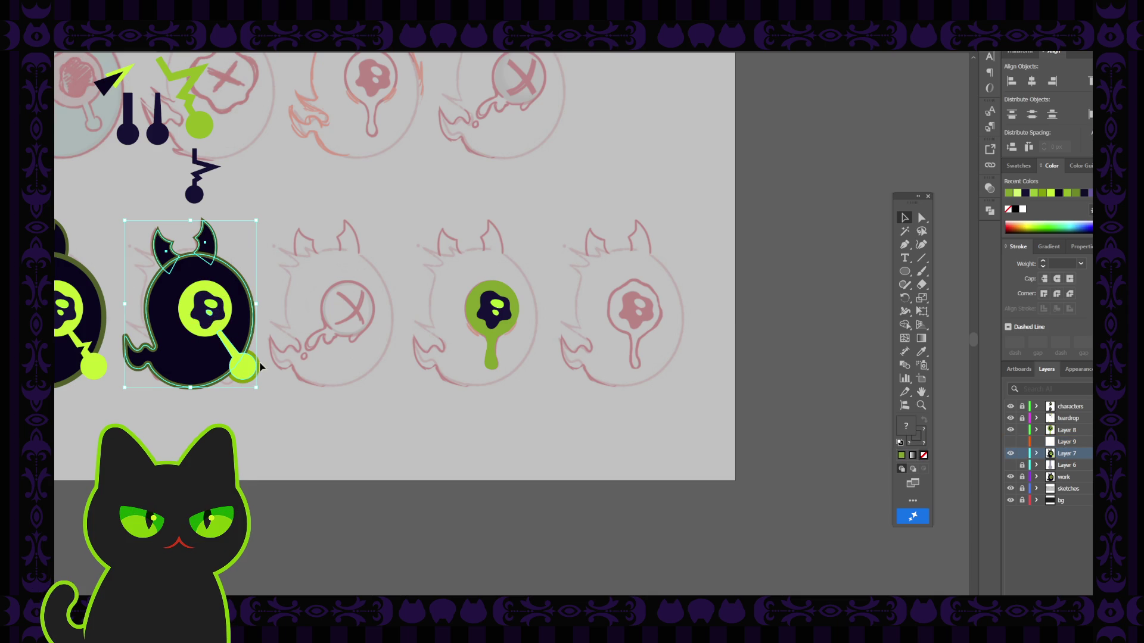
key(a)
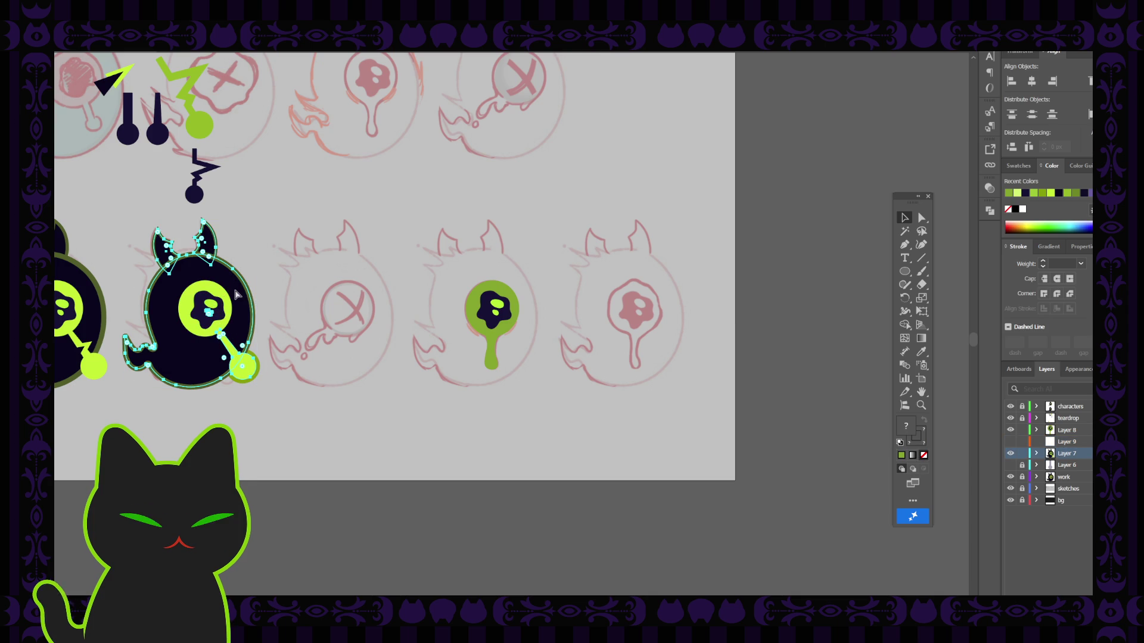
key(ctrl+shift+bracketleft)
mouse_move(236, 292)
mouse_down()
mouse_move(509, 281)
mouse_move(438, 280)
mouse_up()
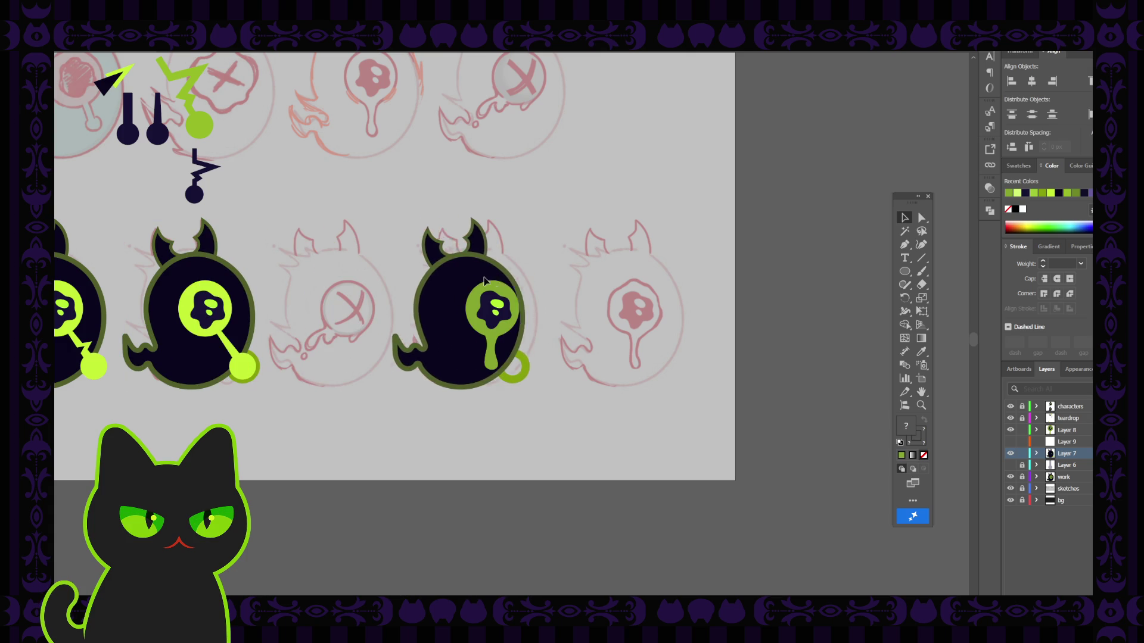
key(ctrl+z)
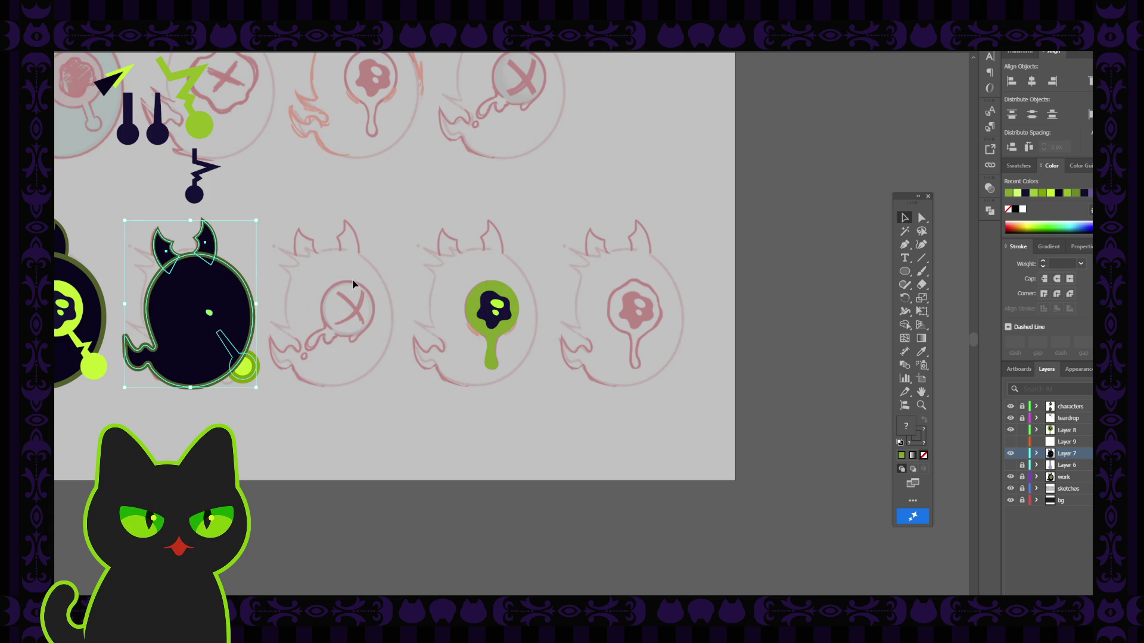
key(ctrl+z)
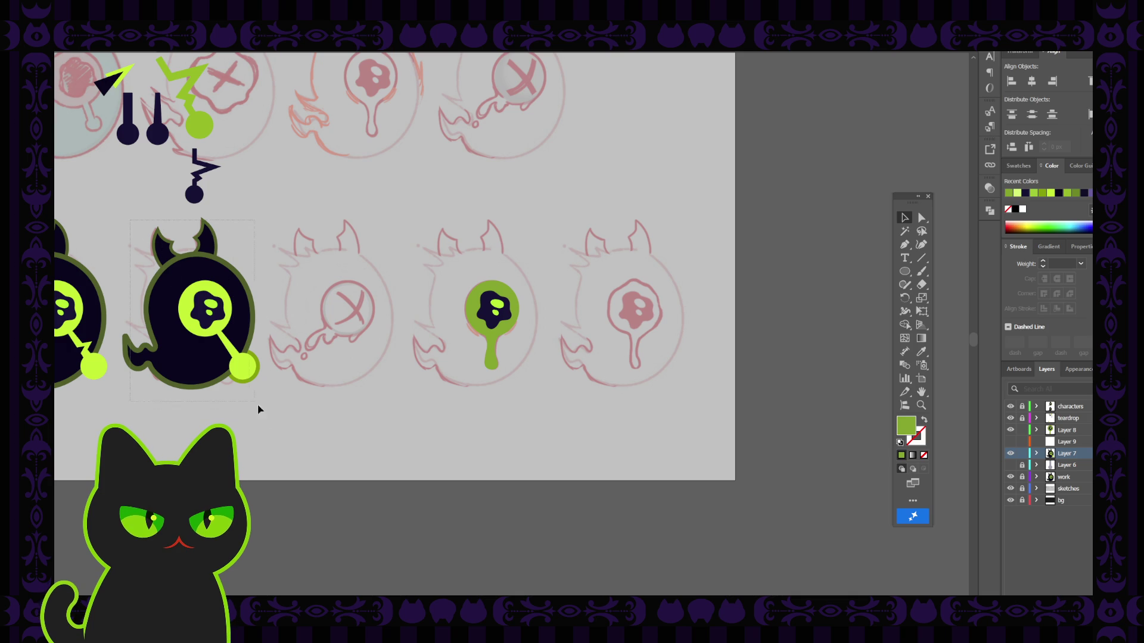
Duplicate the whole creature onto the drip-eye sketch and hide Layer 8.
click(235, 315)
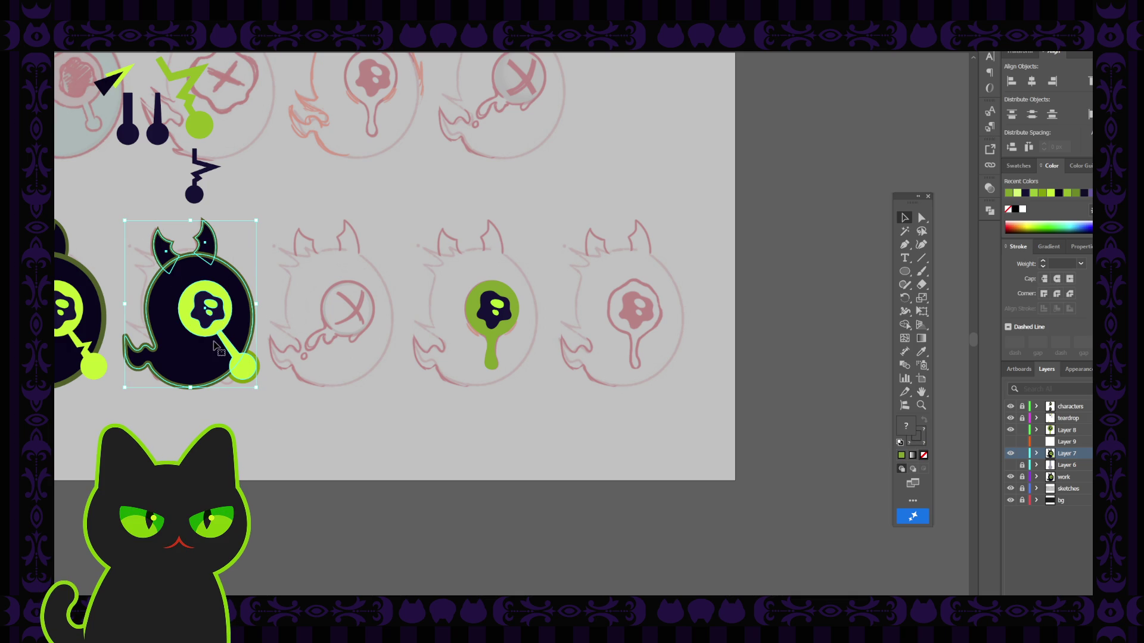
drag(191, 360, 476, 362)
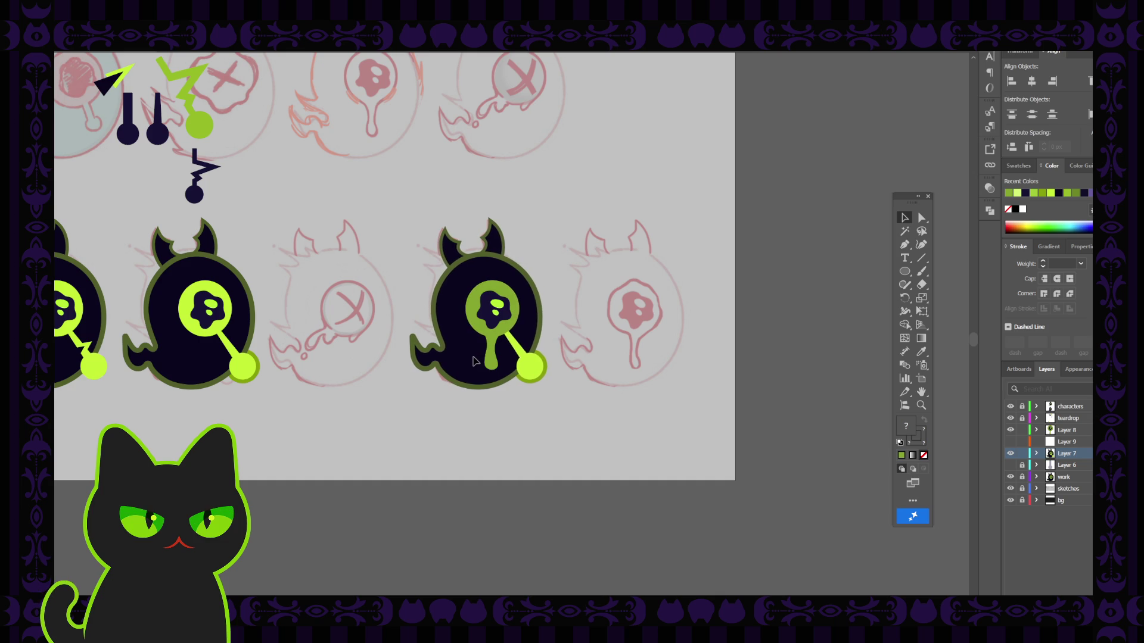
click(475, 361)
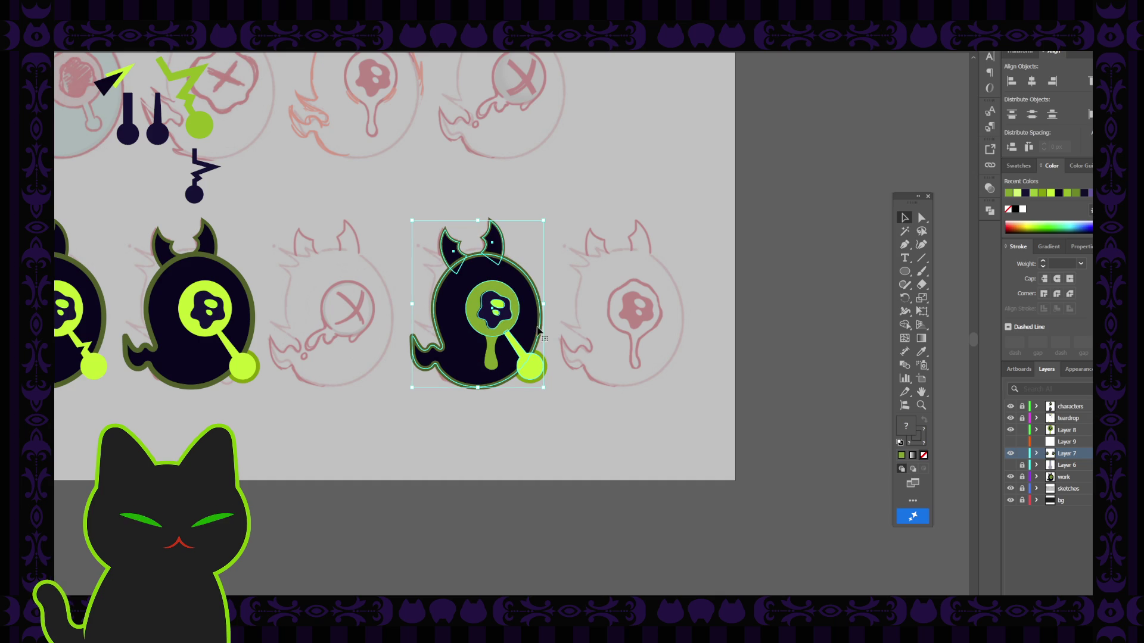
click(1011, 429)
Delete the copy's old eye: dark pupil, lime circle, stick and leftover lime ring.
click(556, 340)
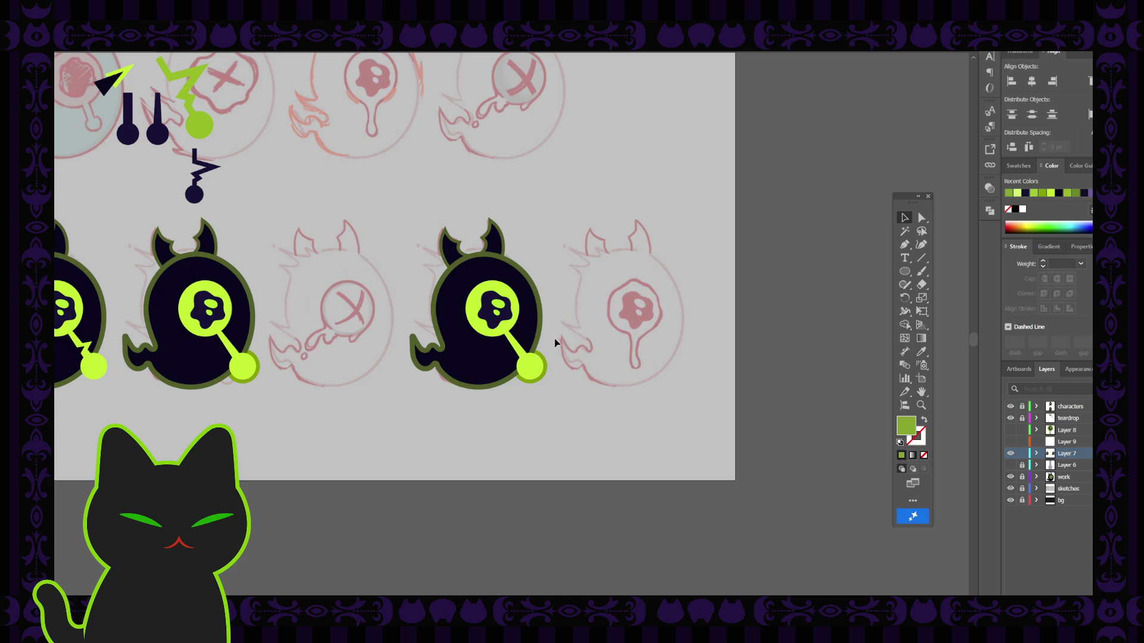
click(498, 305)
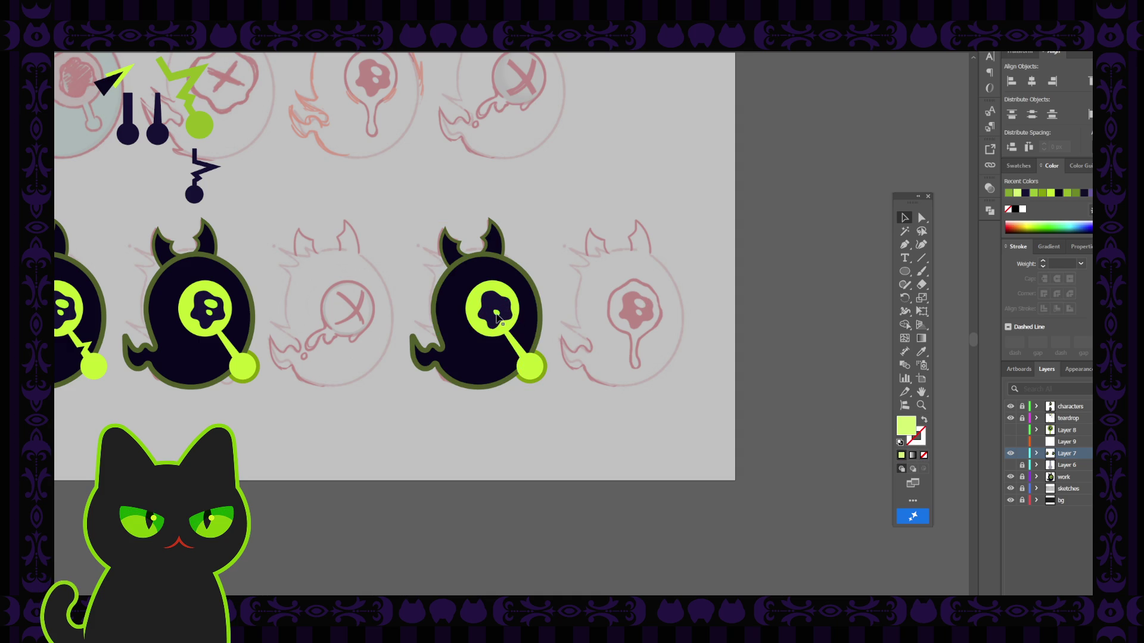
key(Delete)
click(502, 302)
key(Delete)
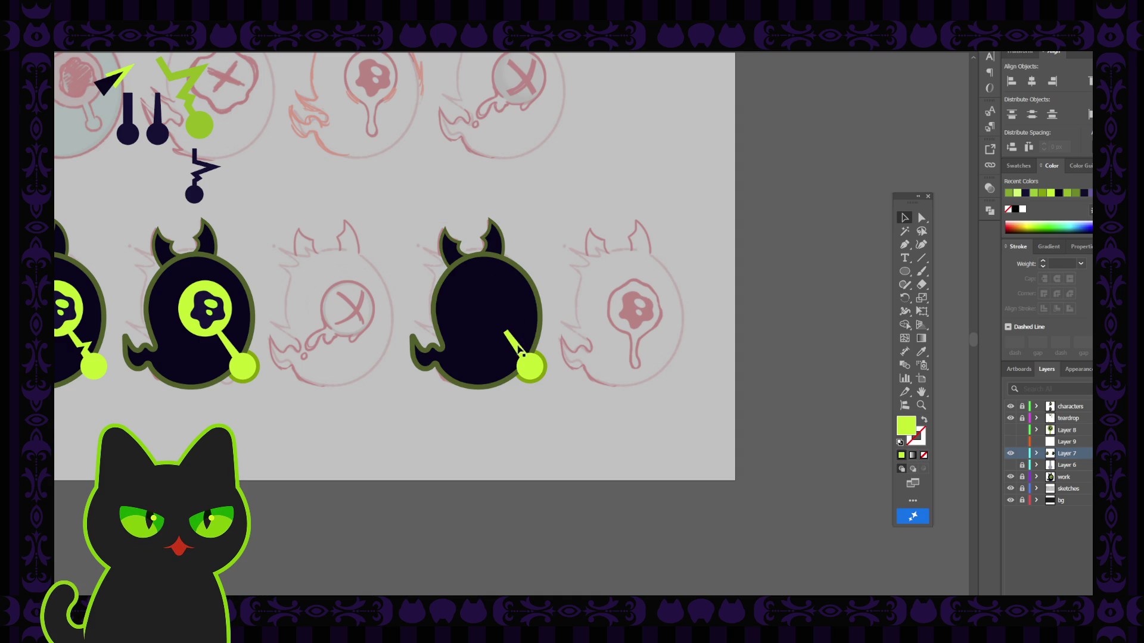
click(525, 356)
key(Delete)
click(538, 374)
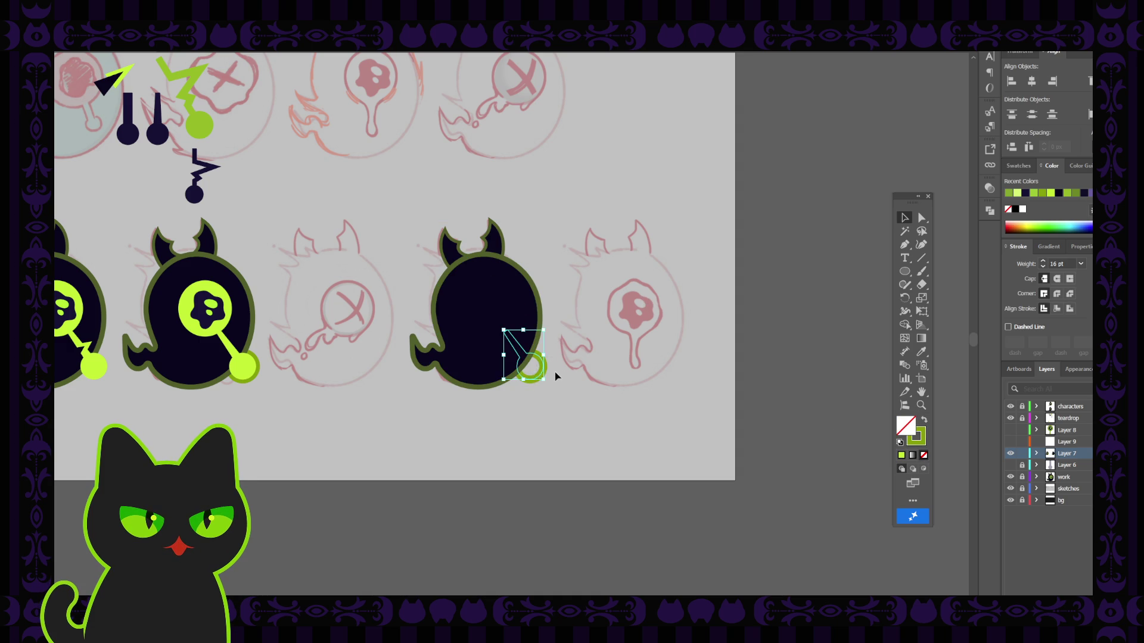
key(Delete)
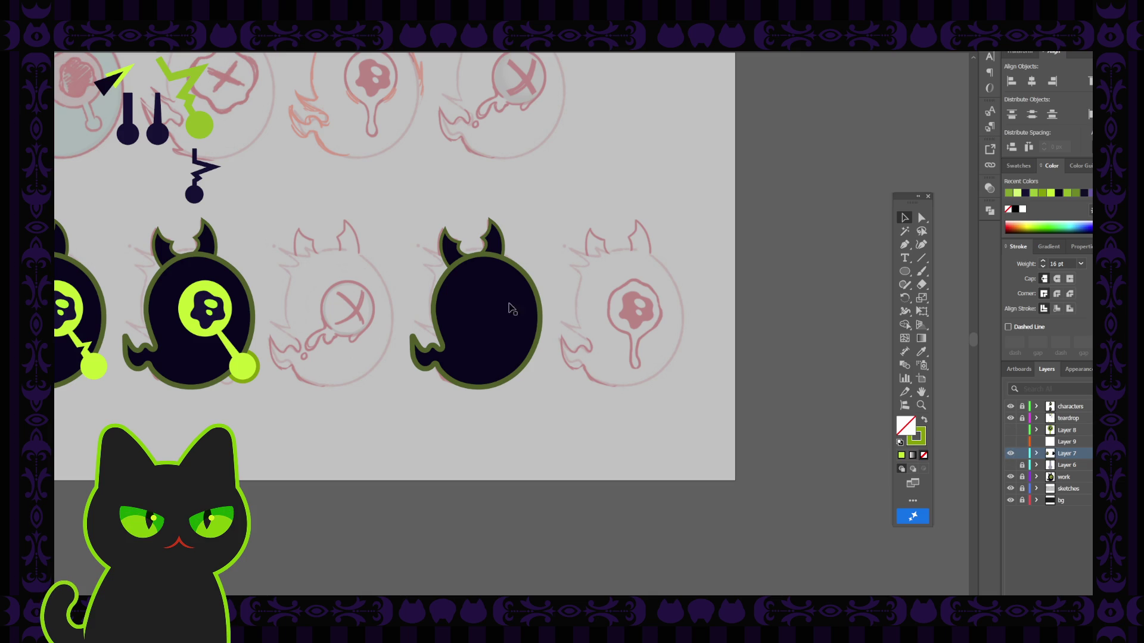
Move the fourth creature's body onto Layer 9 and make Layers 9 and 8 visible.
drag(386, 202, 568, 446)
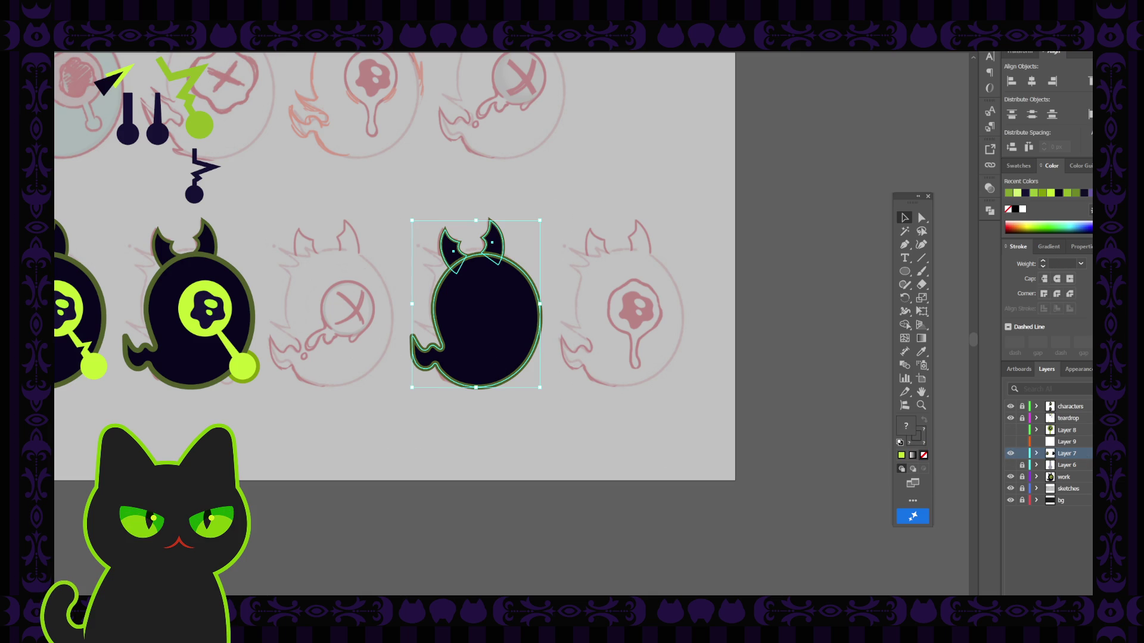
drag(1088, 454, 1057, 442)
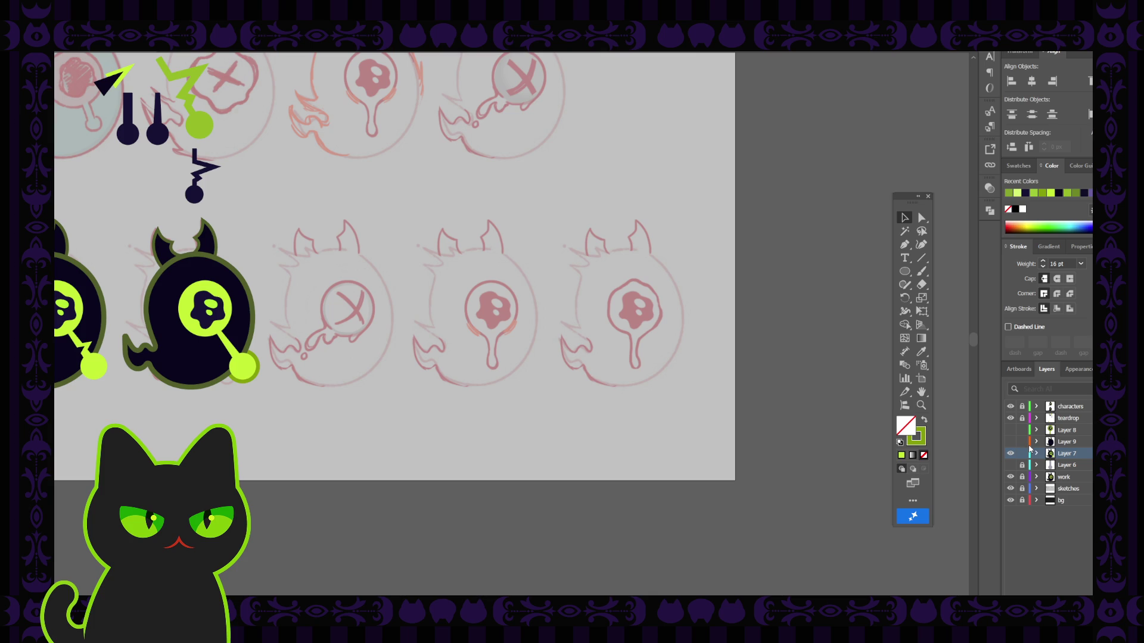
click(1010, 441)
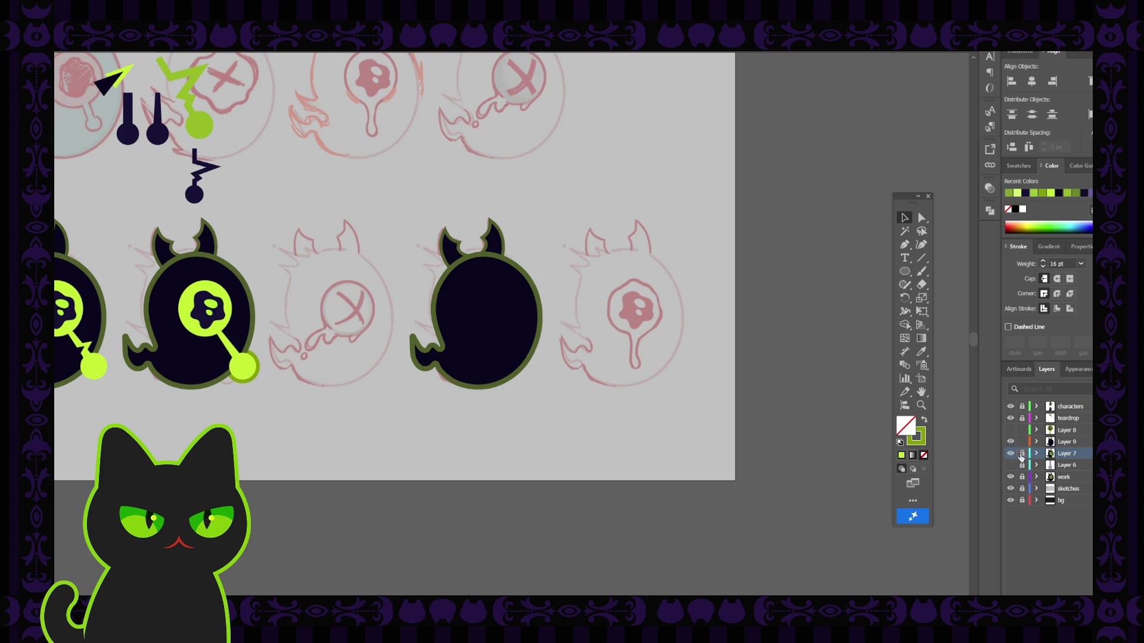
click(1011, 429)
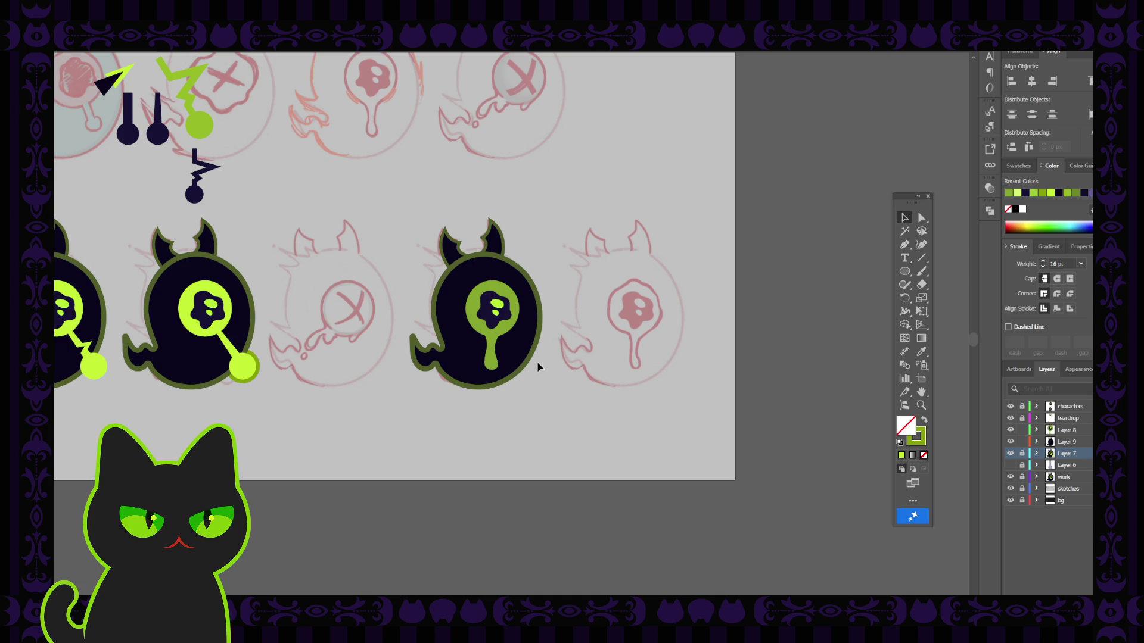
key(ctrl+minus)
key(ctrl+minus)
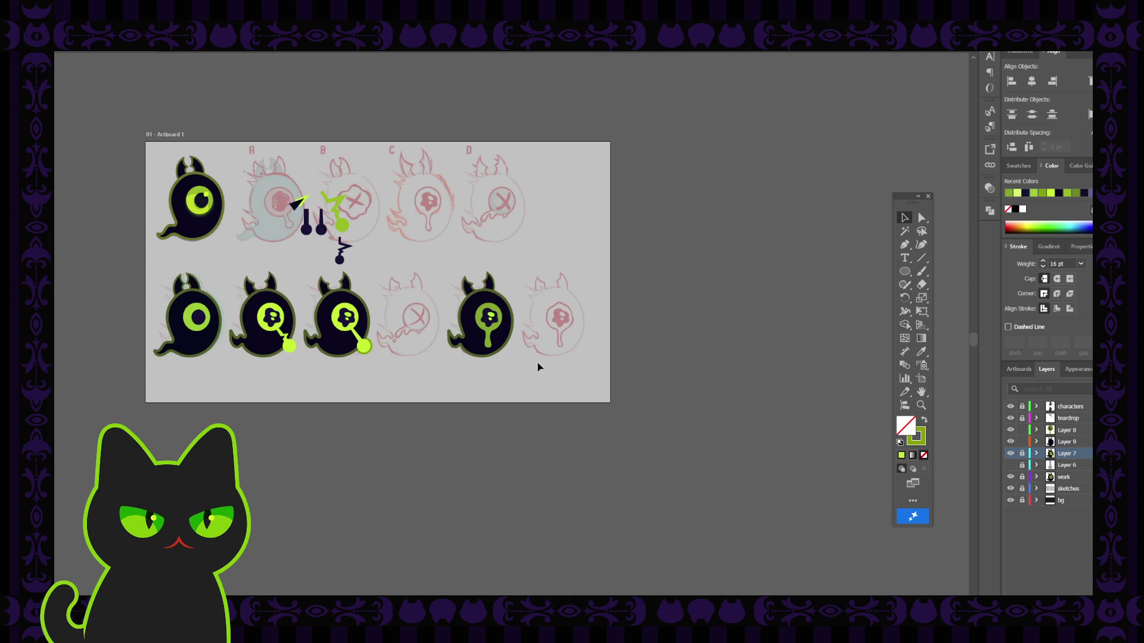
key(ctrl+plus)
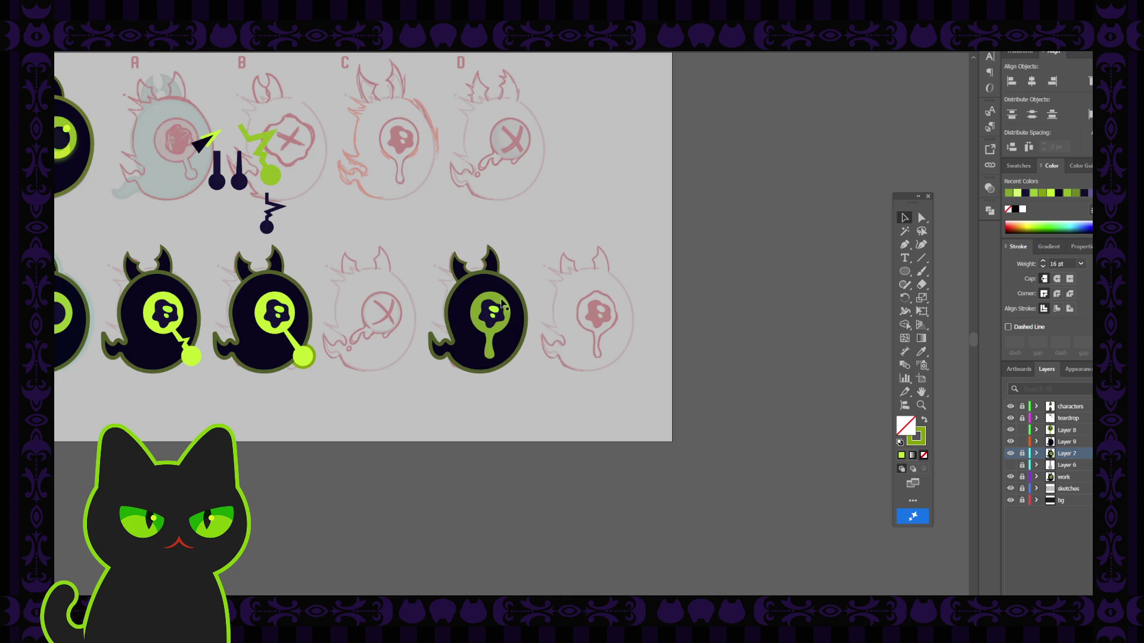
Recolor the drip with the brighter lime using the Eyedropper, then zoom in on the creature.
click(488, 357)
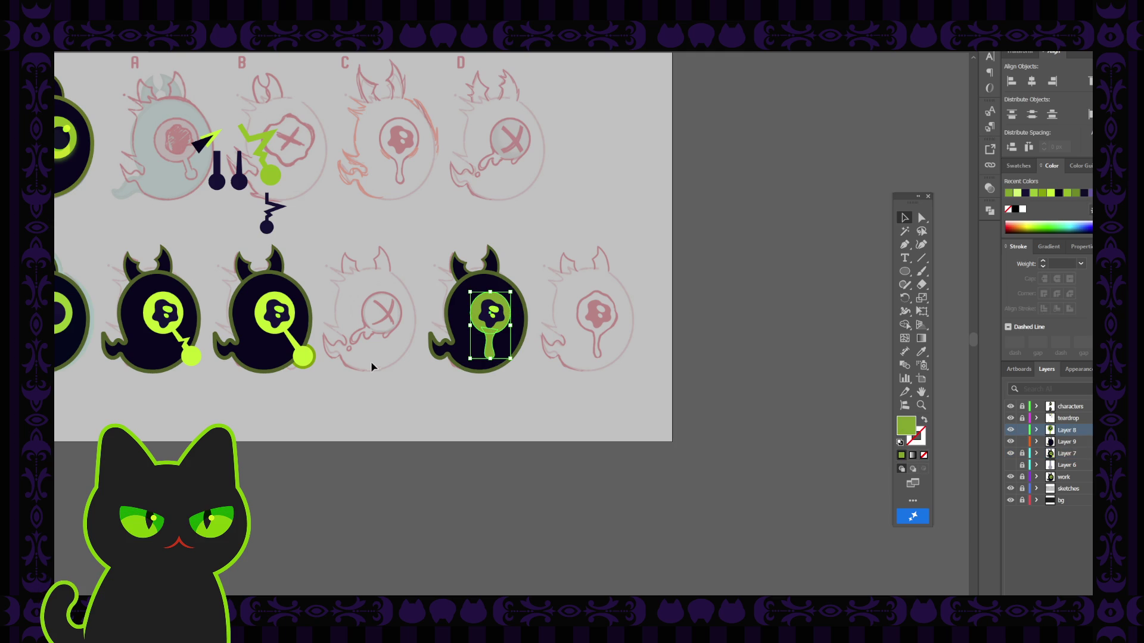
key(i)
click(277, 298)
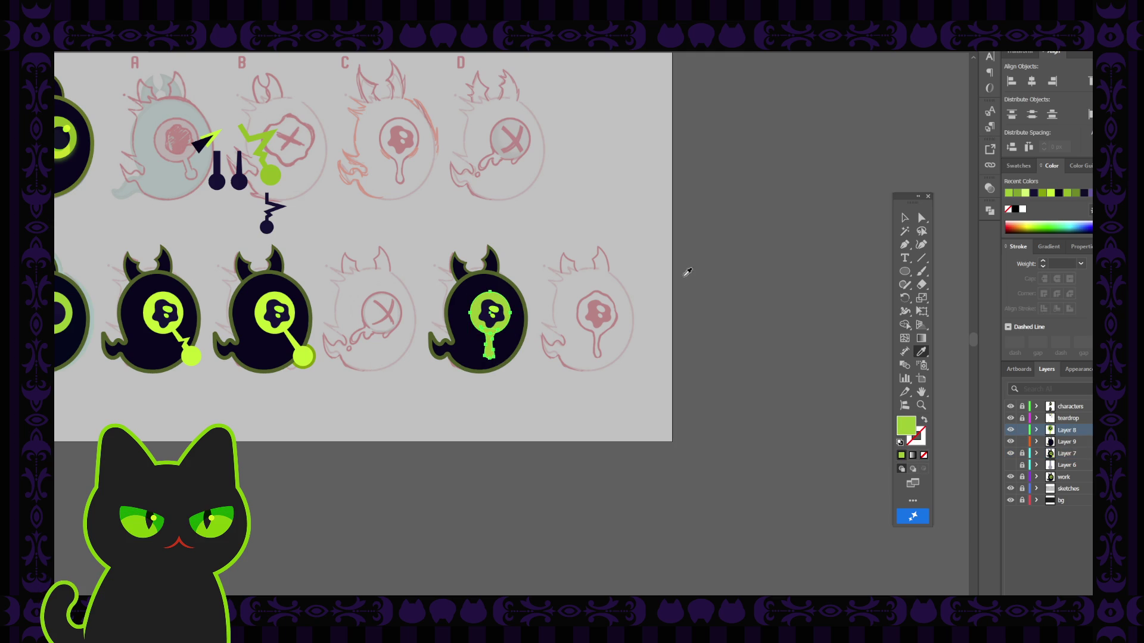
click(905, 217)
drag(407, 246, 543, 416)
key(ctrl+equal)
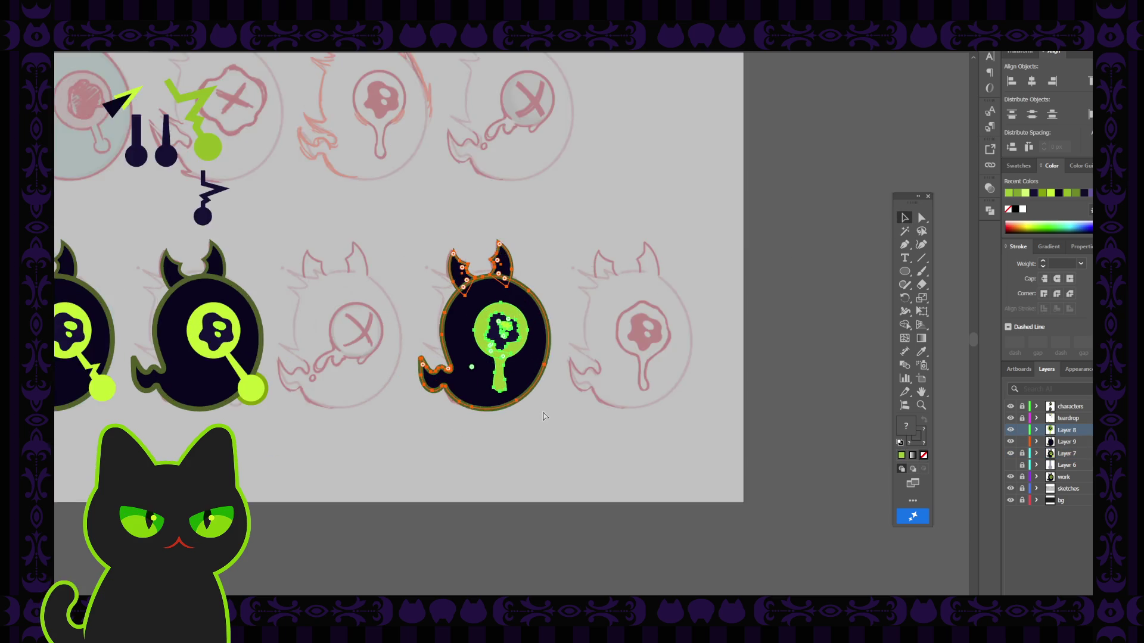
key(ctrl+equal)
key(ctrl+equal)
click(652, 347)
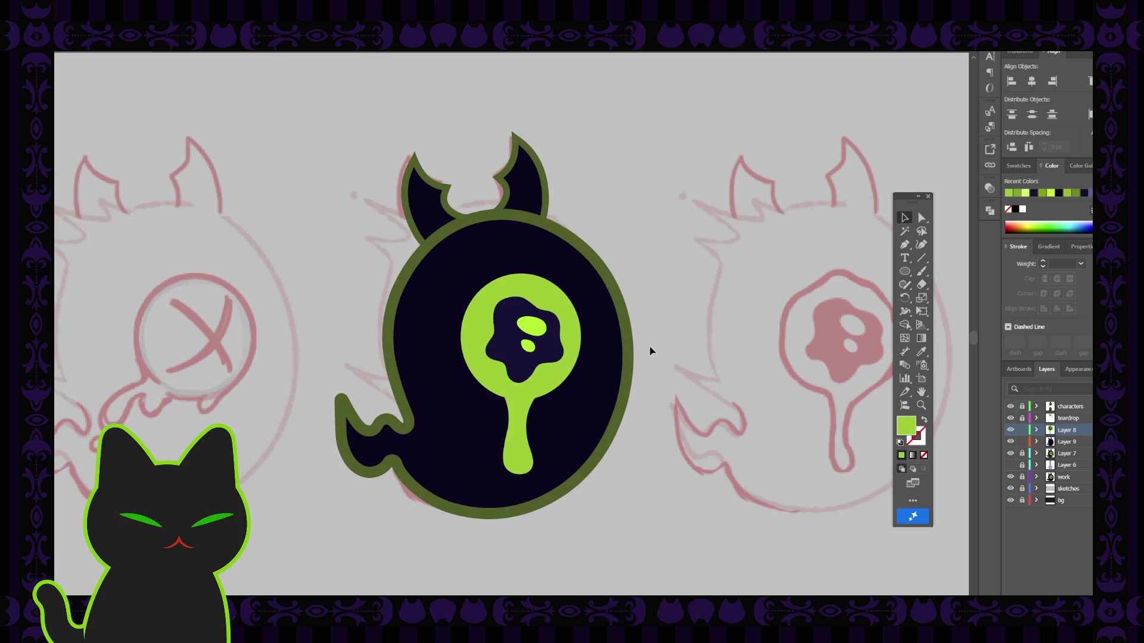
Narrow the lime drip slightly from its left side.
click(548, 390)
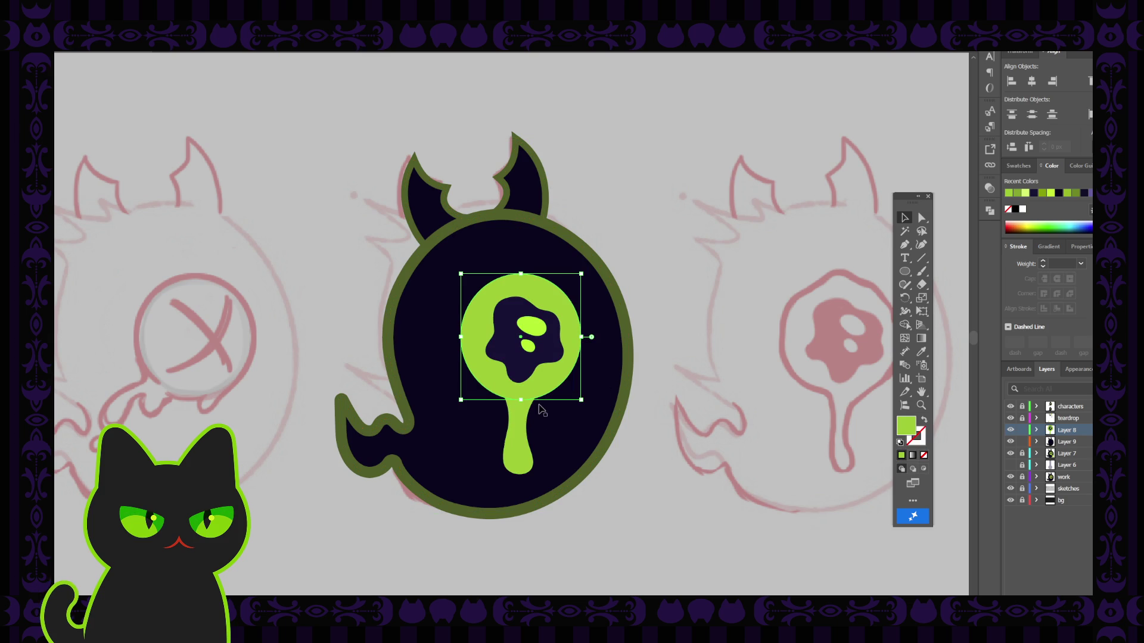
shift+click(527, 424)
click(683, 400)
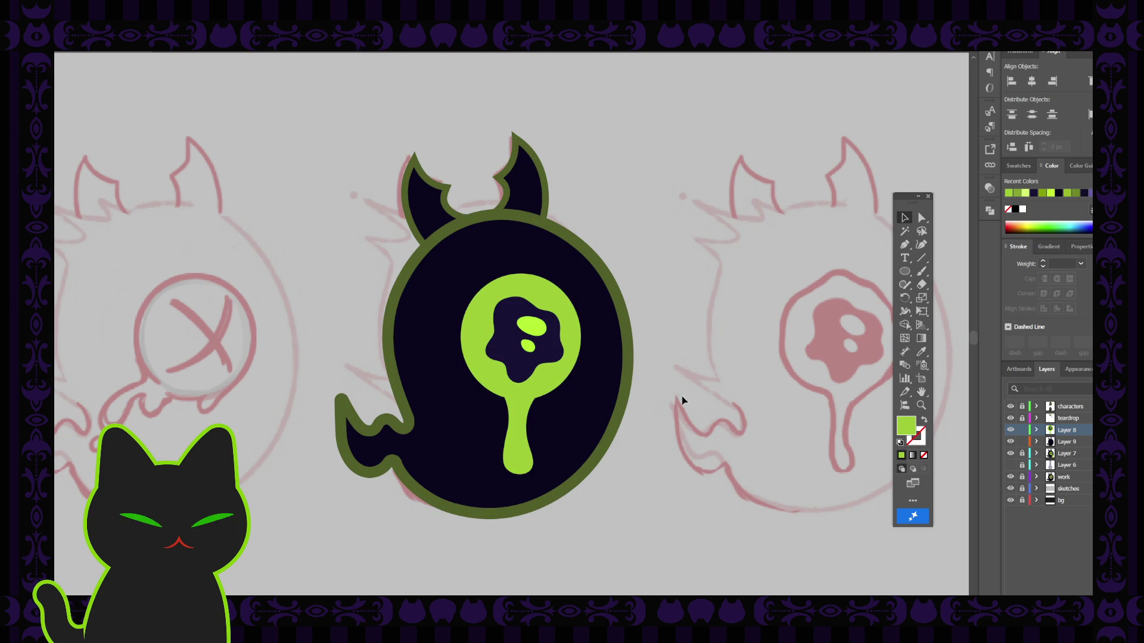
click(525, 430)
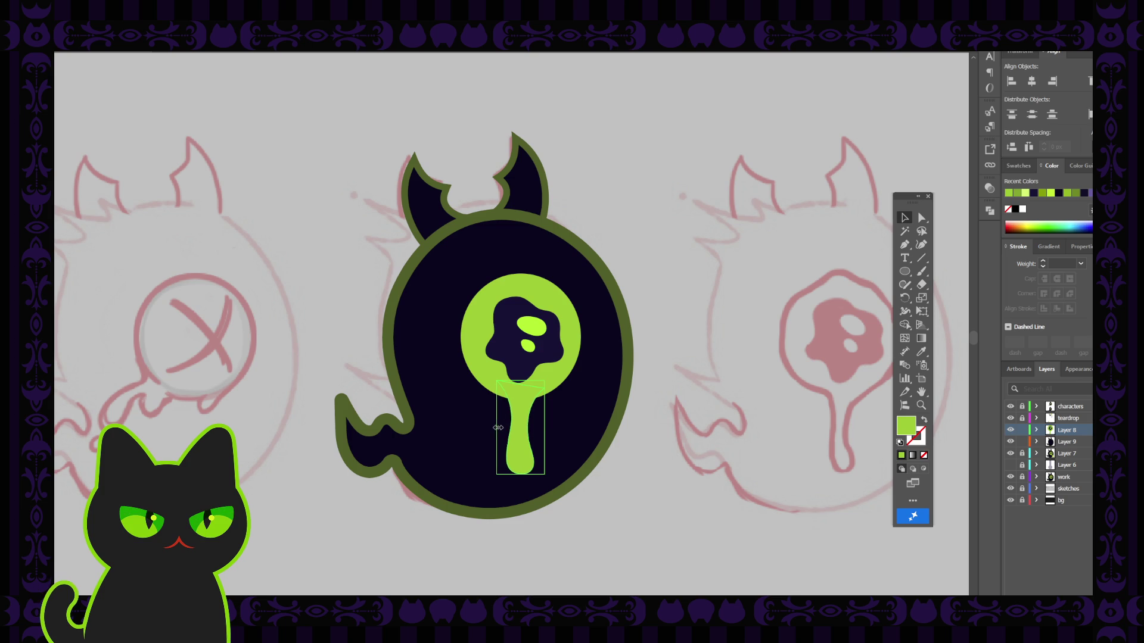
drag(494, 428, 498, 427)
click(577, 436)
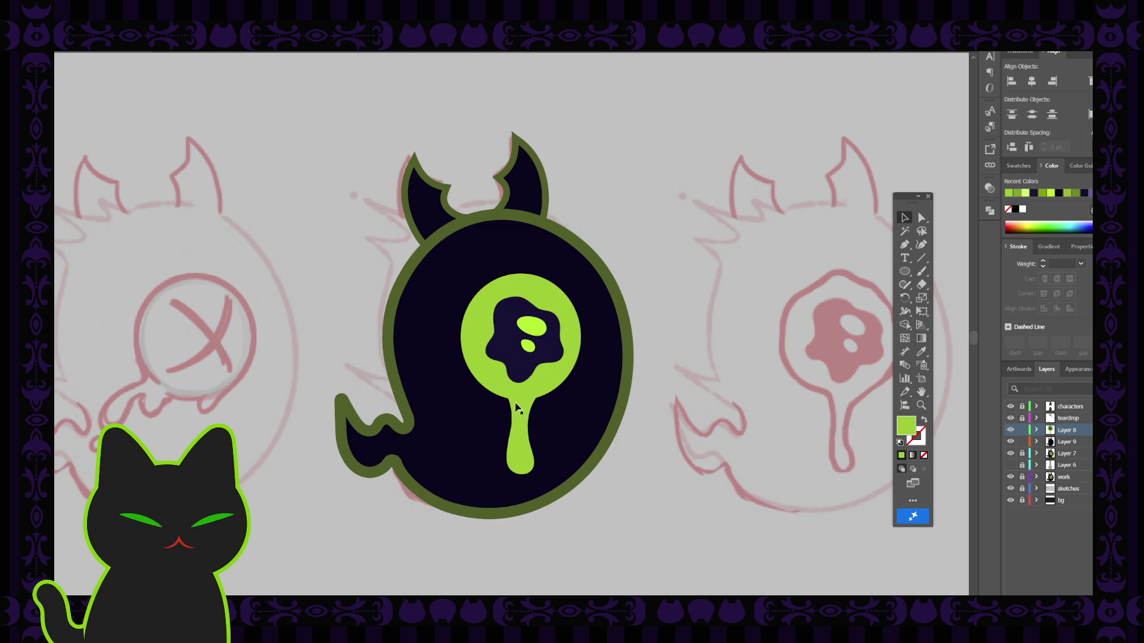
Shift the drip a little to the left, then select the lime eye-and-drip group.
click(525, 420)
drag(529, 418, 522, 412)
click(680, 415)
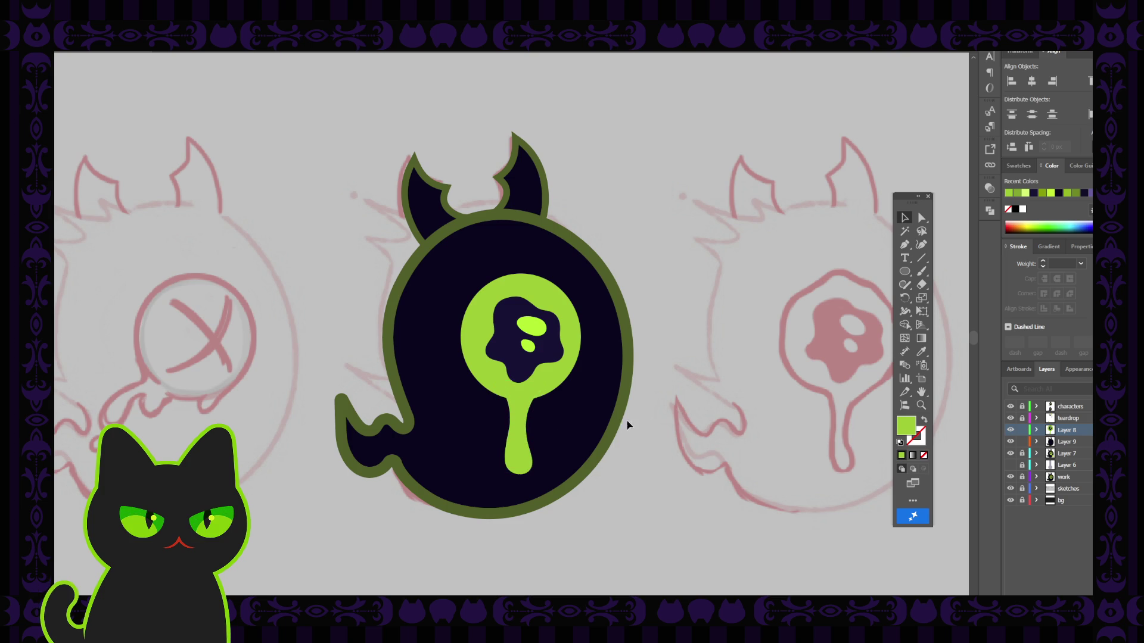
click(555, 382)
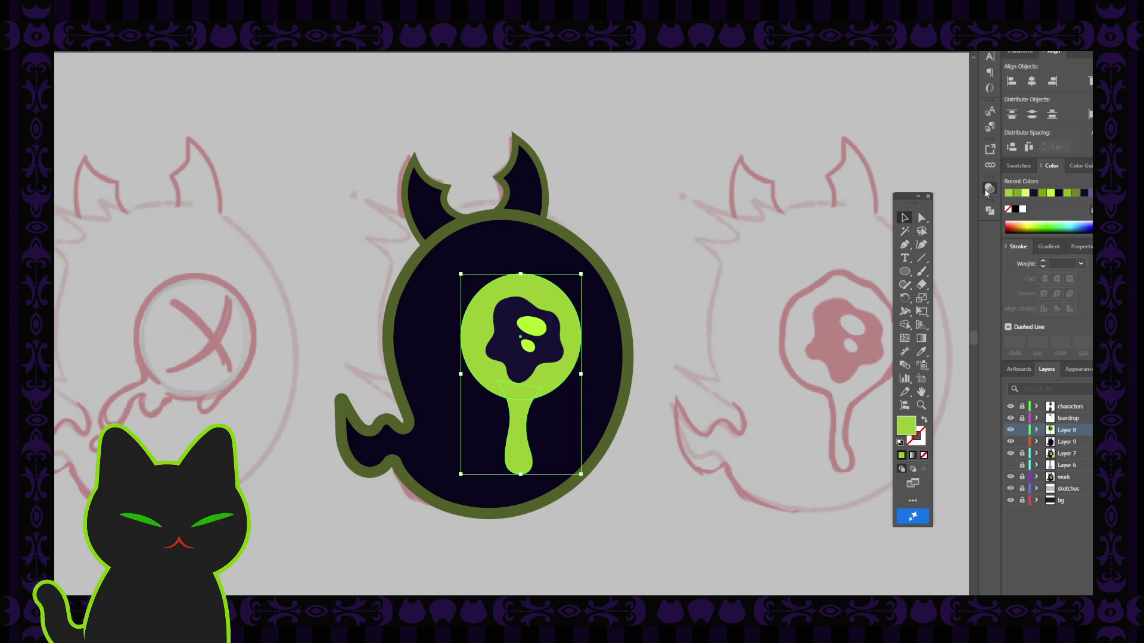
drag(990, 188, 876, 207)
drag(988, 195, 868, 237)
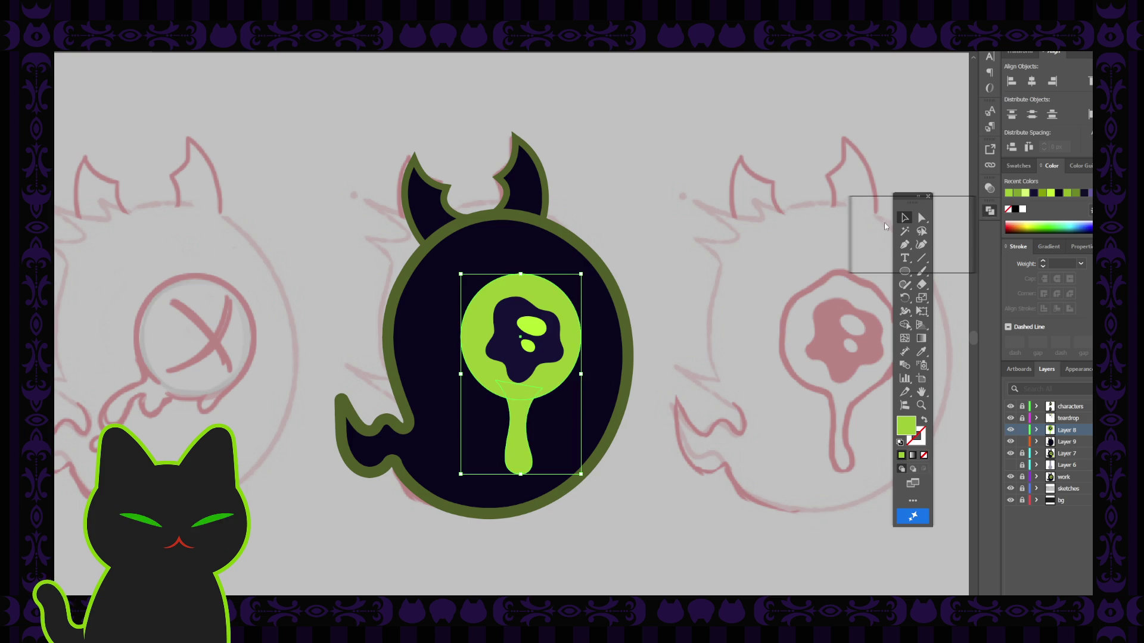
drag(980, 192, 983, 197)
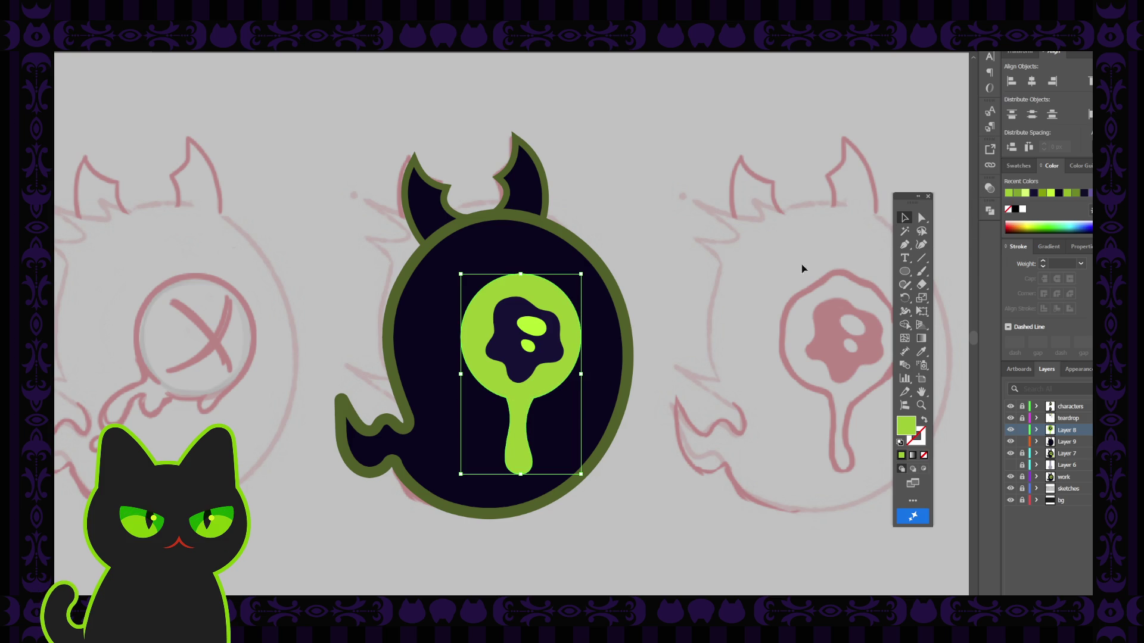
Reshape the drip's upper-left and upper-right join curves with Direct Selection.
key(a)
click(508, 398)
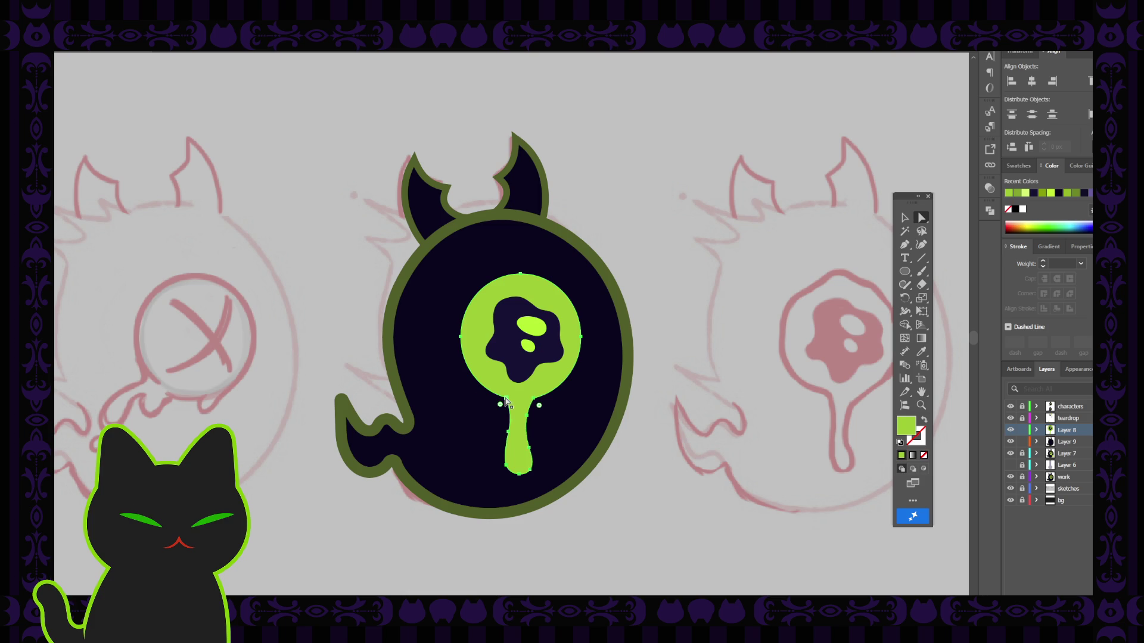
scroll(571, 449, up, 5)
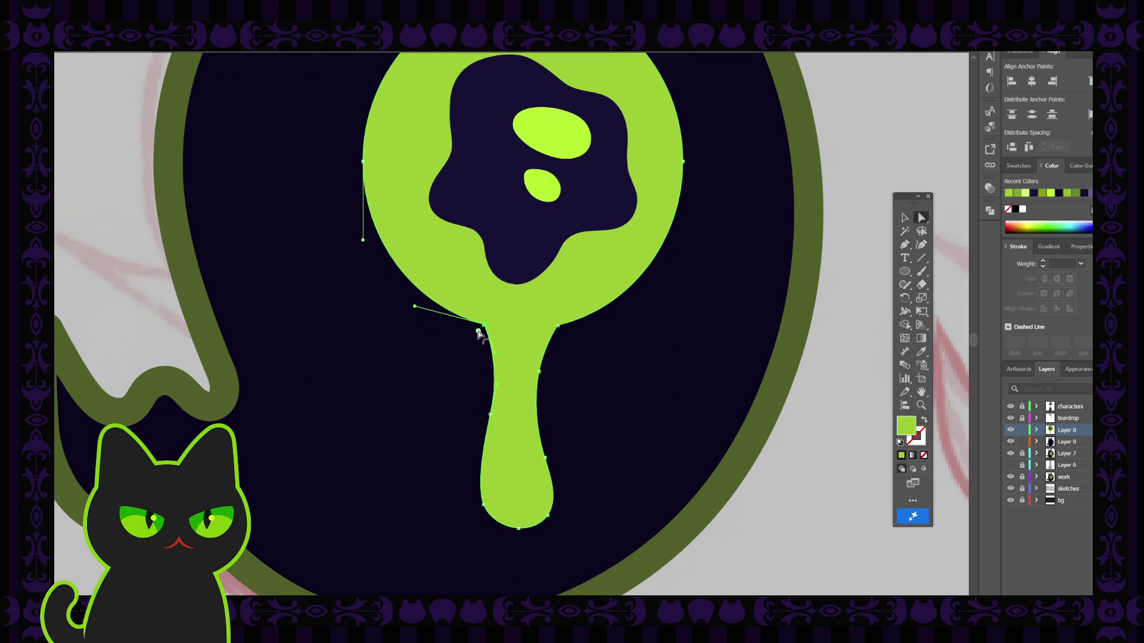
drag(477, 332, 460, 344)
click(558, 327)
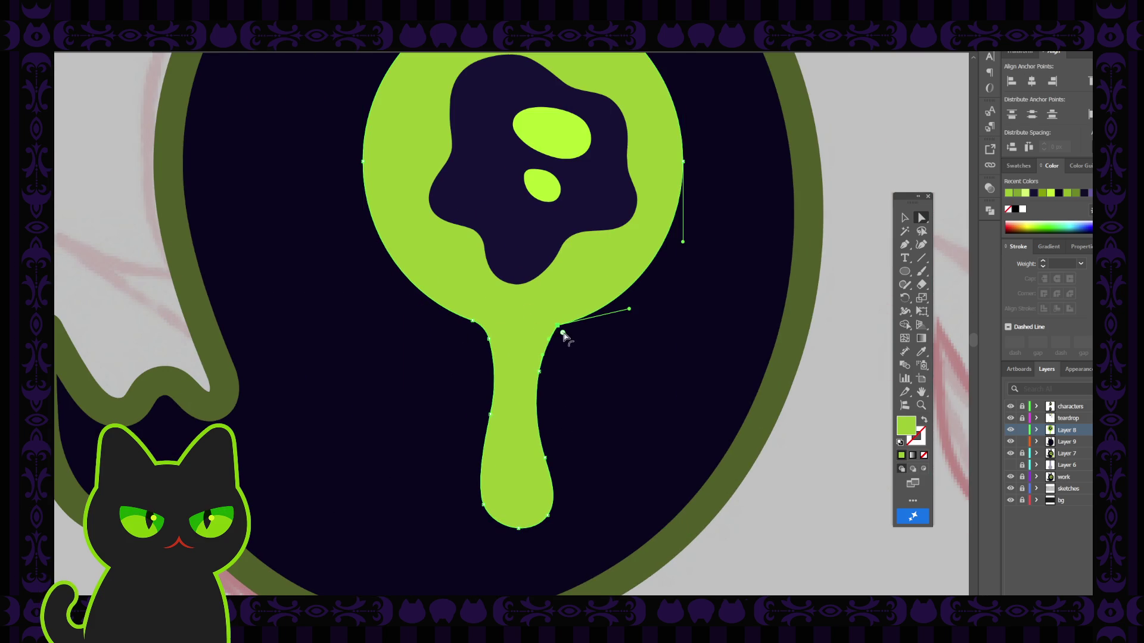
drag(563, 333, 584, 359)
click(823, 418)
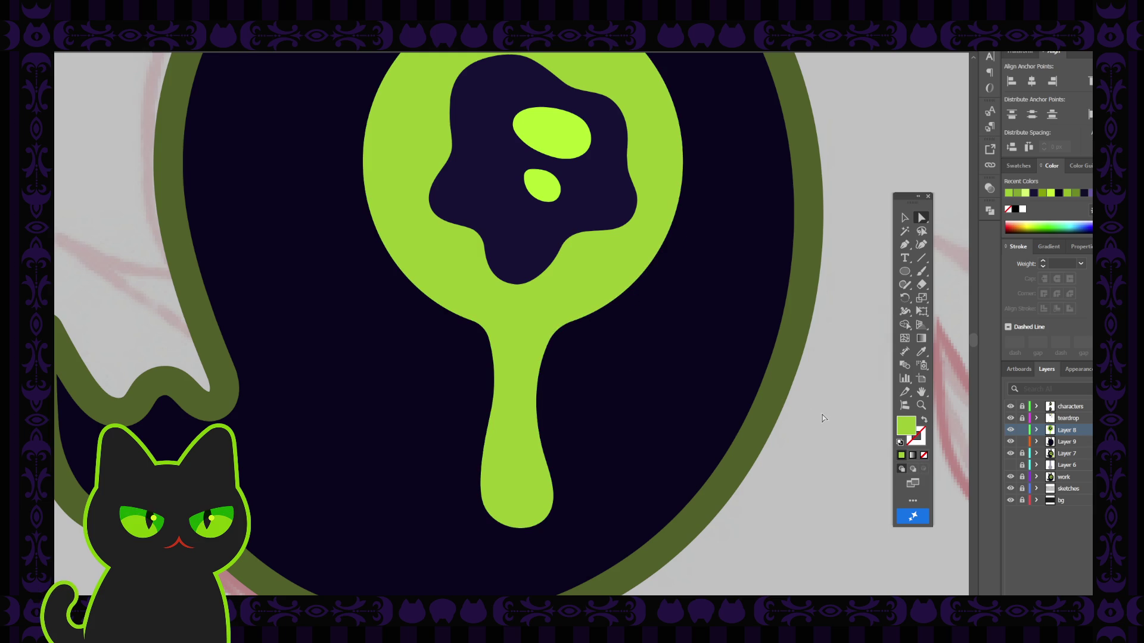
Compare the finished drip eye against the other creatures, zooming out over the artboard.
key(ctrl+minus)
key(ctrl+minus)
key(ctrl+minus)
key(ctrl+minus)
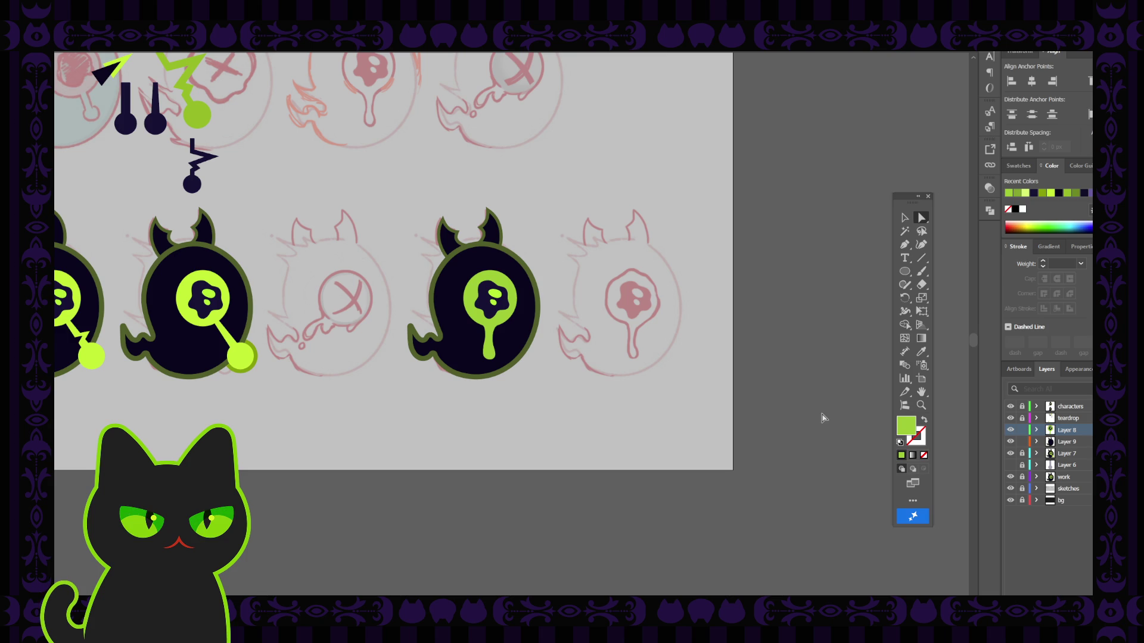
key(ctrl+plus)
key(ctrl+plus)
key(ctrl+plus)
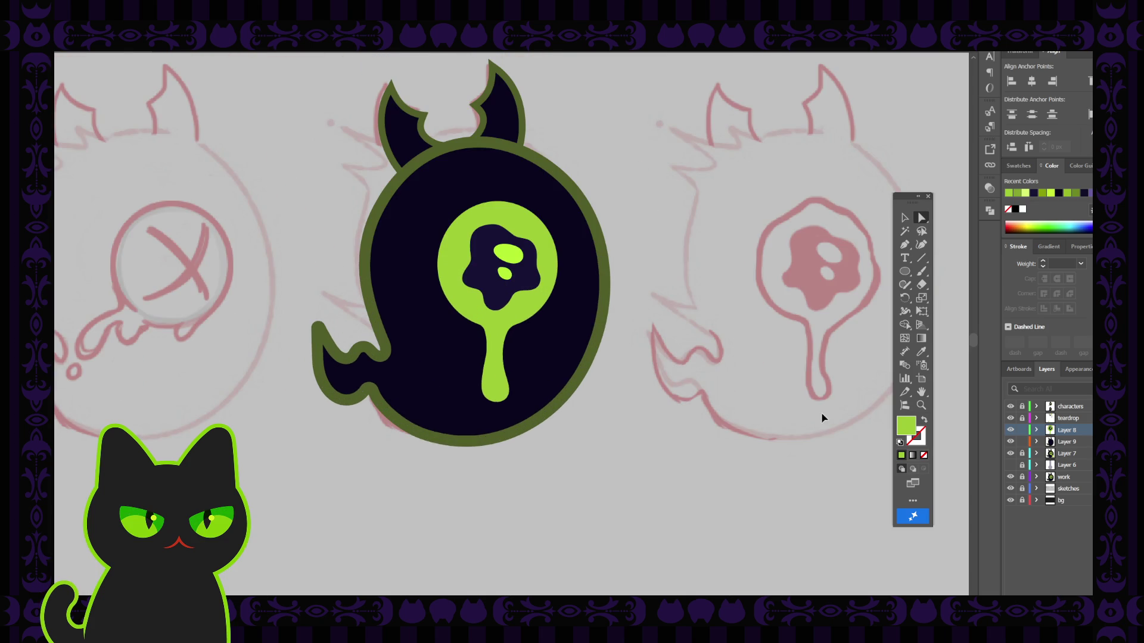
key(ctrl+minus)
key(ctrl+minus)
key(ctrl+minus)
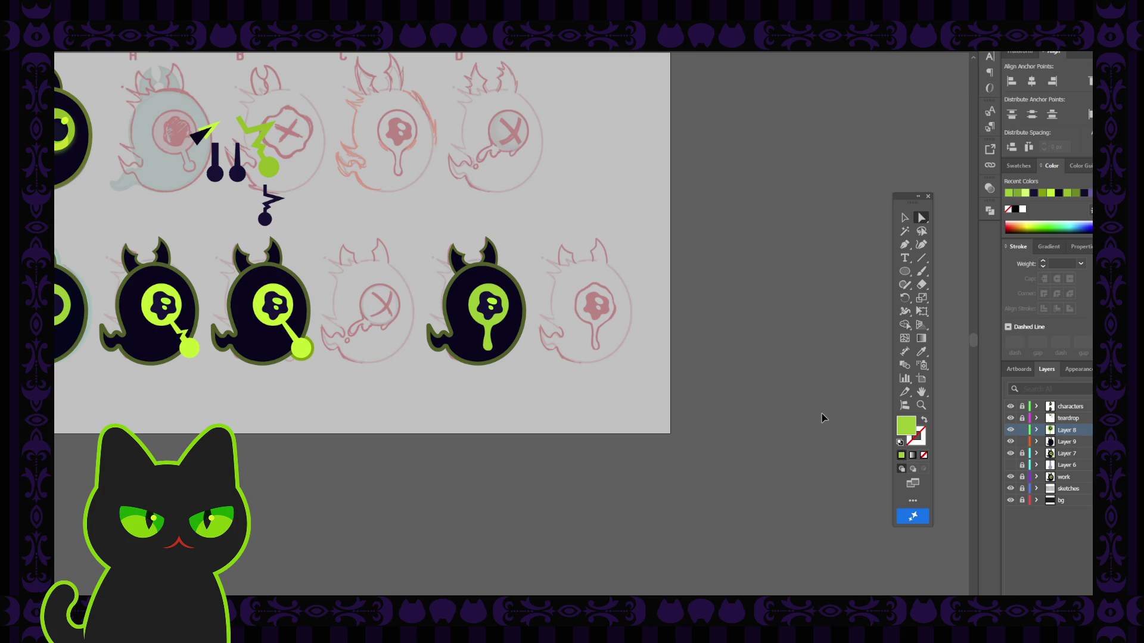
key(ctrl+plus)
key(ctrl+plus)
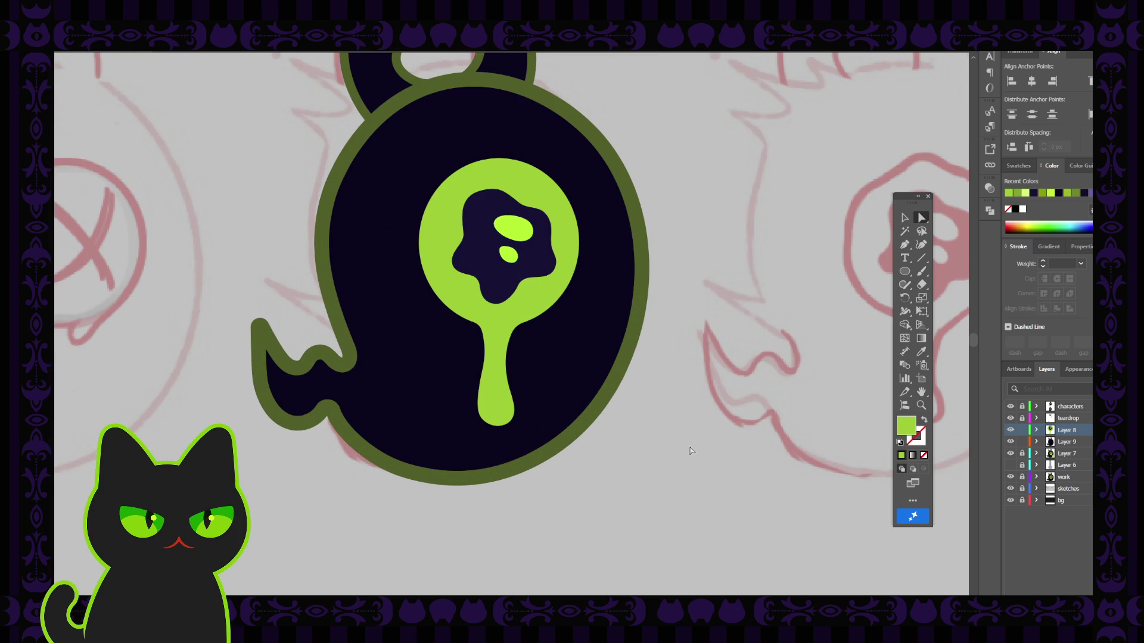
scroll(649, 382, up, 1)
scroll(596, 357, up, 1)
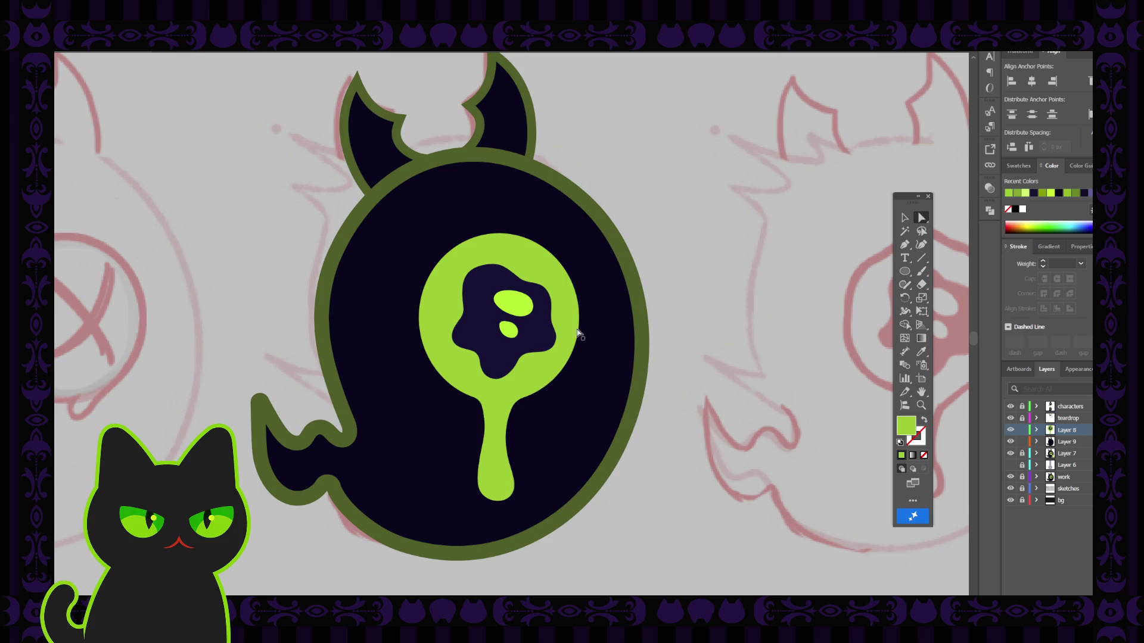
click(904, 218)
click(504, 411)
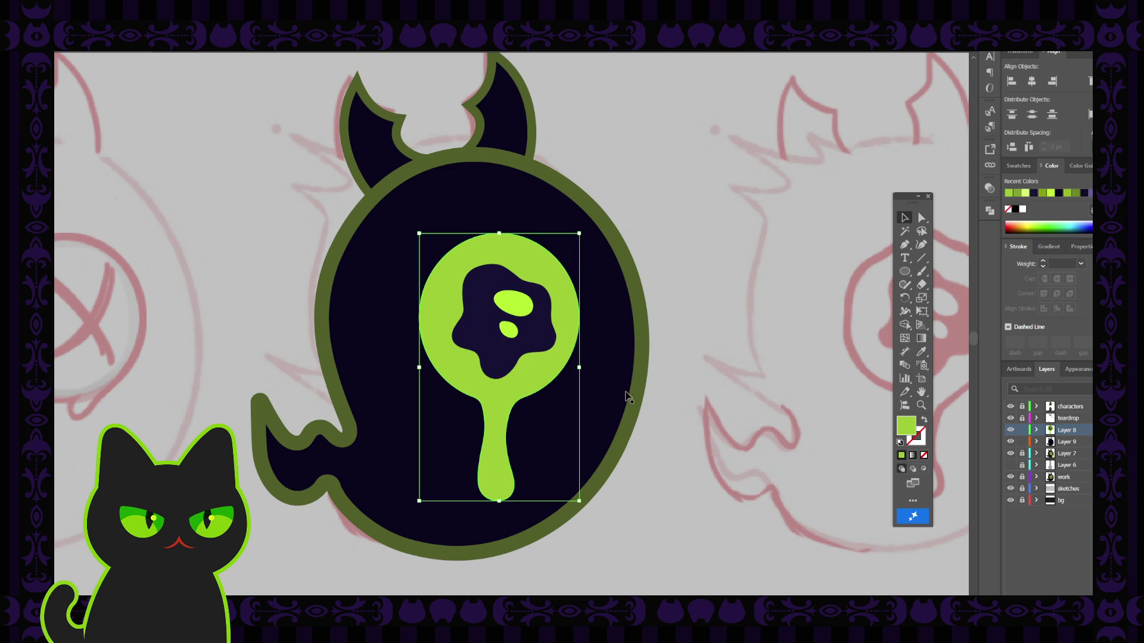
click(704, 377)
key(ctrl+minus)
key(ctrl+minus)
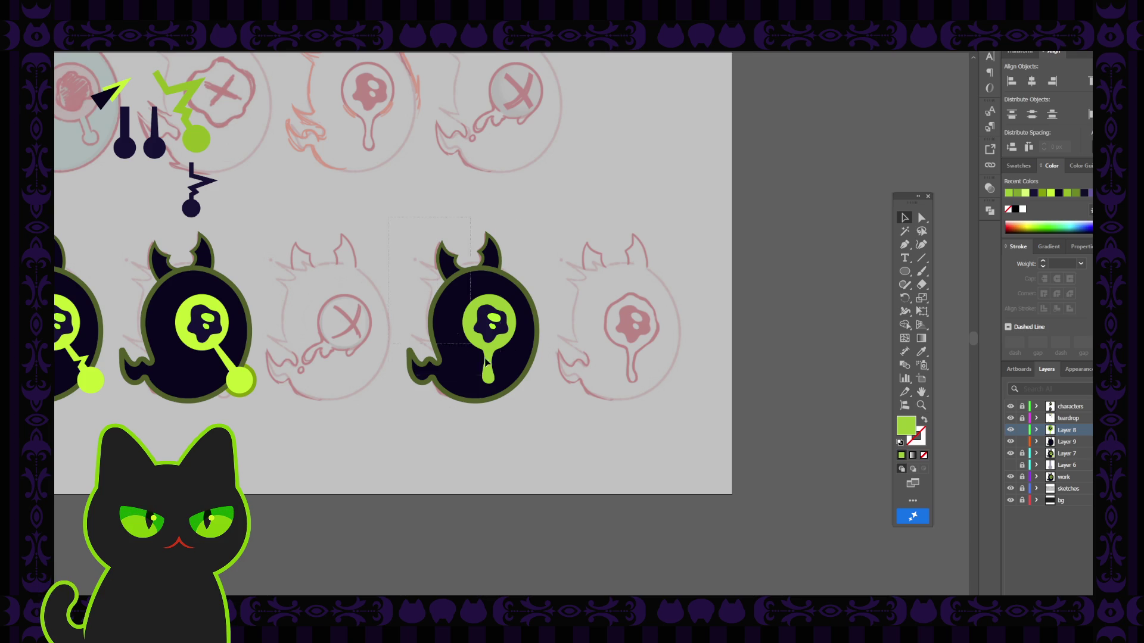
Alt-drag a copy of the drip-eyed creature onto the next sketch and select its green eye.
click(487, 362)
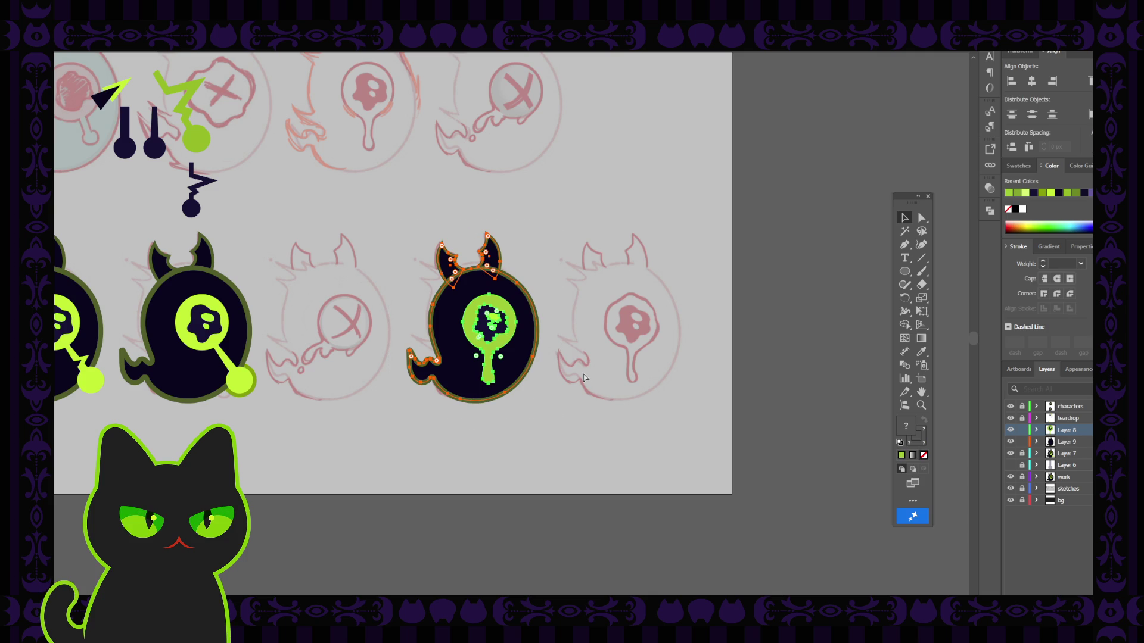
click(512, 367)
alt+drag(511, 367, 657, 365)
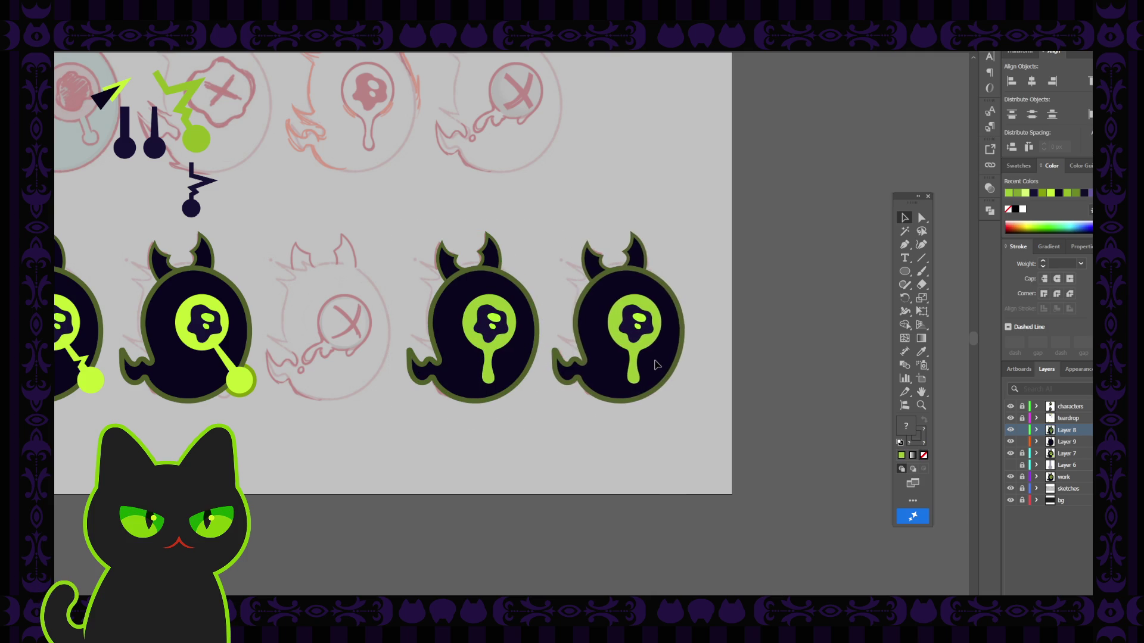
click(656, 365)
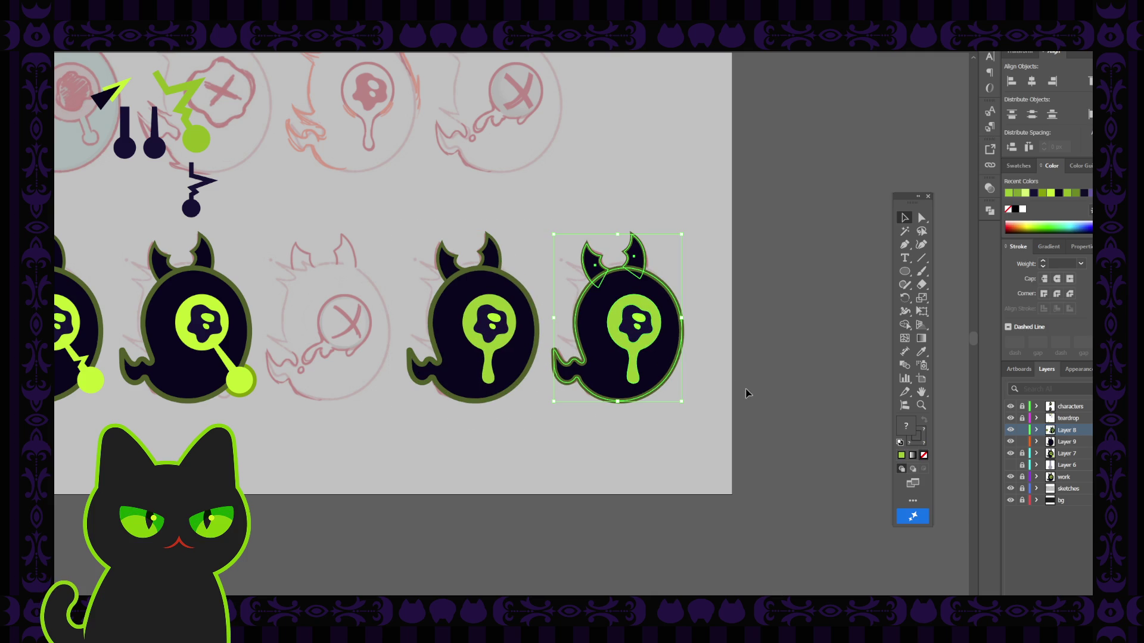
click(724, 369)
click(660, 326)
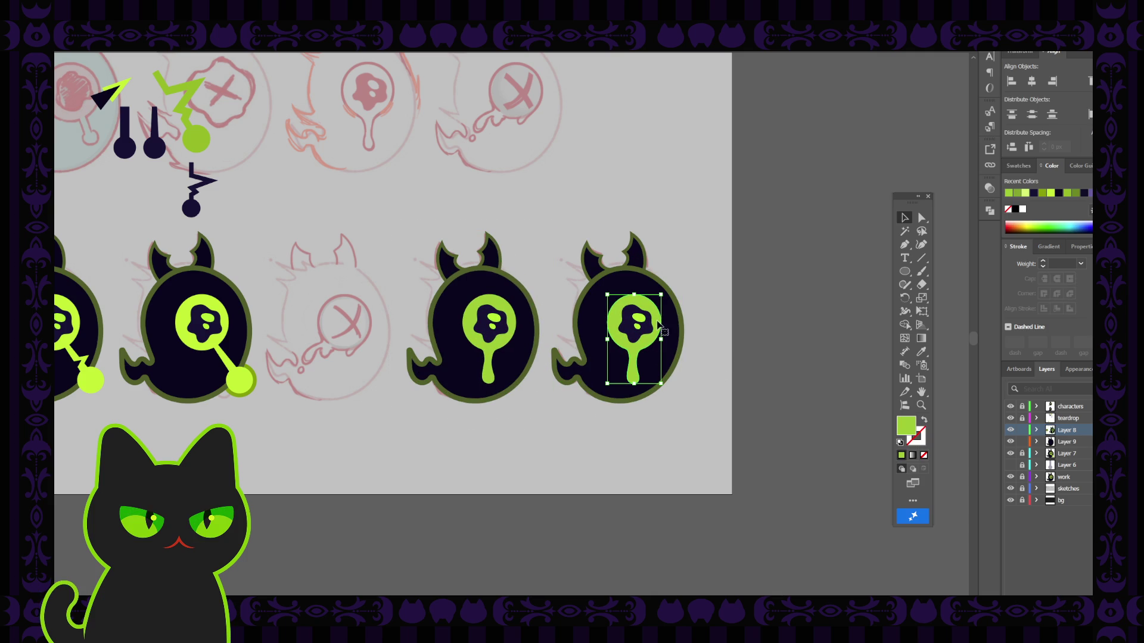
key(ctrl+equal)
key(ctrl+equal)
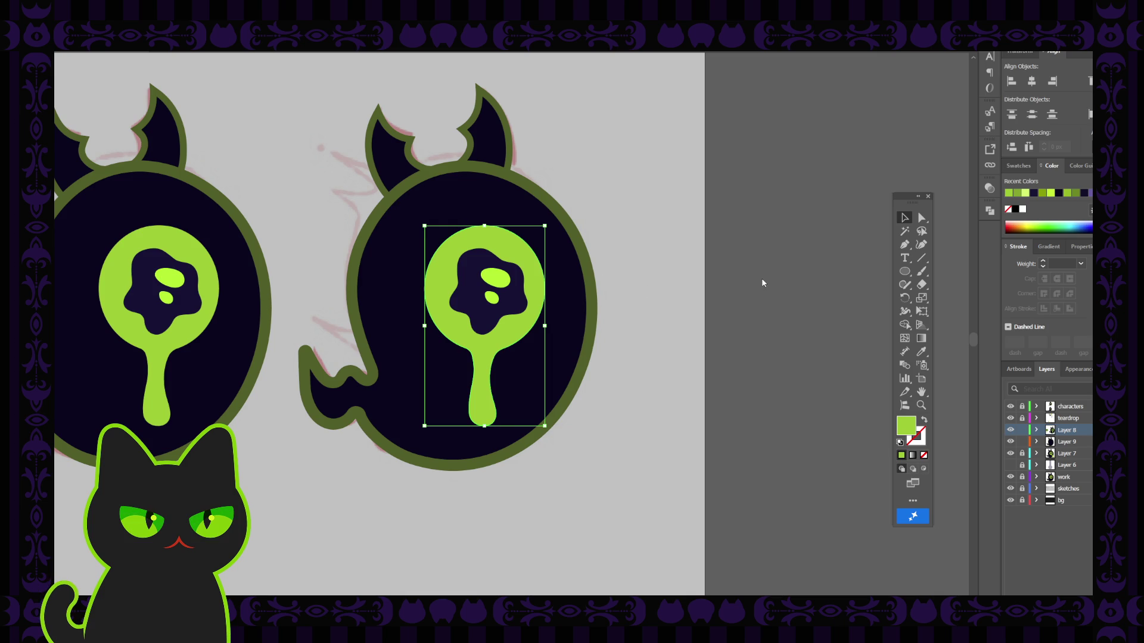
Undo and redo to compare eye shapes, keeping the round eye with its drip.
key(ctrl+z)
key(ctrl+z)
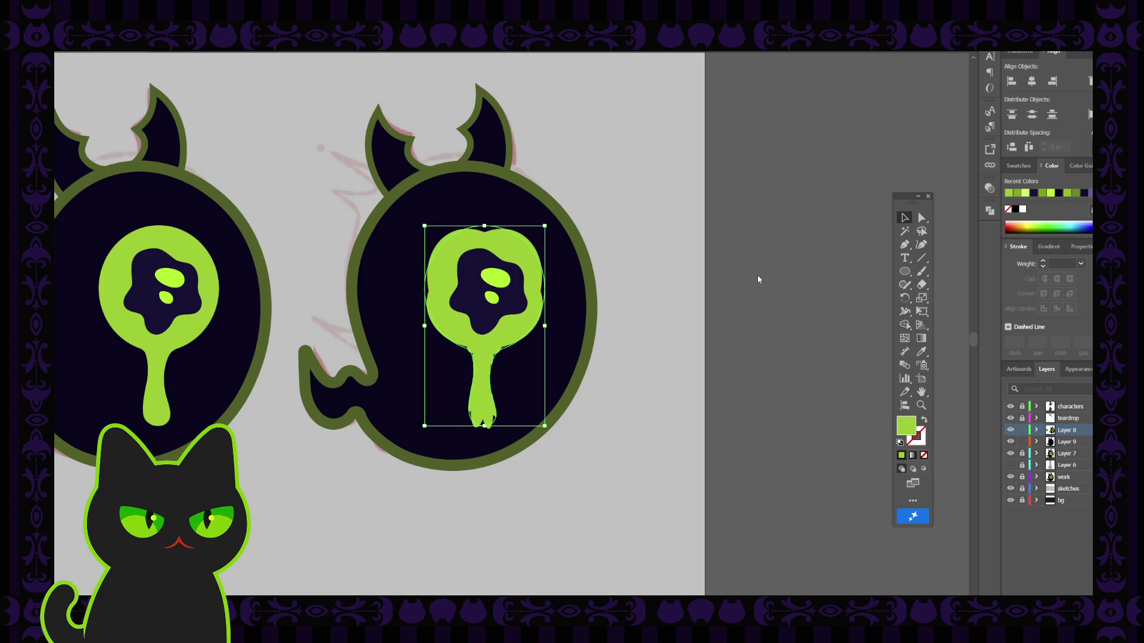
key(ctrl+z)
key(ctrl+z)
key(ctrl+z)
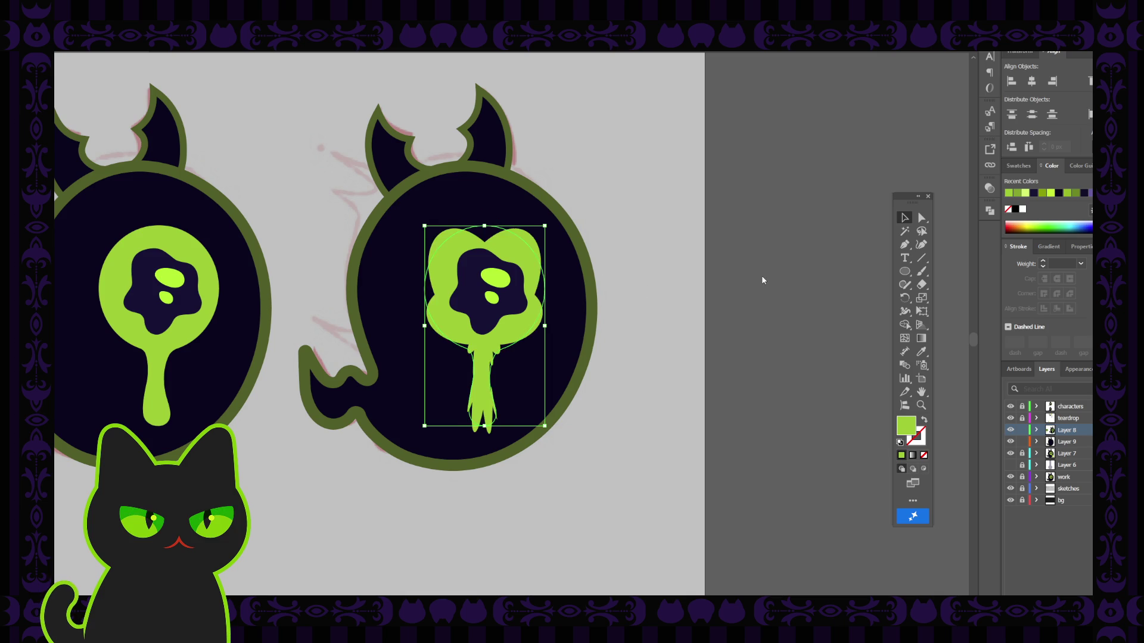
key(ctrl+z)
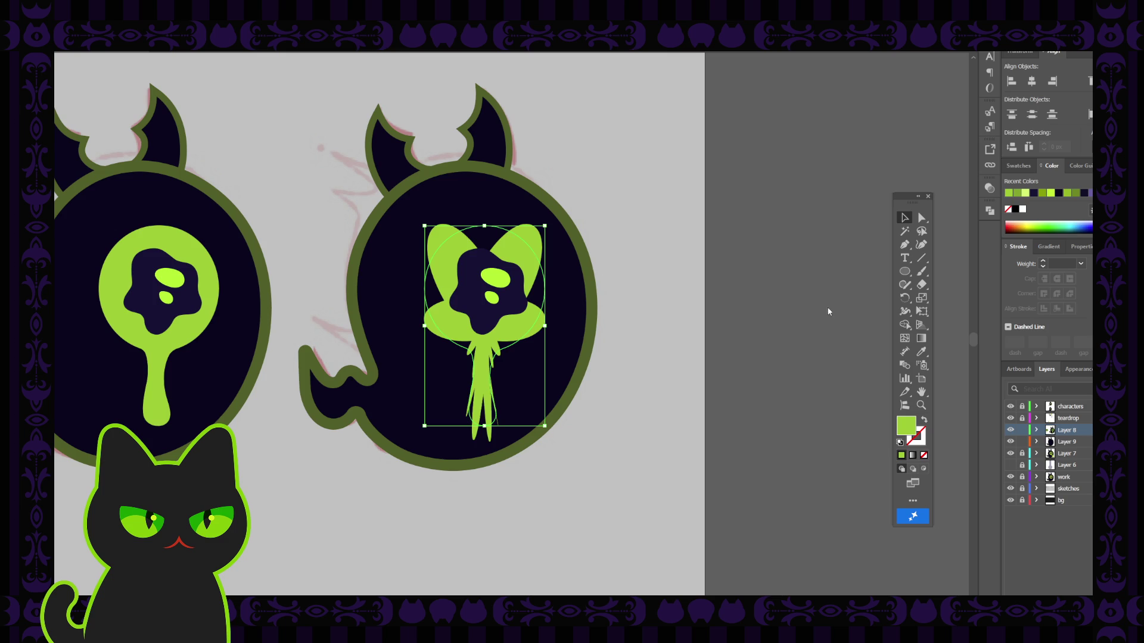
key(ctrl+z)
key(ctrl+z)
key(ctrl+shift+z)
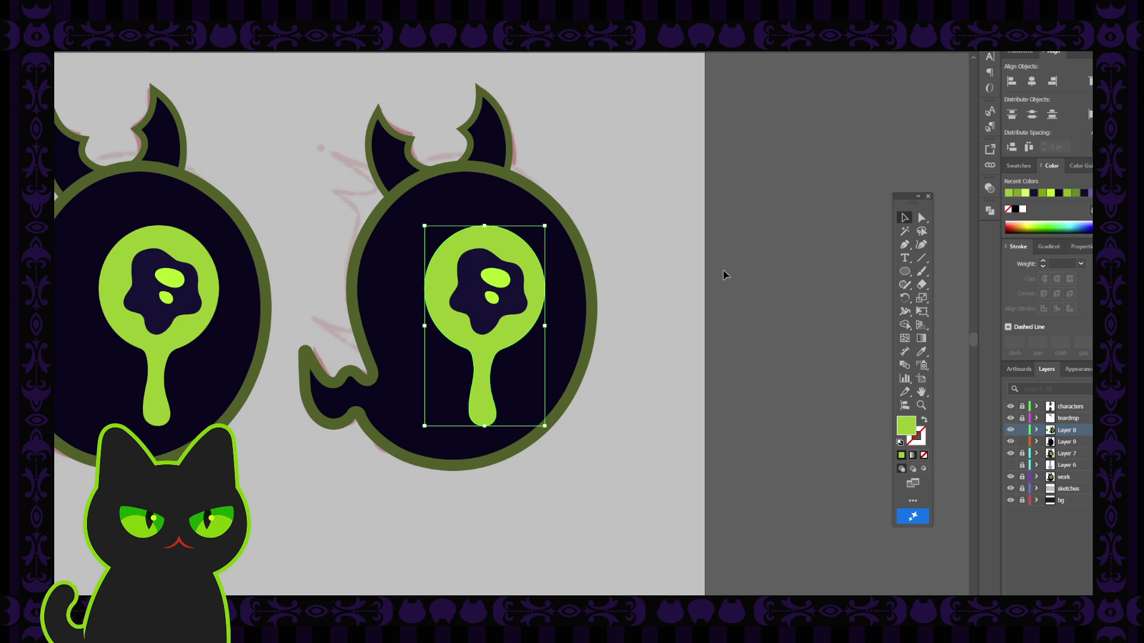
Add four anchor points around the eye circle's upper and lower edges with the Pen tool.
click(905, 245)
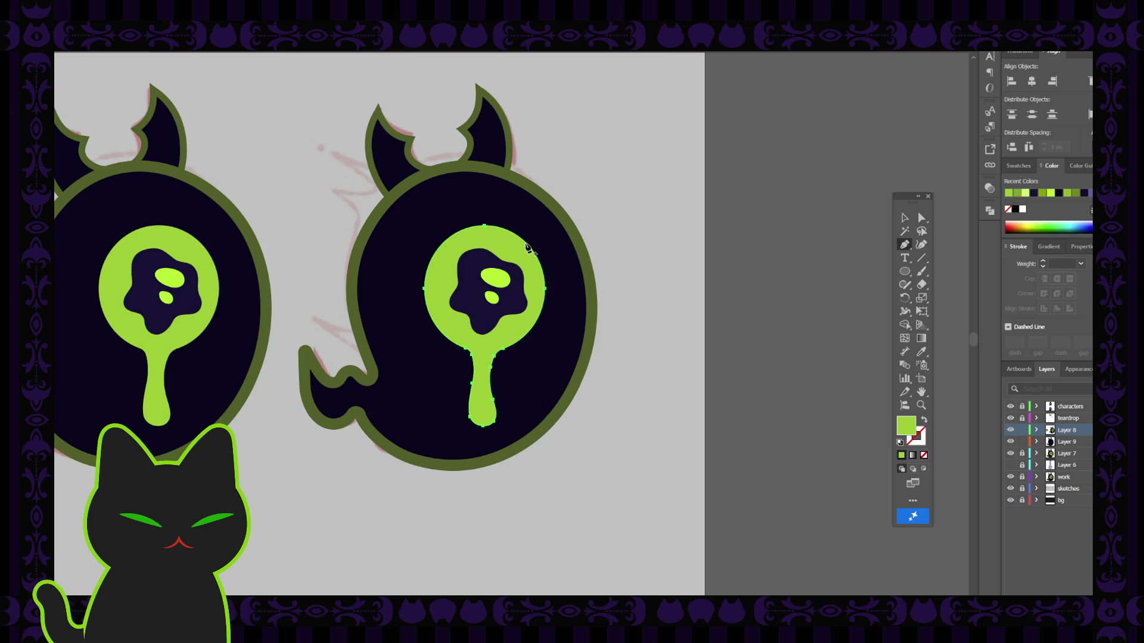
click(526, 245)
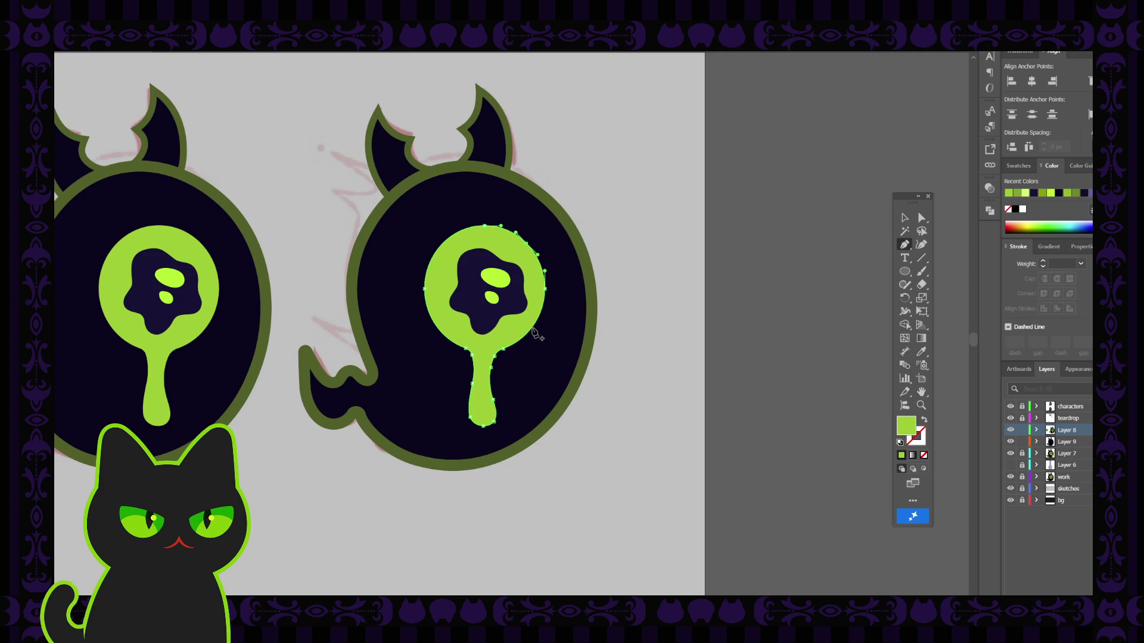
click(534, 331)
click(438, 327)
click(448, 235)
Inspect the new right-side anchors and segments of the eye path with Direct Selection.
click(922, 217)
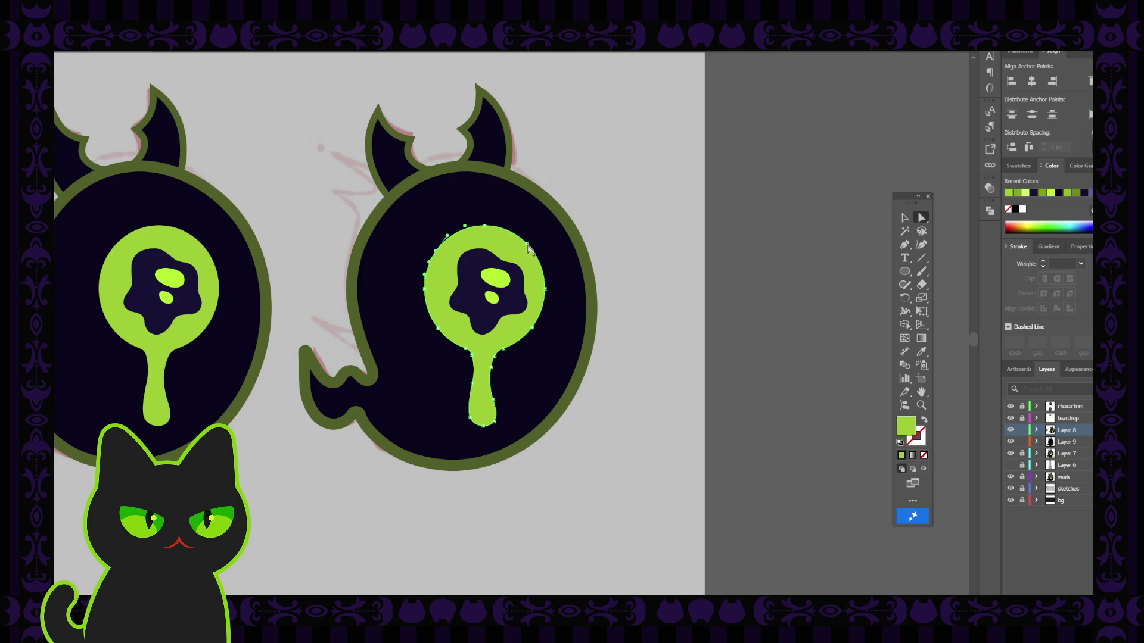
click(528, 248)
click(526, 249)
click(534, 332)
click(531, 326)
click(533, 334)
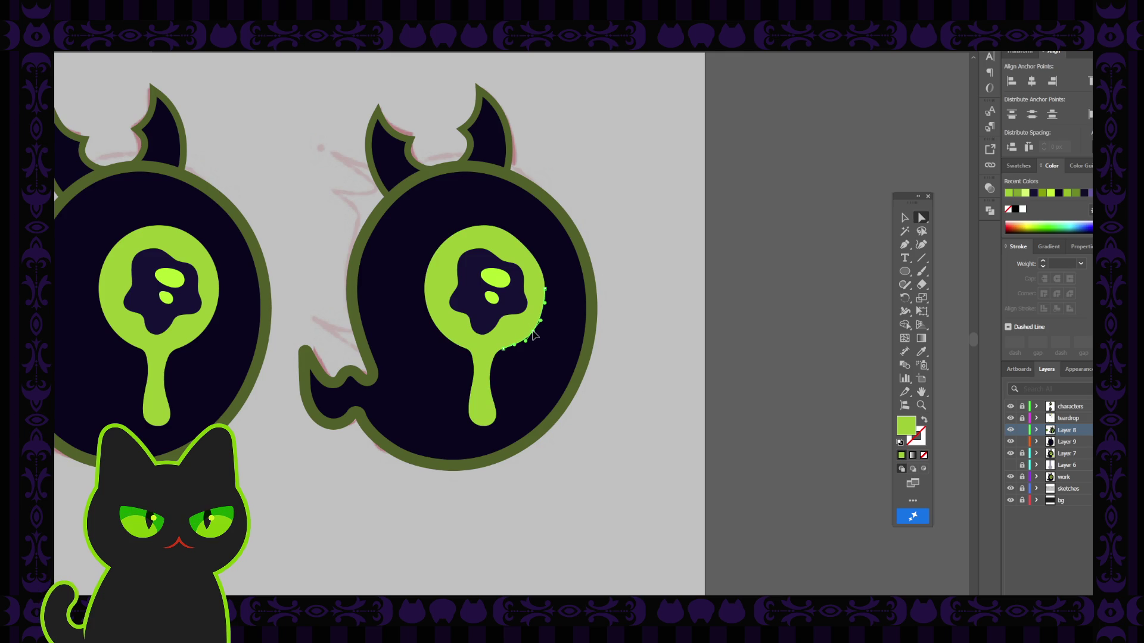
key(ctrl+shift+a)
Nudge the eye's upper-left and lower-left edges slightly outward.
click(472, 237)
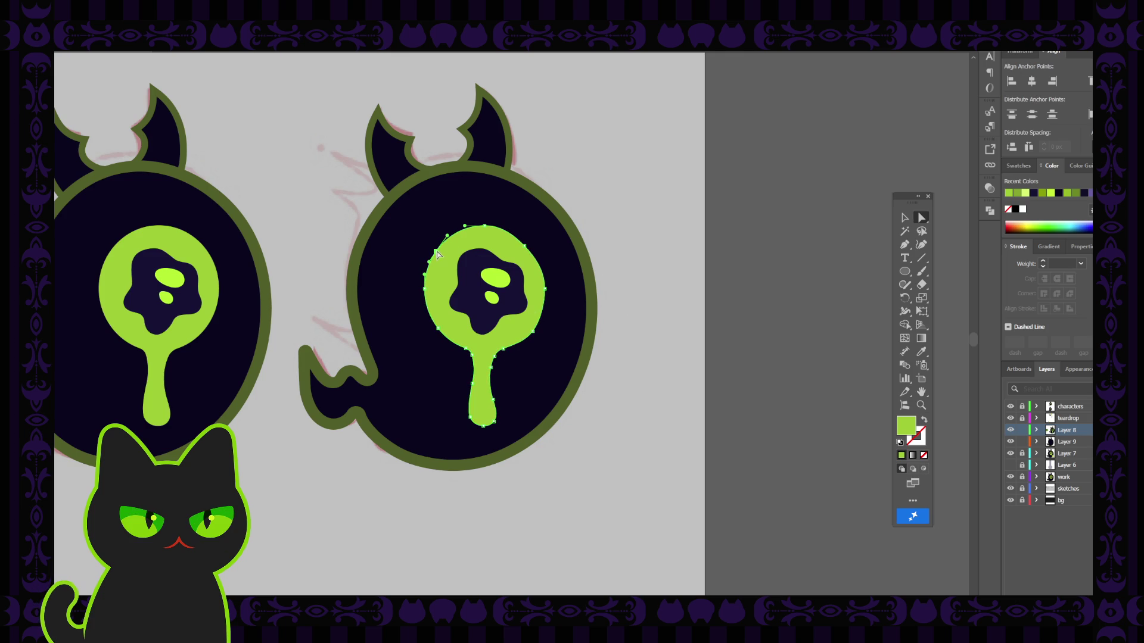
drag(437, 255, 438, 257)
drag(438, 333, 435, 334)
click(635, 313)
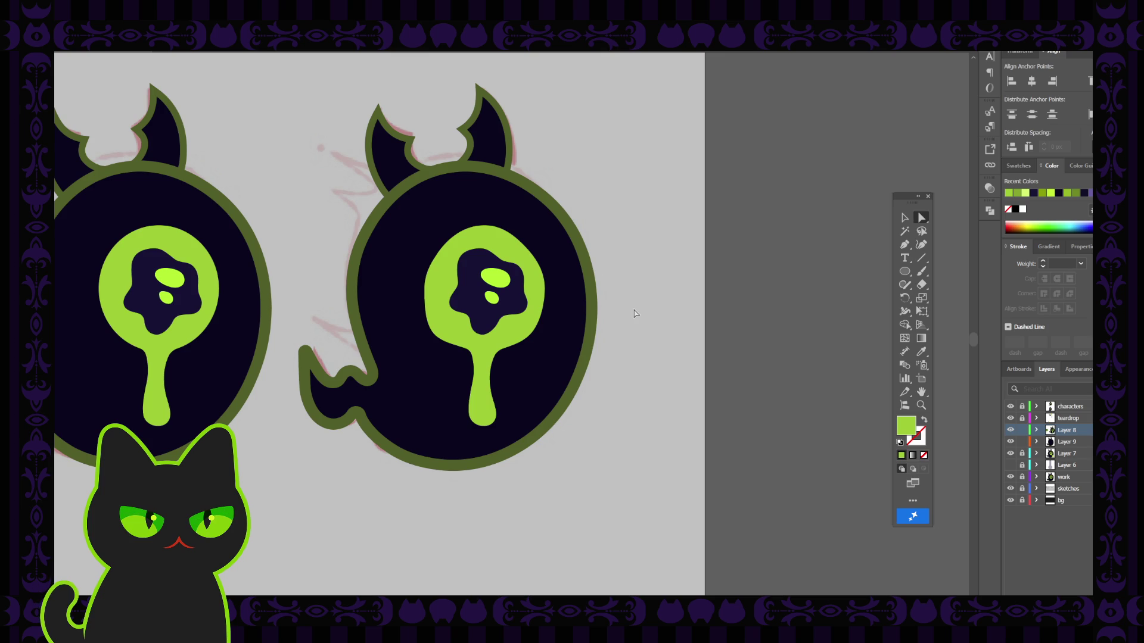
scroll(634, 313, down, 2)
scroll(634, 314, down, 3)
scroll(634, 314, up, 4)
scroll(634, 313, up, 2)
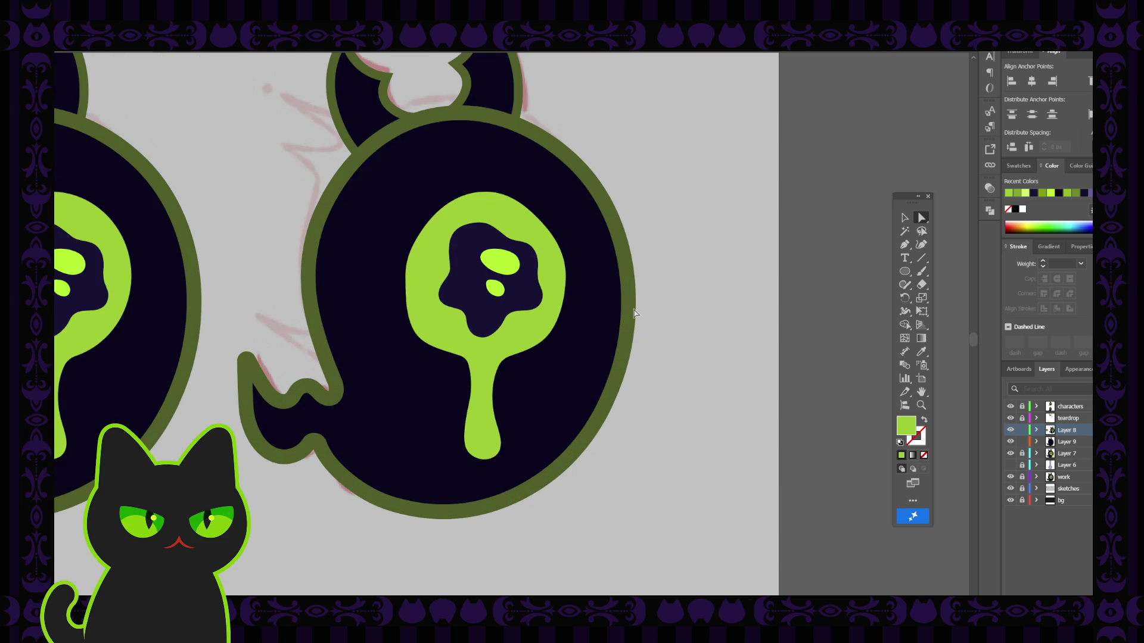
Paint green Paintbrush strokes along the eye's top, right and upper-left edges.
key(b)
key(shift+x)
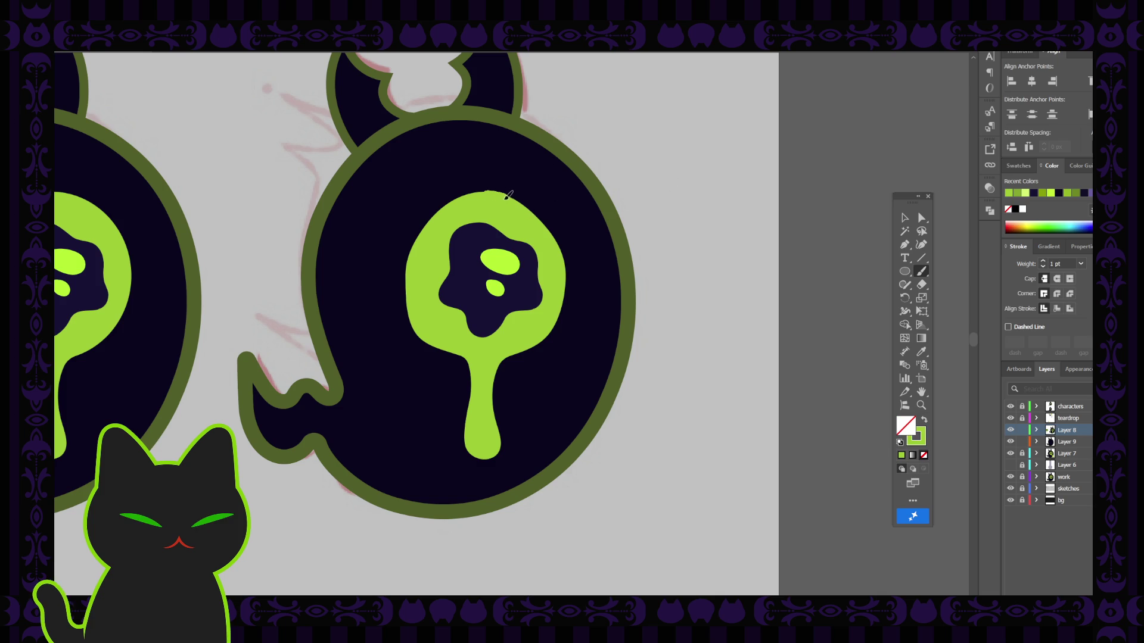
drag(490, 192, 528, 204)
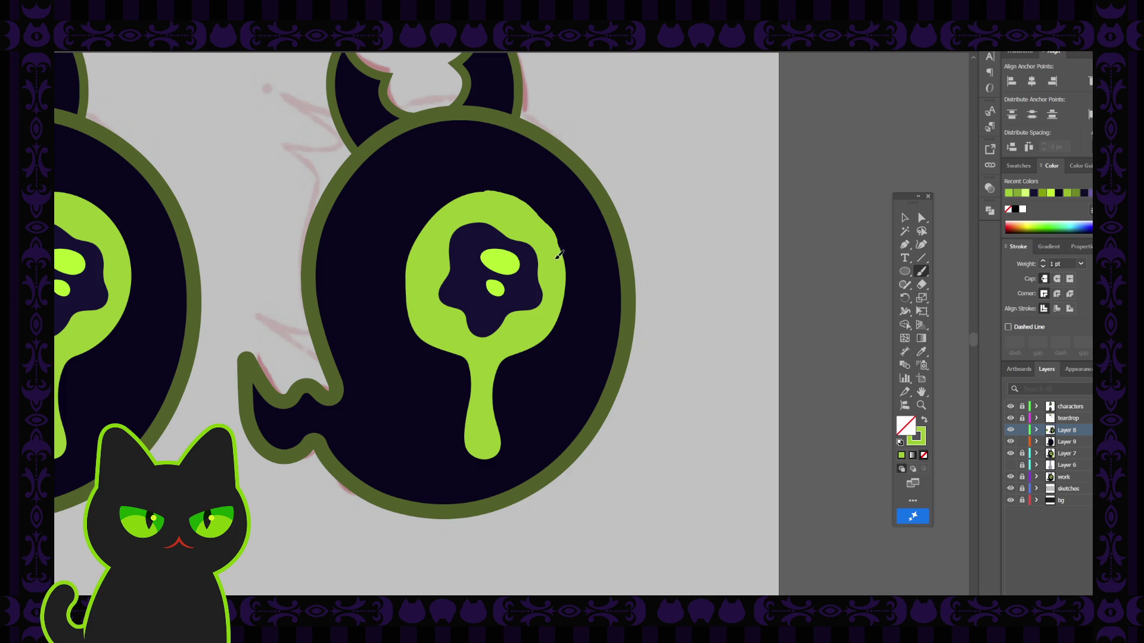
drag(558, 255, 565, 273)
drag(501, 352, 498, 354)
drag(559, 241, 557, 304)
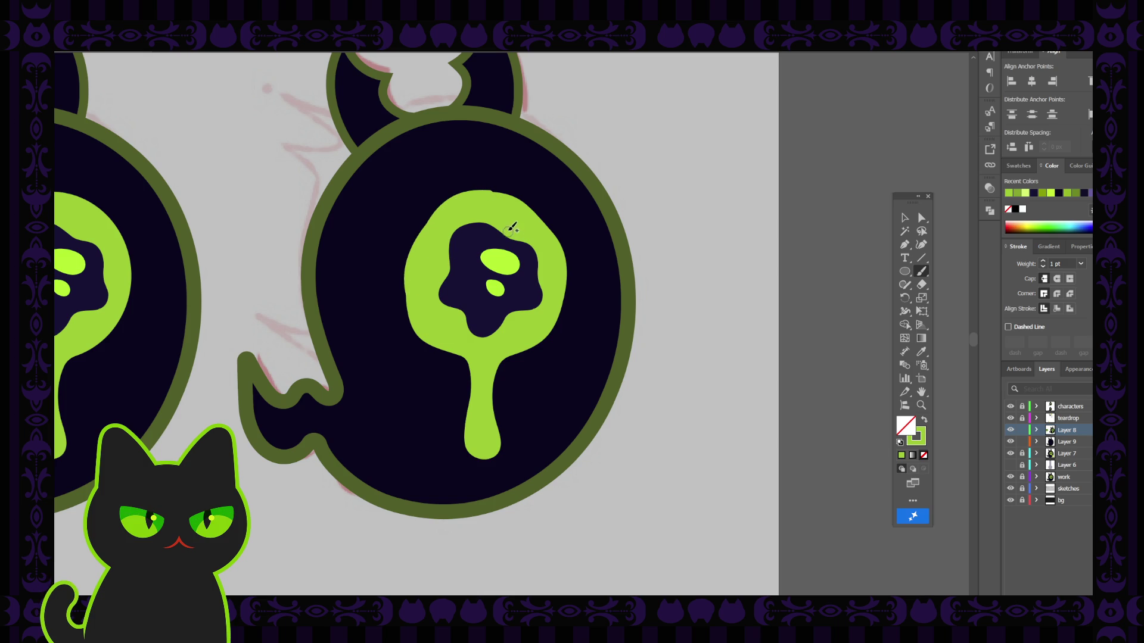
drag(510, 225, 501, 214)
Select the brush strokes around the eye and move them off onto empty canvas.
key(ctrl+minus)
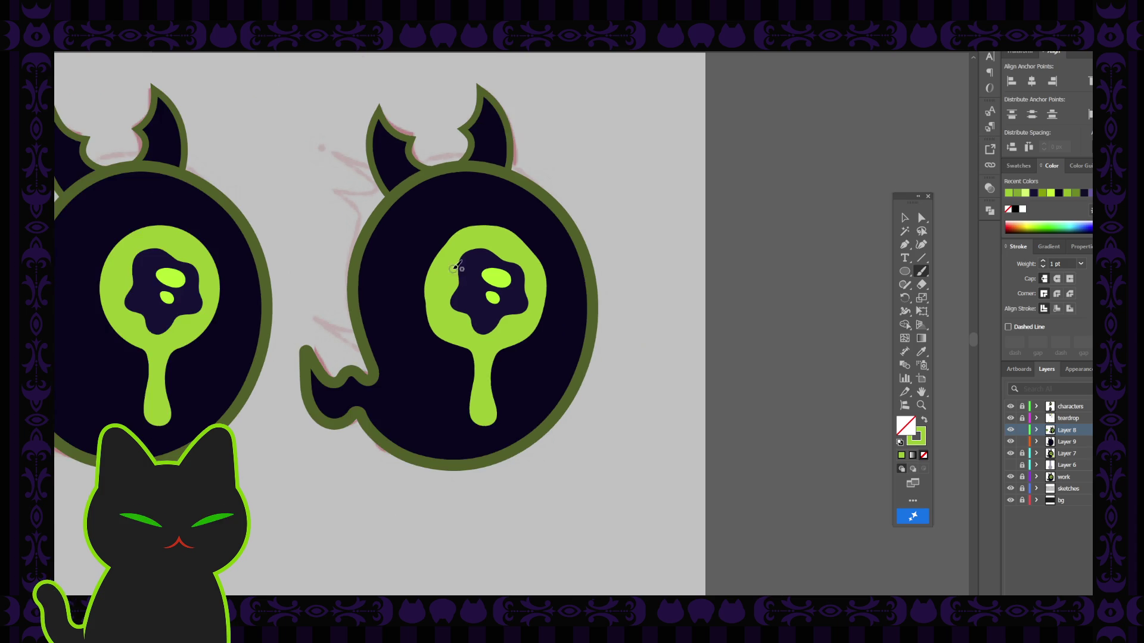
key(ctrl+minus)
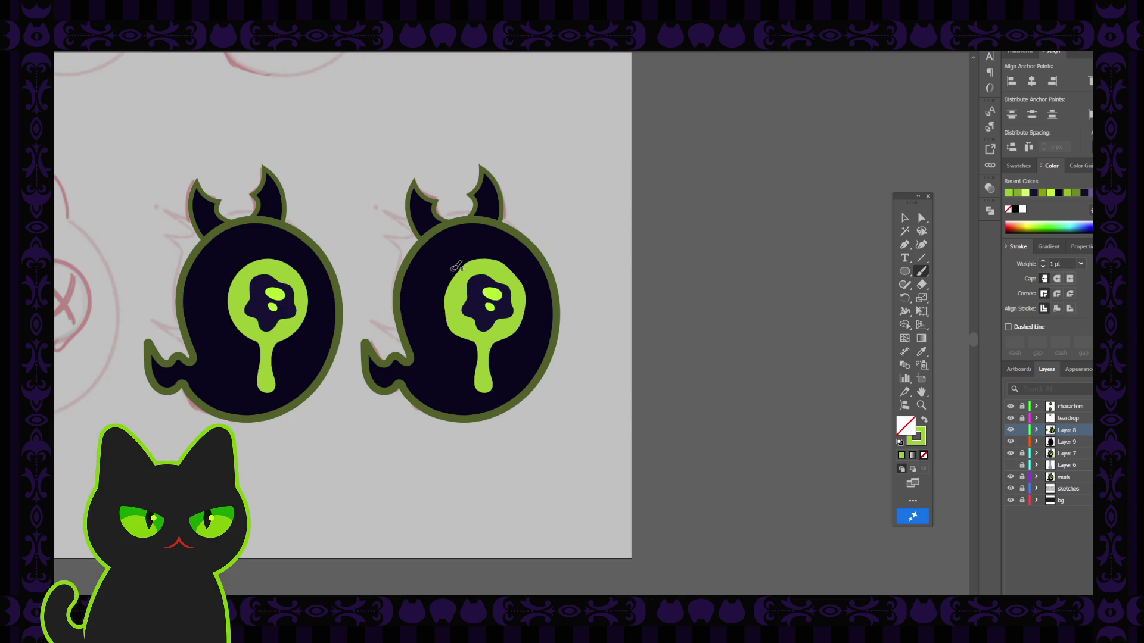
key(ctrl+plus)
key(ctrl+plus)
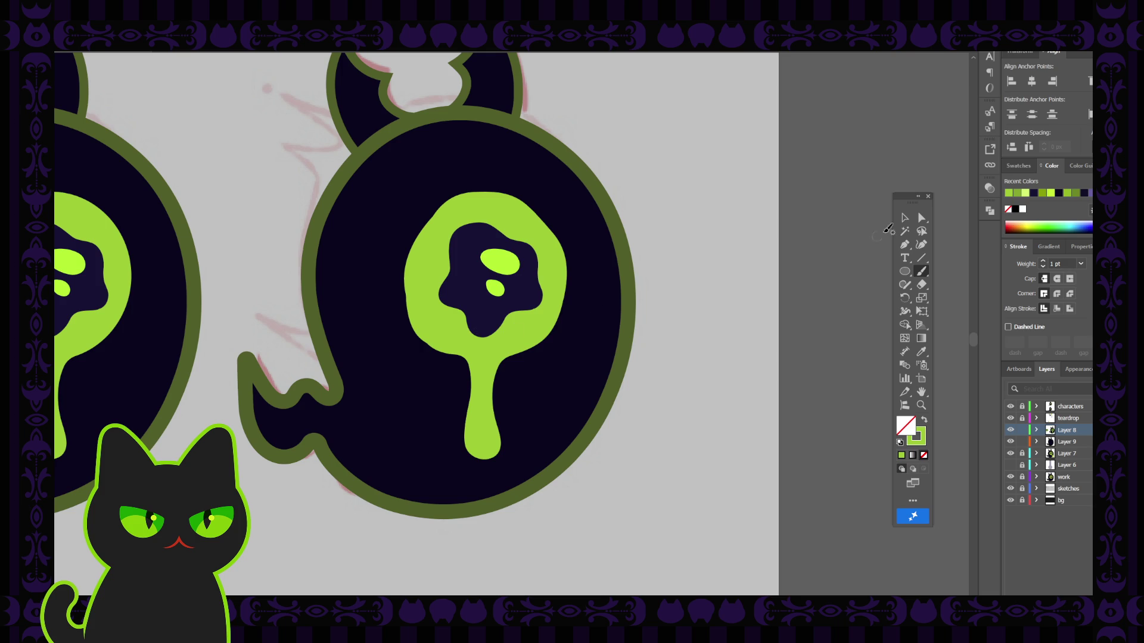
click(905, 217)
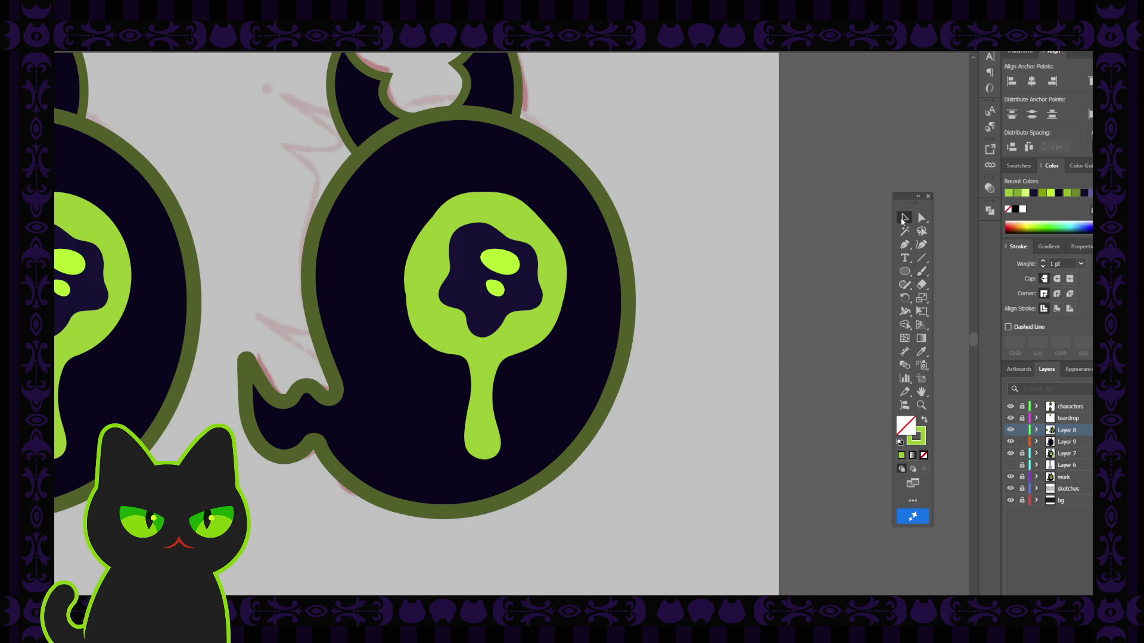
click(495, 196)
shift+click(531, 219)
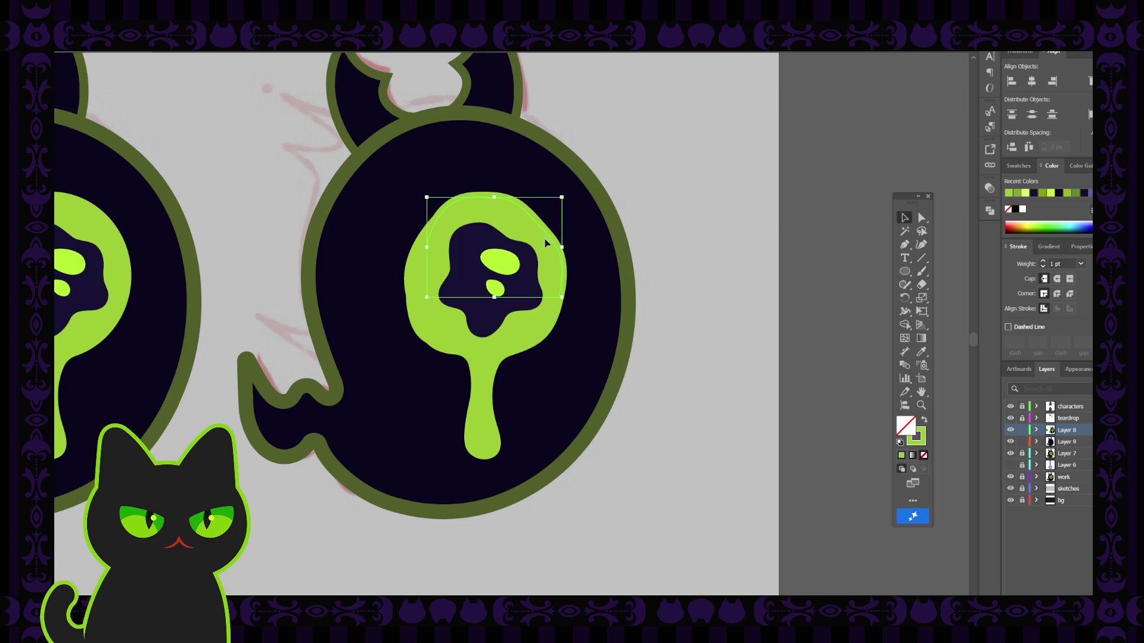
shift+click(546, 333)
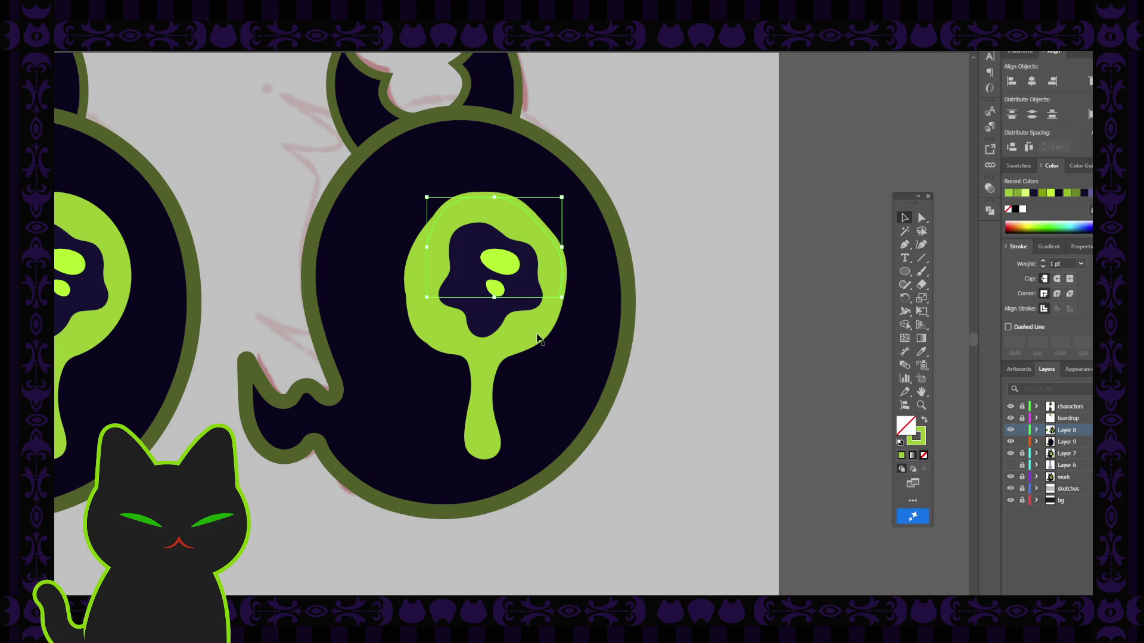
shift+click(437, 351)
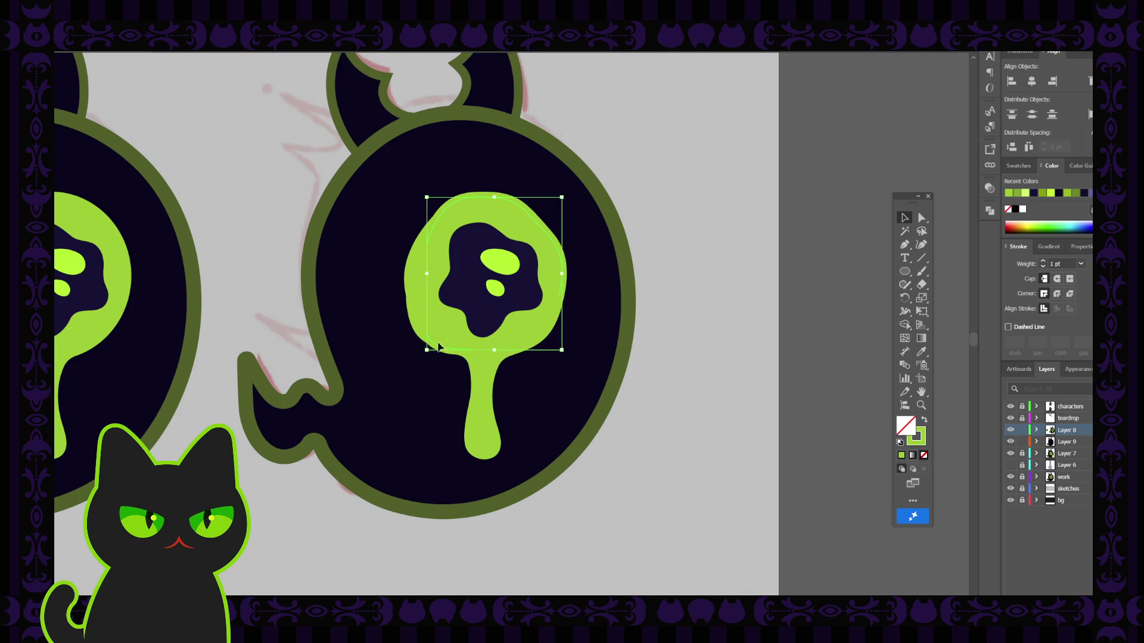
shift+click(411, 280)
drag(549, 240, 799, 315)
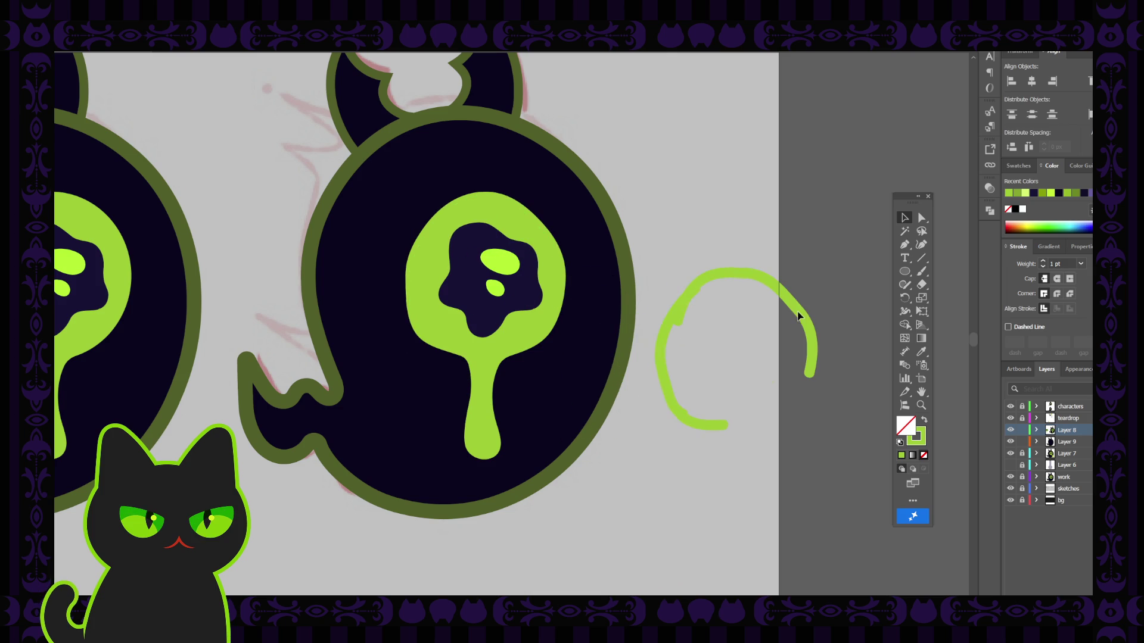
Undo the earlier ring move and select the drip head together with its stem.
click(434, 263)
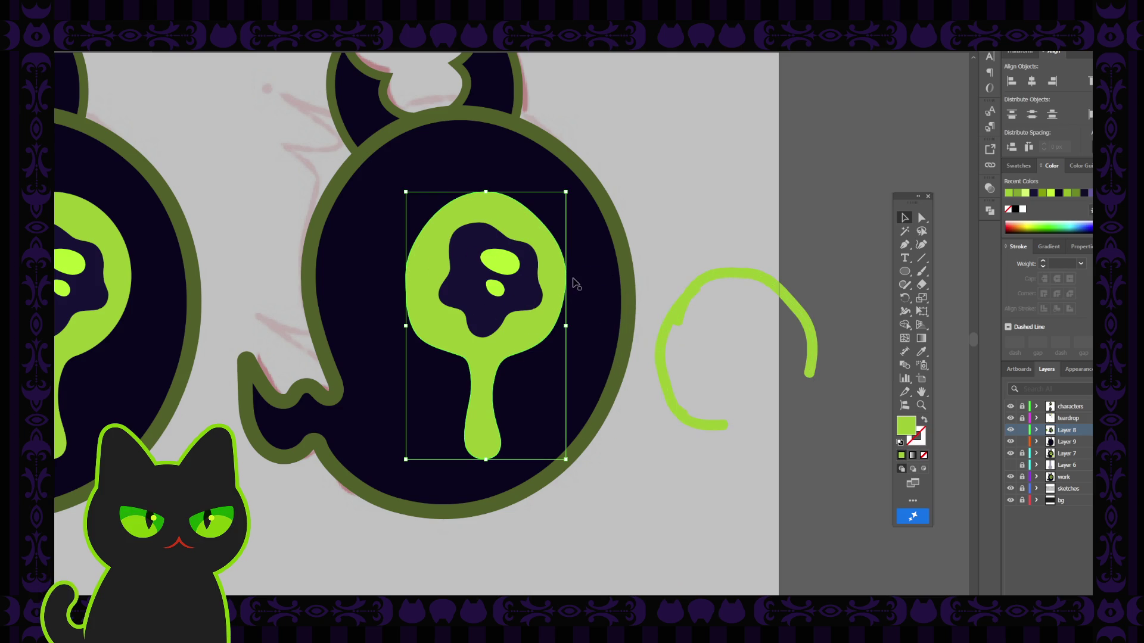
click(380, 349)
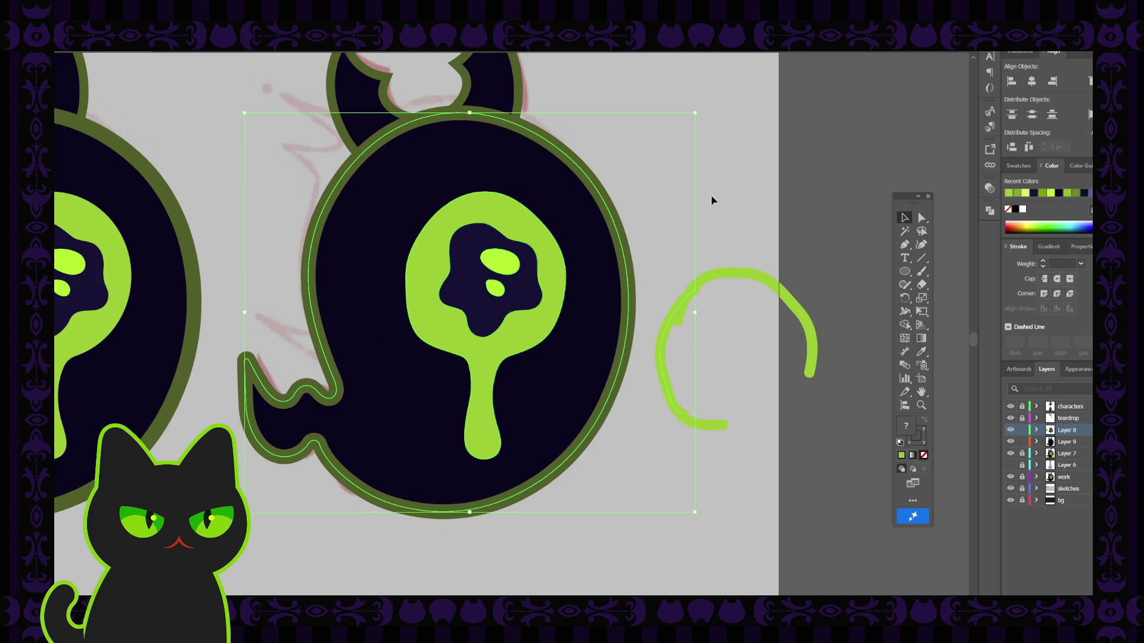
click(733, 175)
key(ctrl+z)
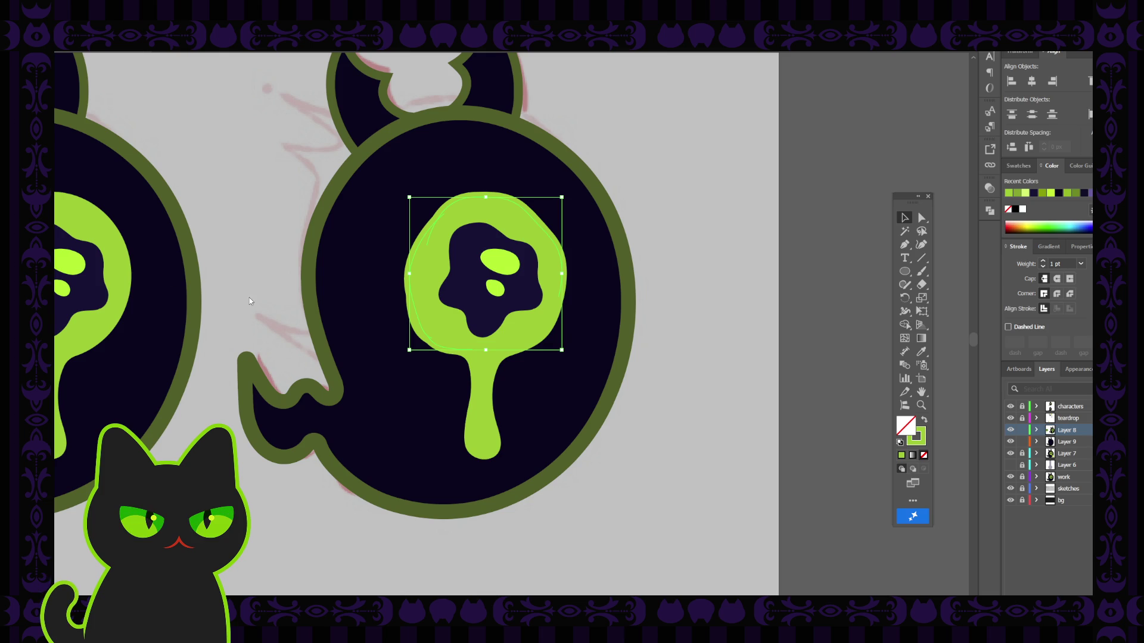
key(ctrl+z)
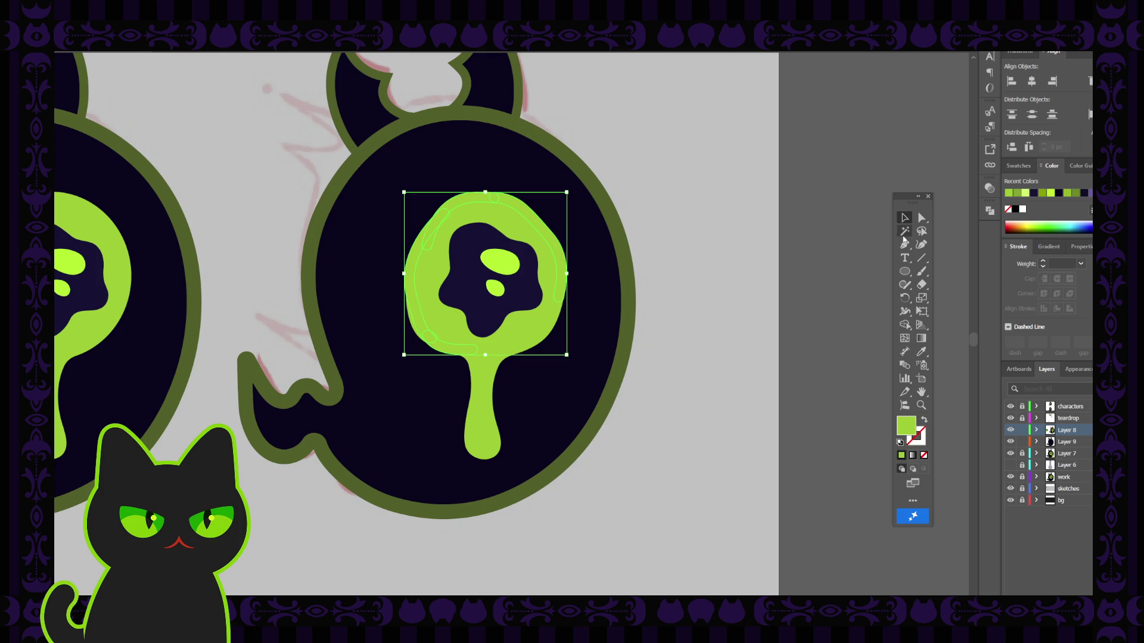
click(540, 324)
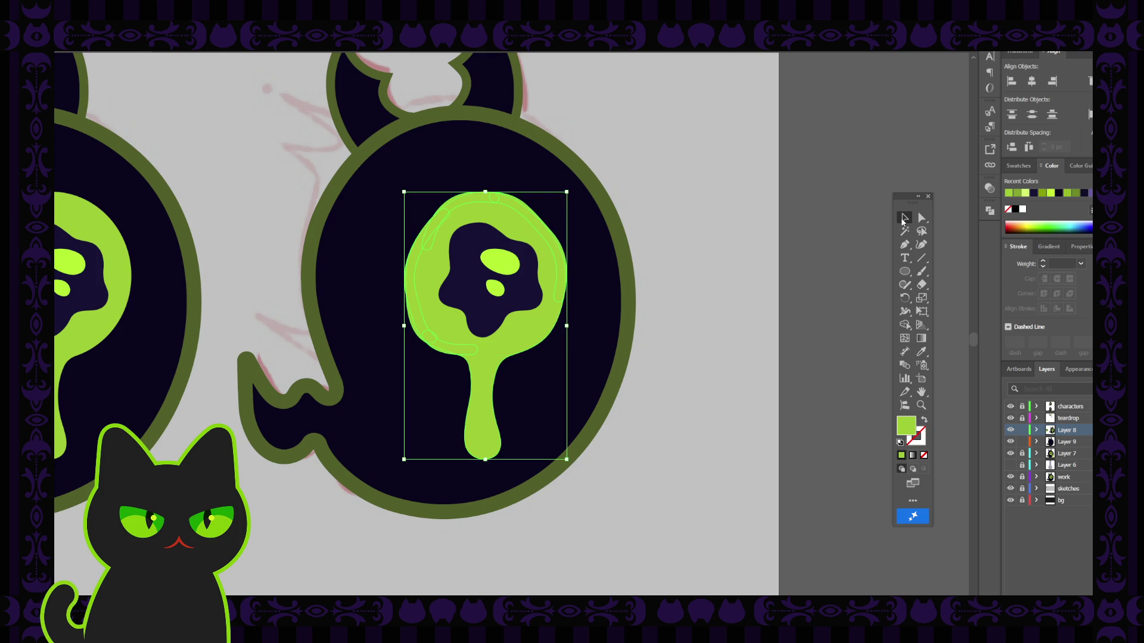
Try merging the drip head and stem with Pathfinder Unite, then undo it.
drag(990, 213, 842, 241)
click(865, 237)
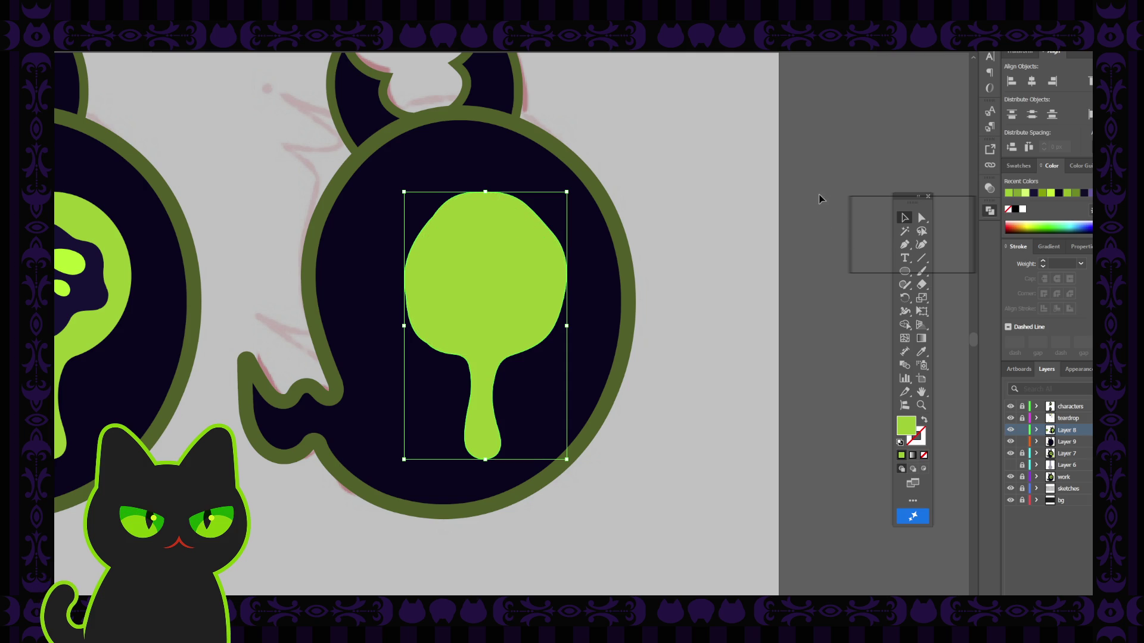
click(826, 173)
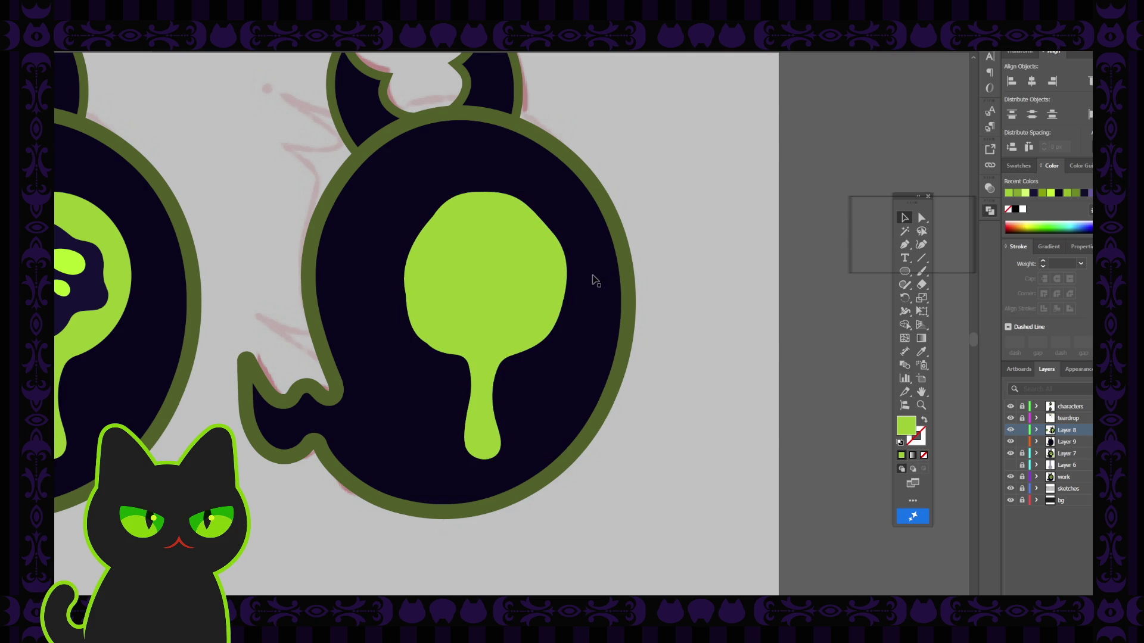
key(ctrl+z)
key(ctrl+z)
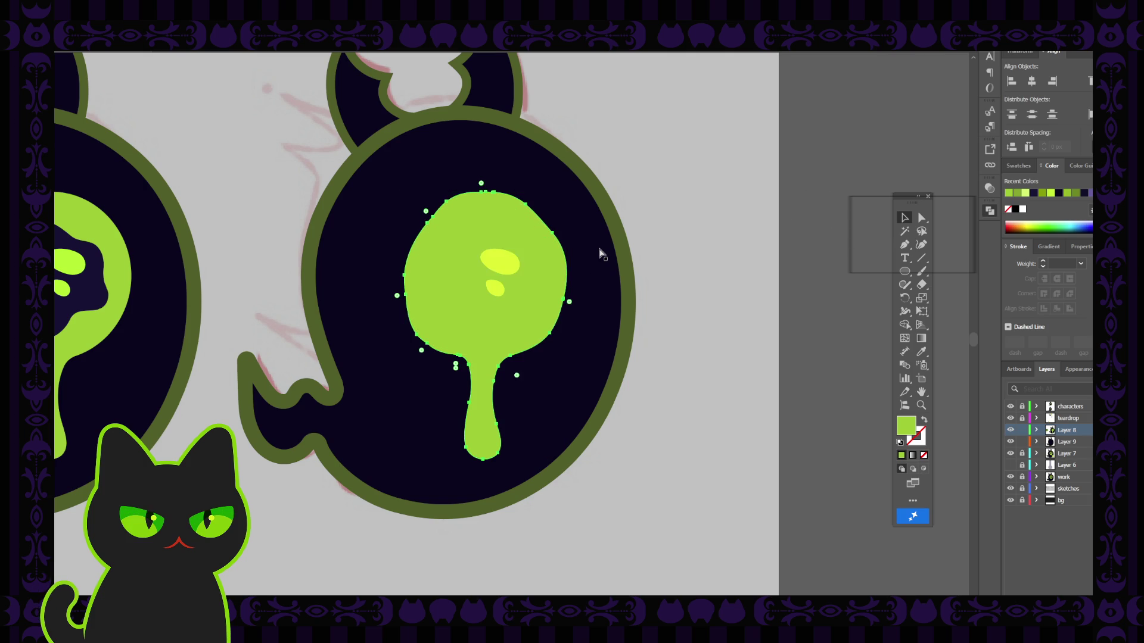
key(ctrl+z)
key(ctrl+z)
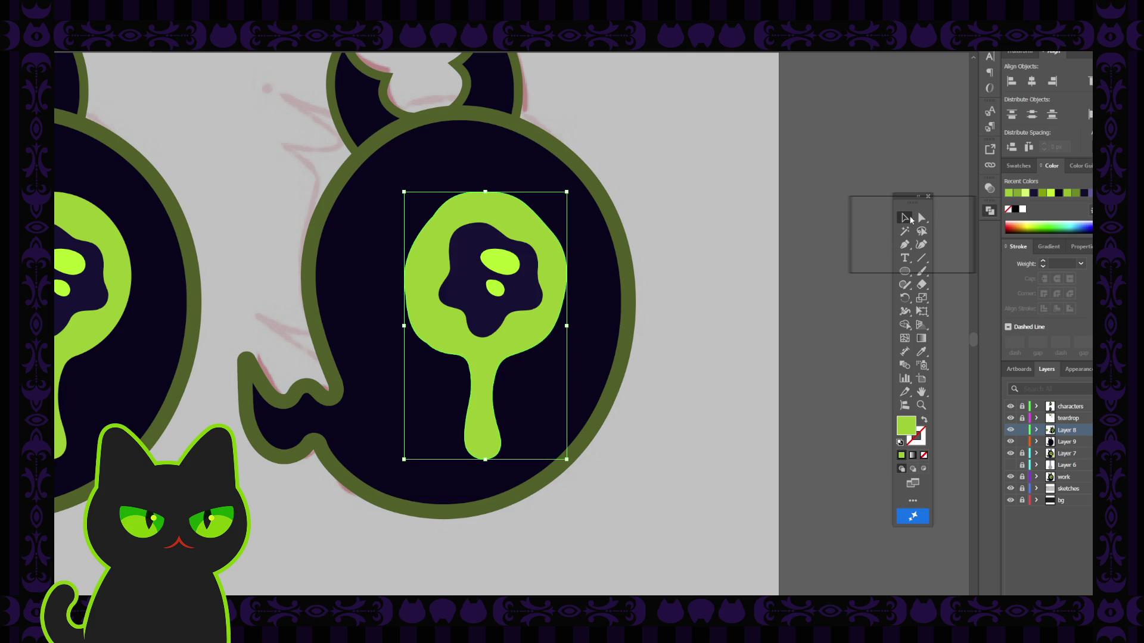
click(696, 227)
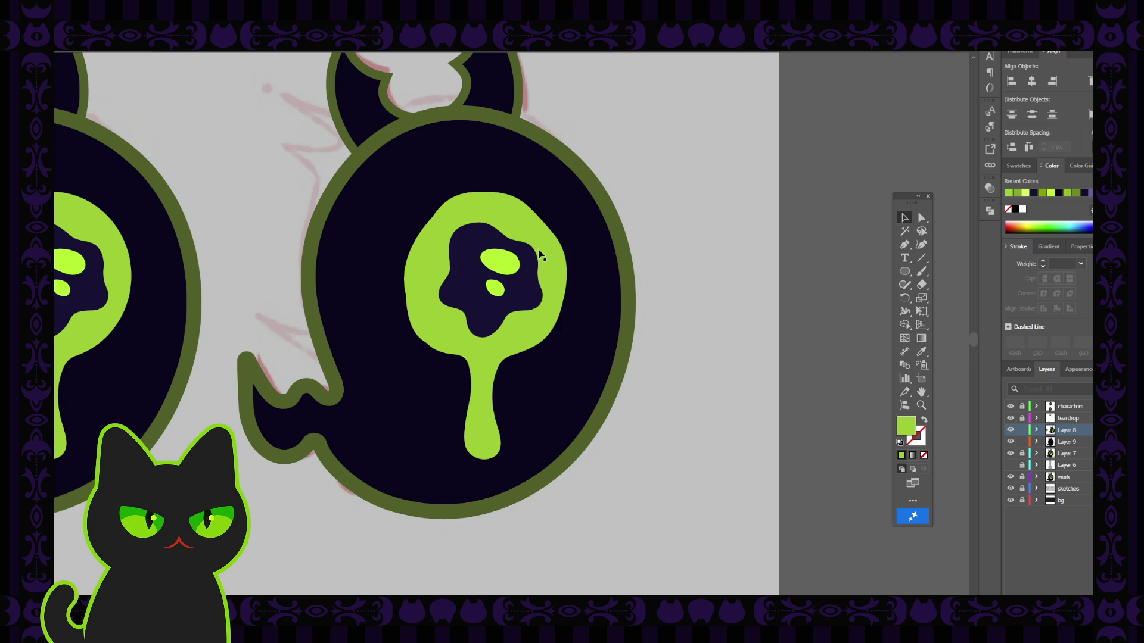
Test a navy Eyedropper fill on the drip shape, then undo it.
click(519, 227)
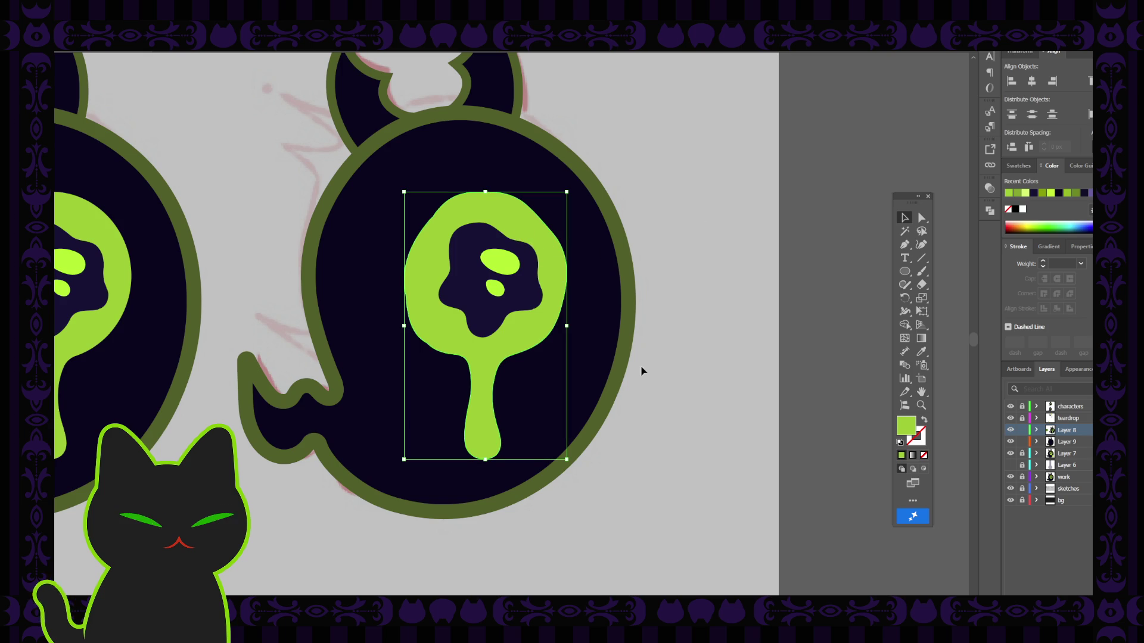
key(i)
click(590, 325)
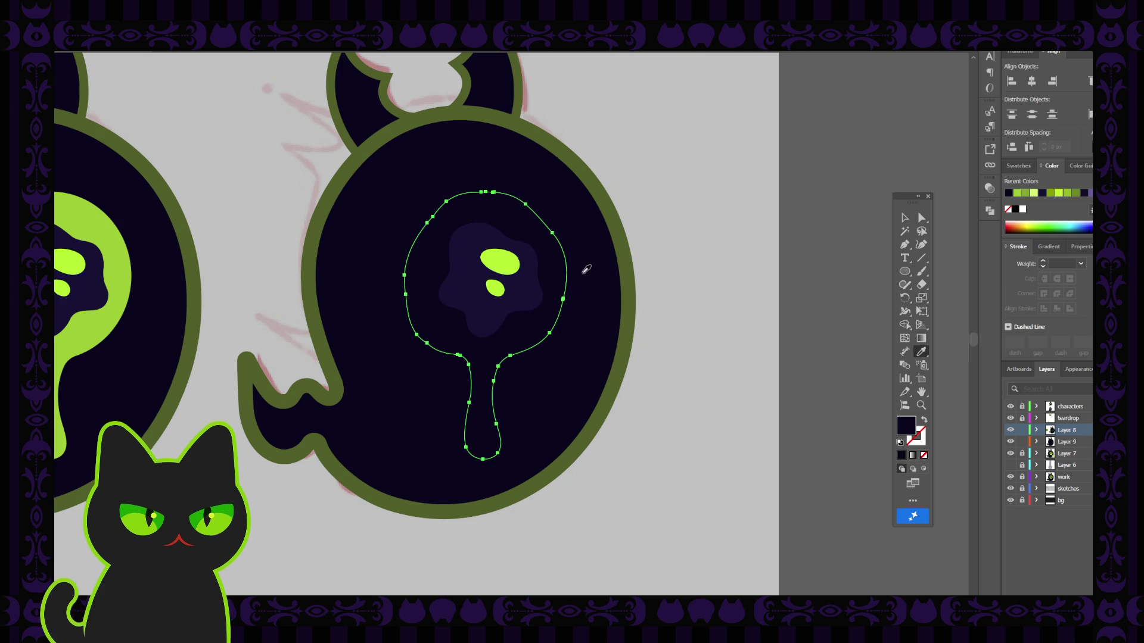
key(ctrl+z)
key(v)
click(822, 275)
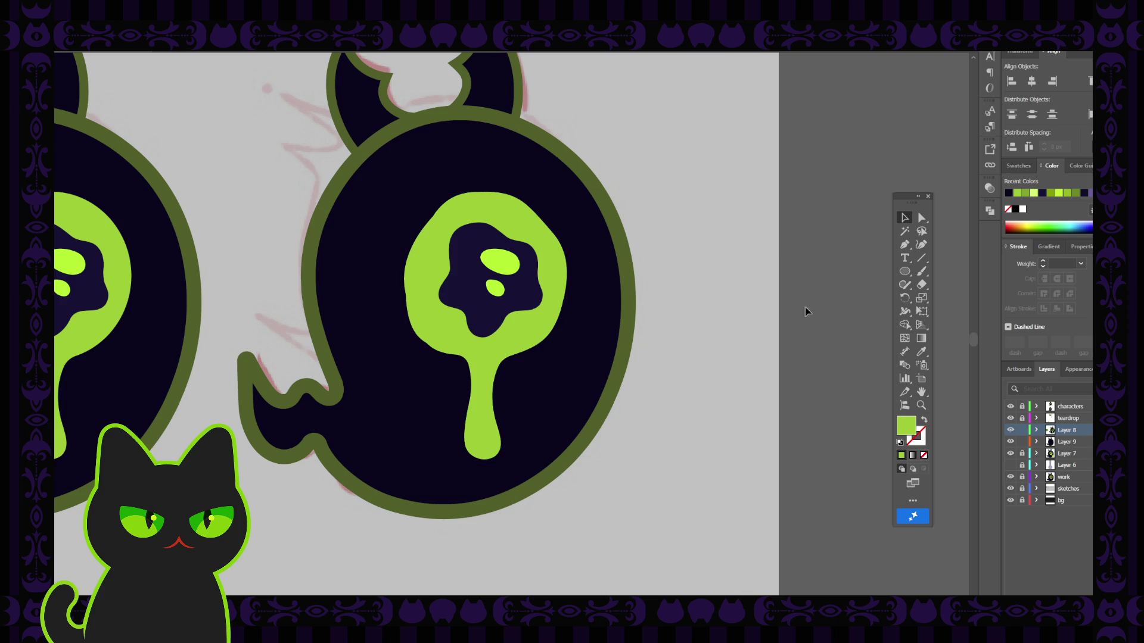
Set the Paintbrush to a navy stroke with no fill and paint the eye's upper-right edge.
key(i)
click(614, 292)
key(b)
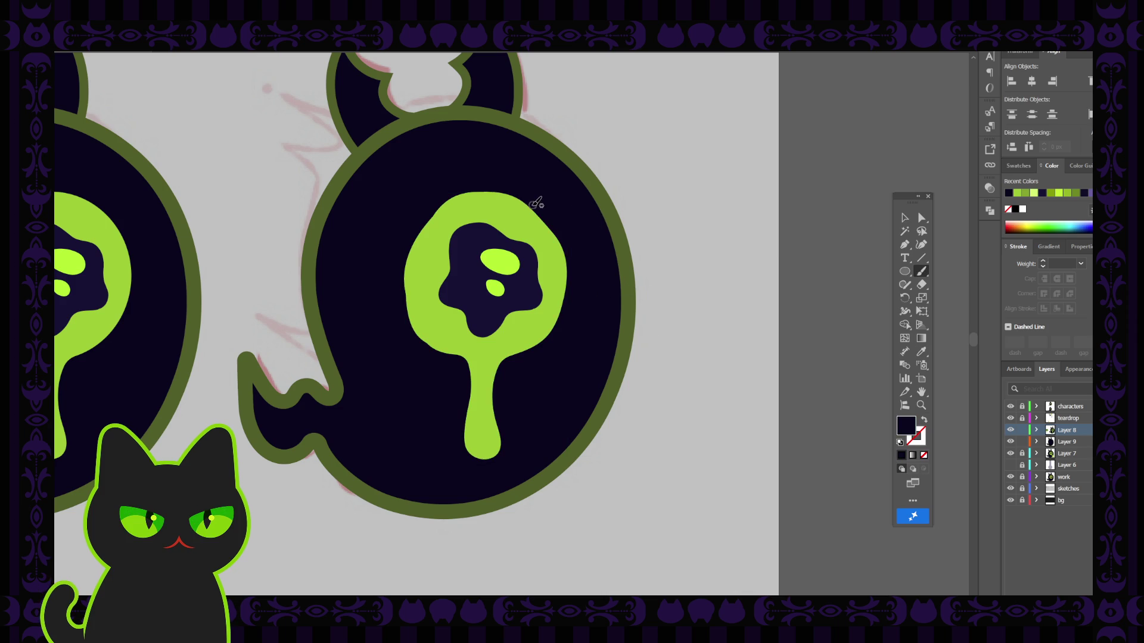
key(shift+x)
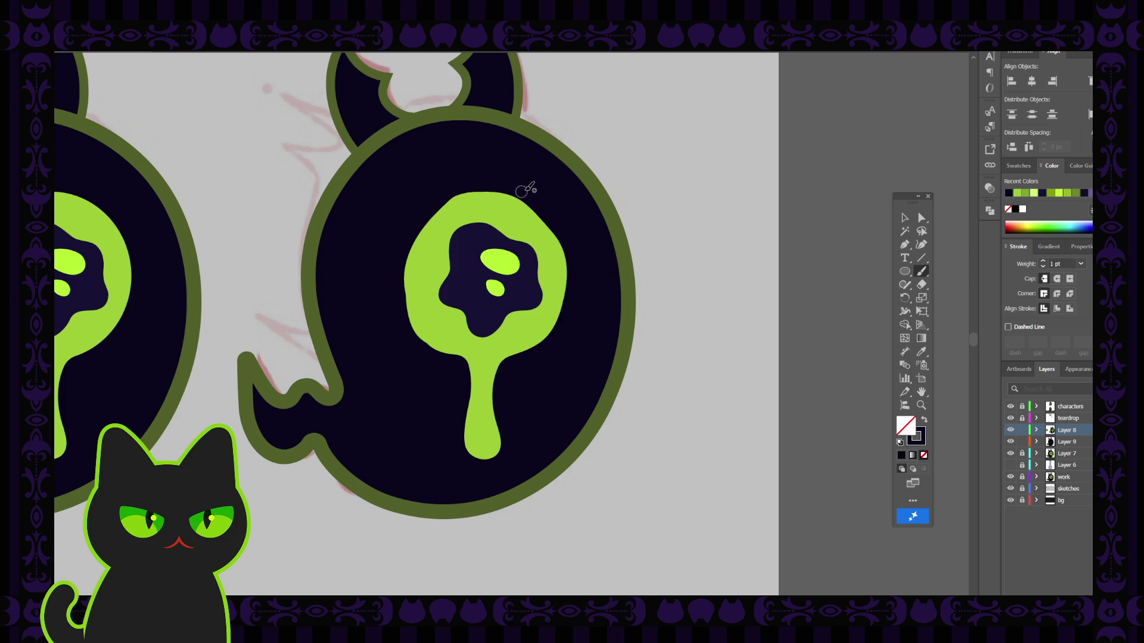
drag(531, 206, 571, 300)
scroll(488, 344, down, 1)
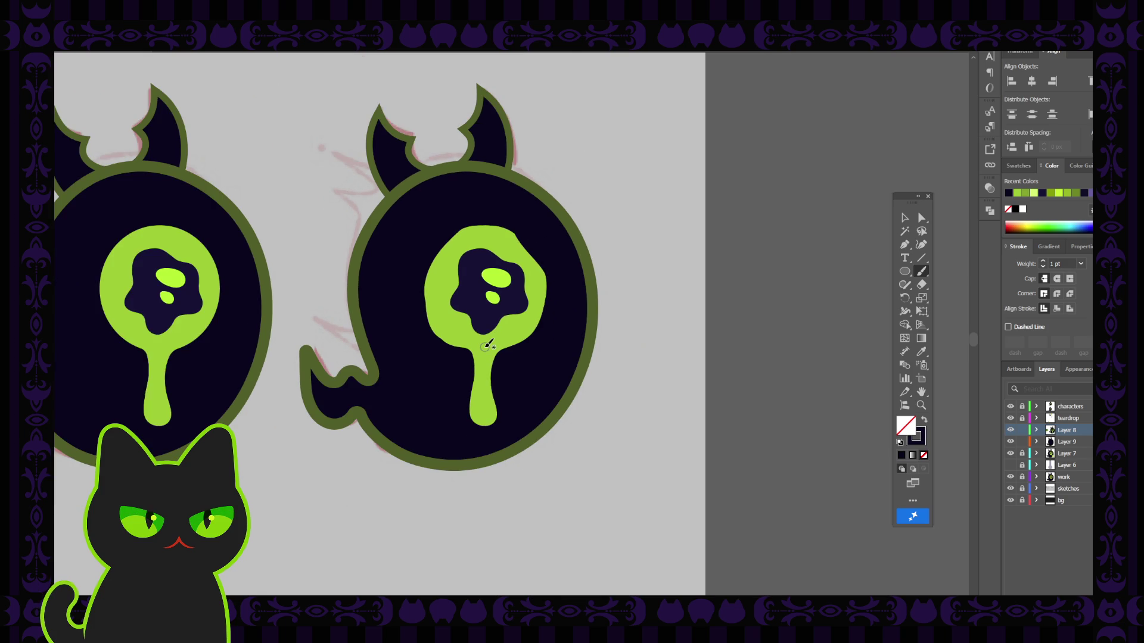
Repaint the eye's top edge and trim its lower edge in navy, undoing the faulty strokes.
key(ctrl+z)
drag(471, 229, 493, 219)
key(ctrl+z)
drag(457, 230, 540, 238)
drag(426, 312, 528, 338)
click(905, 217)
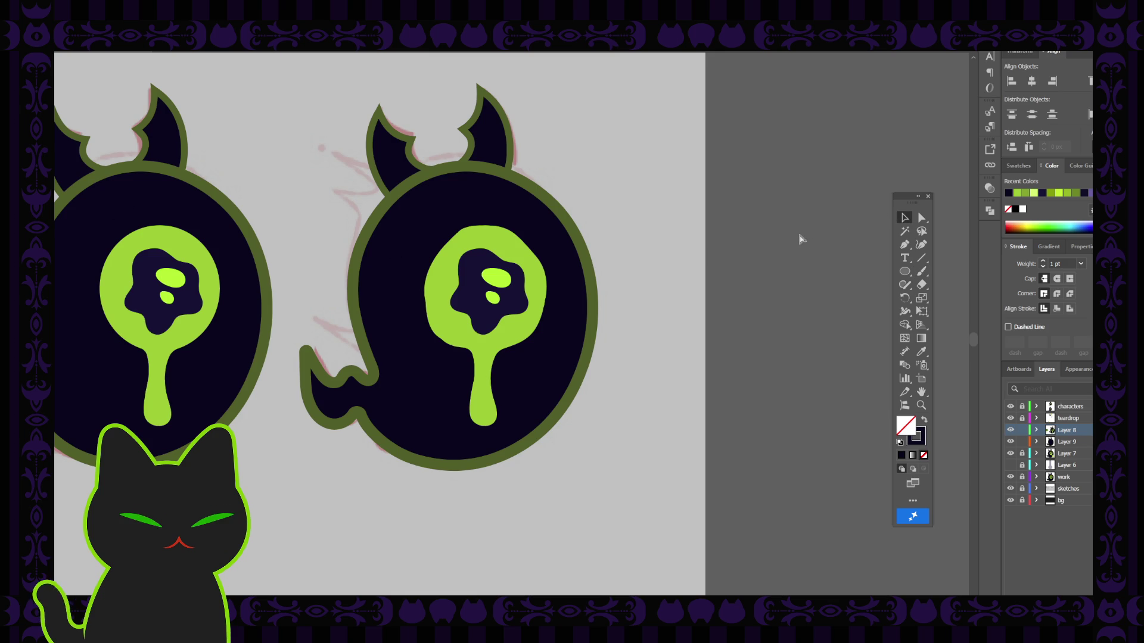
key(ctrl+minus)
key(ctrl+minus)
Zoom in and delete the whole right ghost.
key(ctrl+plus)
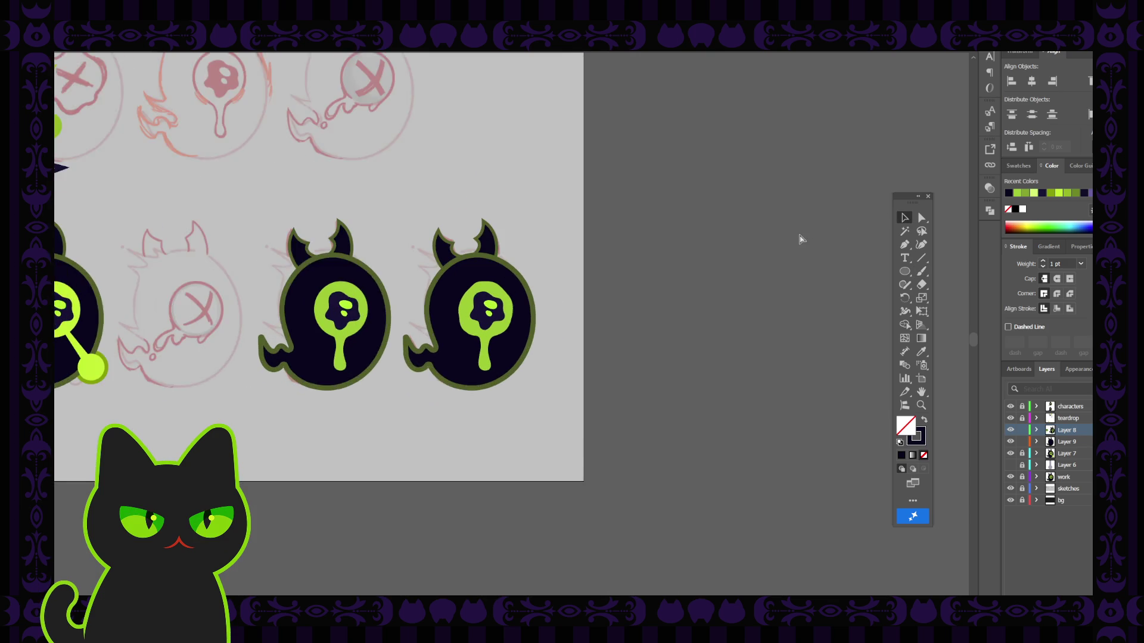
key(ctrl+plus)
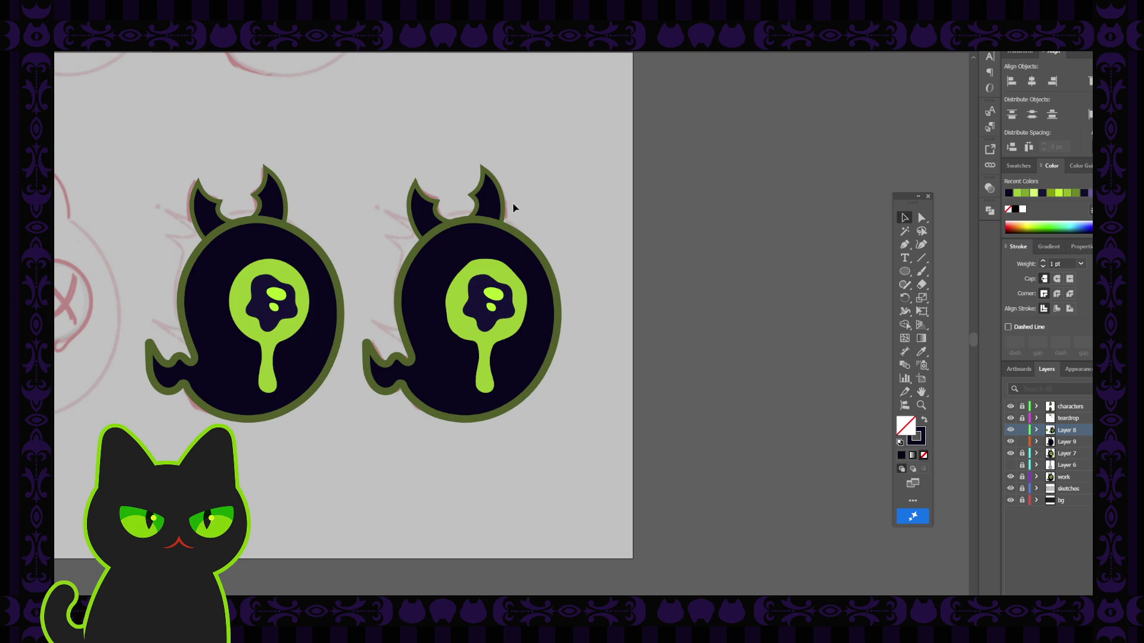
drag(359, 173, 582, 457)
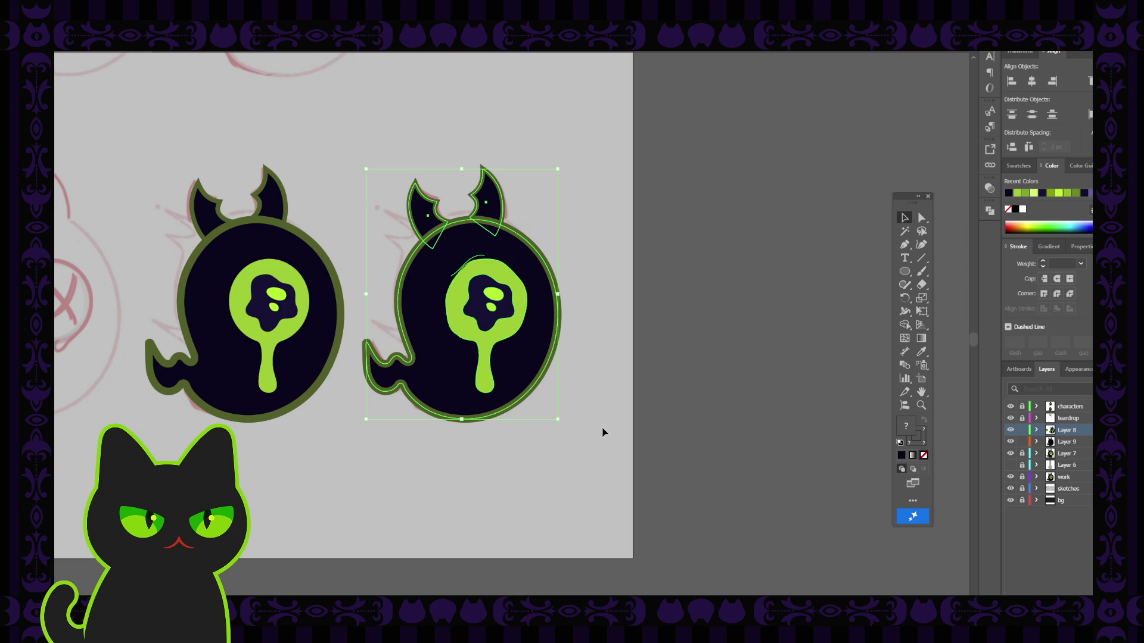
key(Delete)
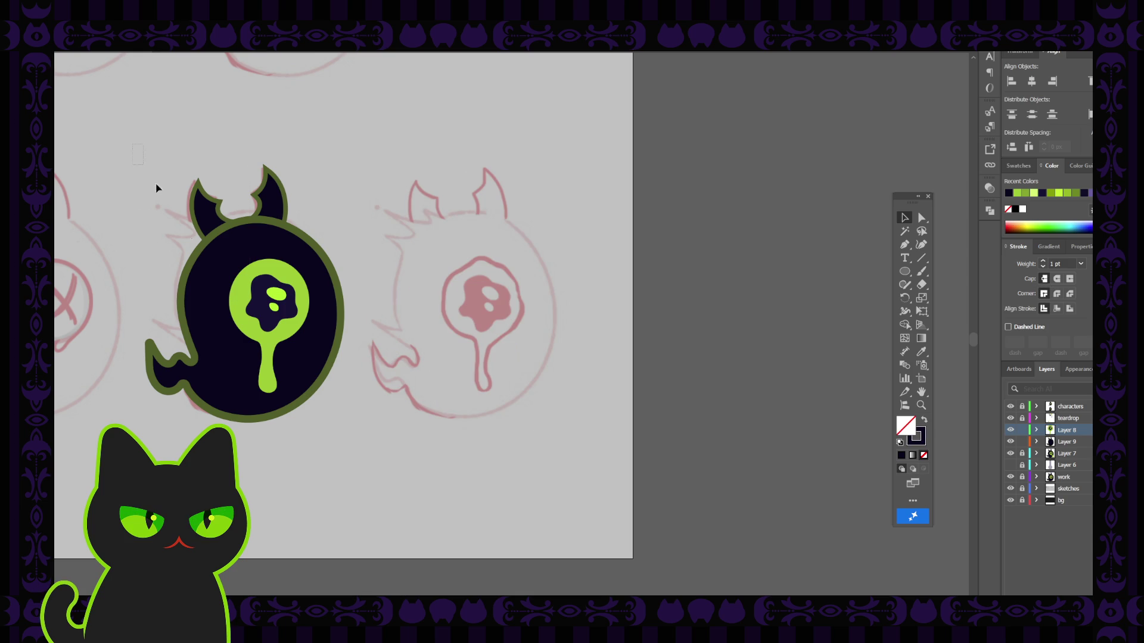
Alt-drag a copy of the left ghost onto the right sketch and select its green drip eye.
drag(156, 188, 383, 447)
click(395, 327)
click(308, 341)
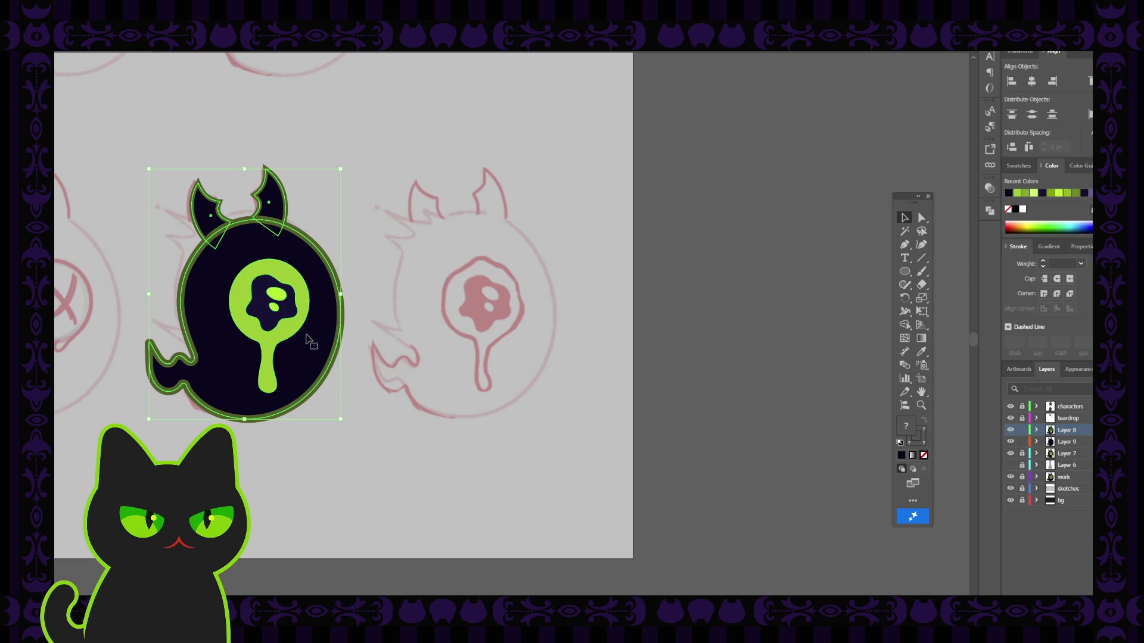
drag(300, 348, 514, 350)
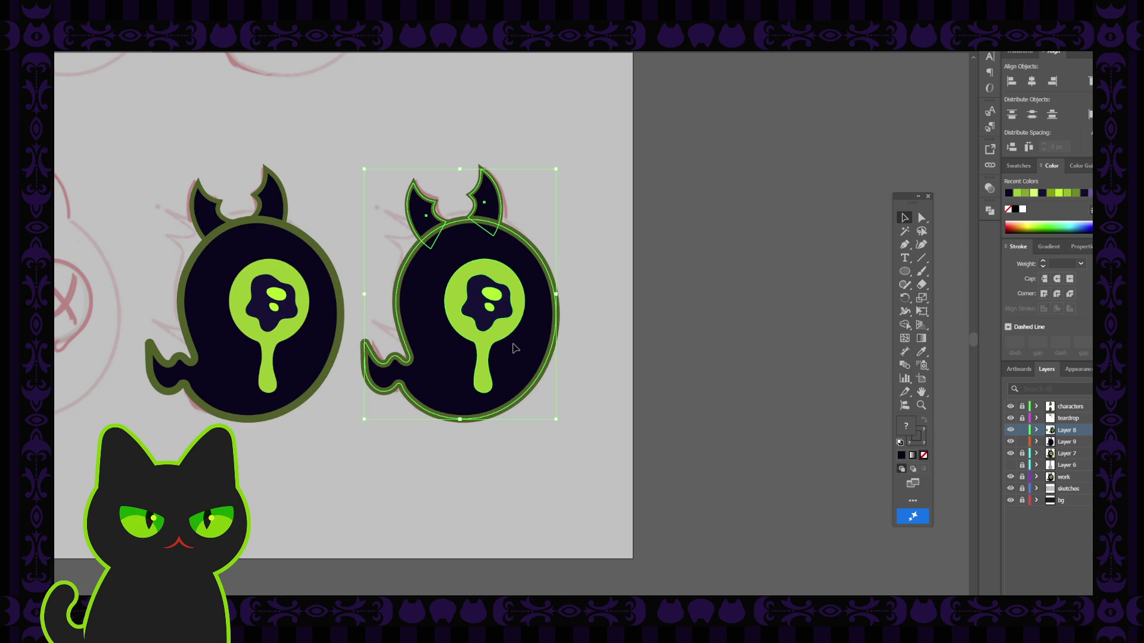
click(624, 278)
click(510, 279)
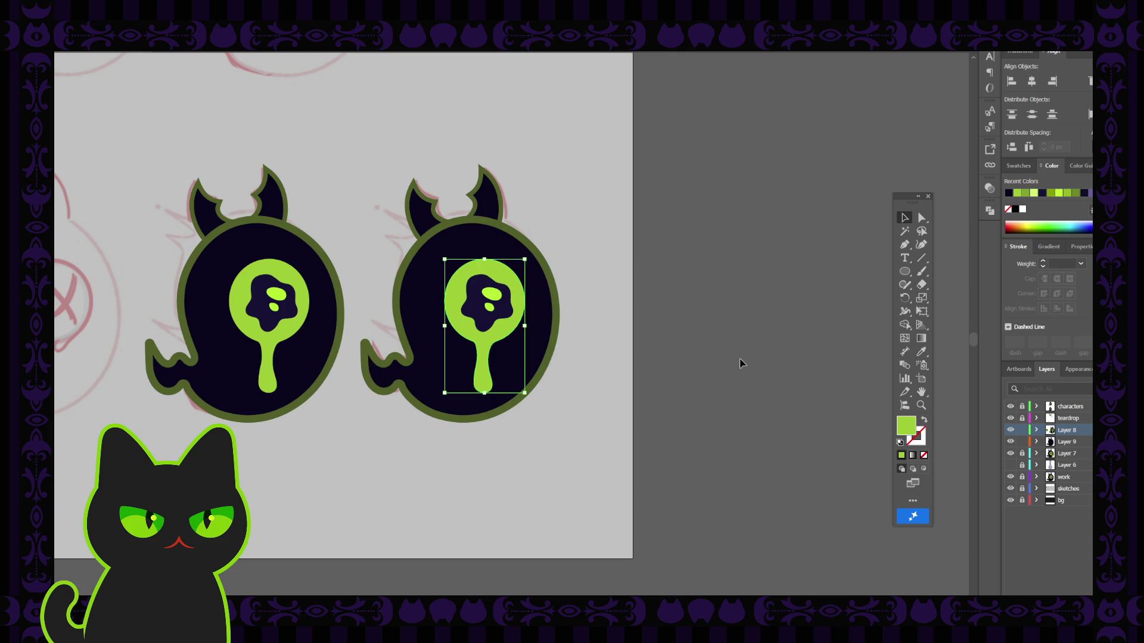
Turn the copied eye's green fill into a 6 pt outline.
click(925, 421)
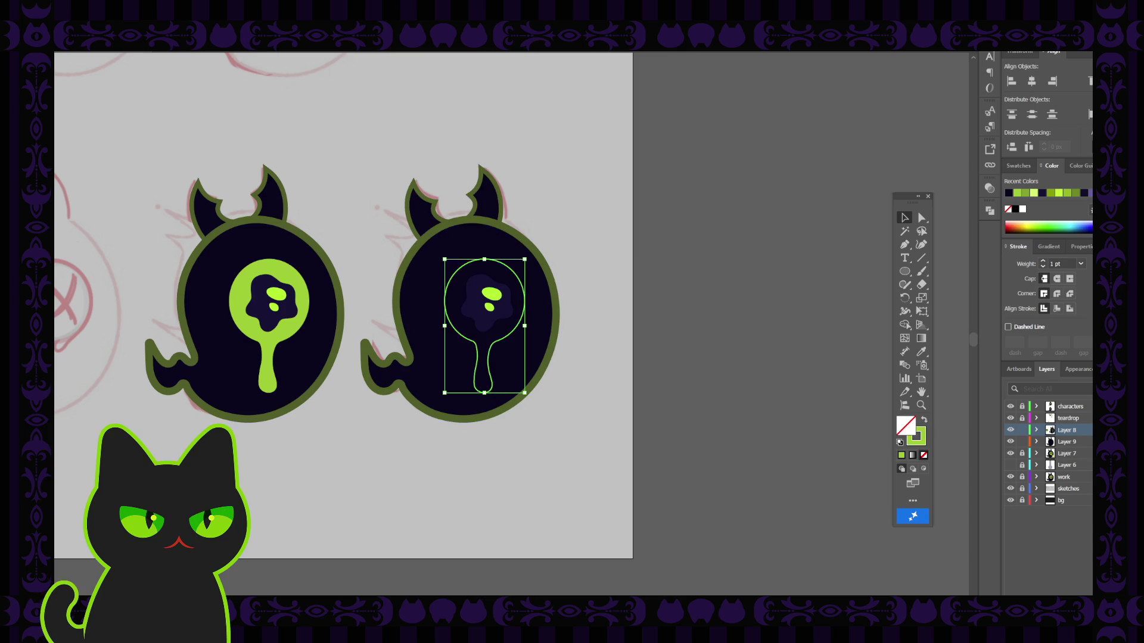
text(6)
key(Return)
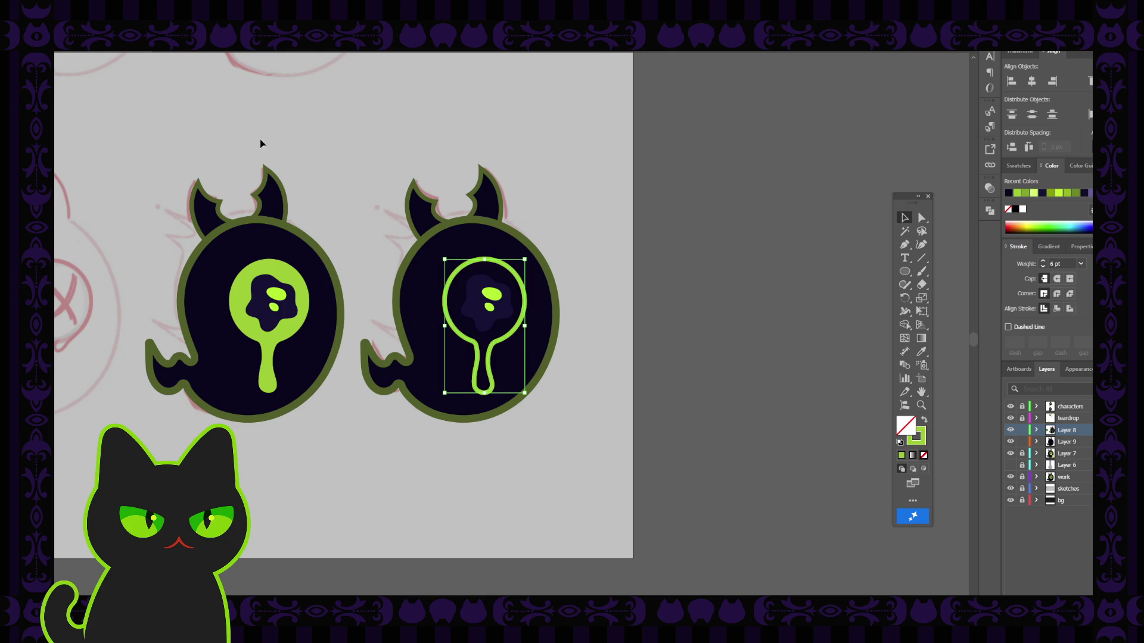
click(295, 128)
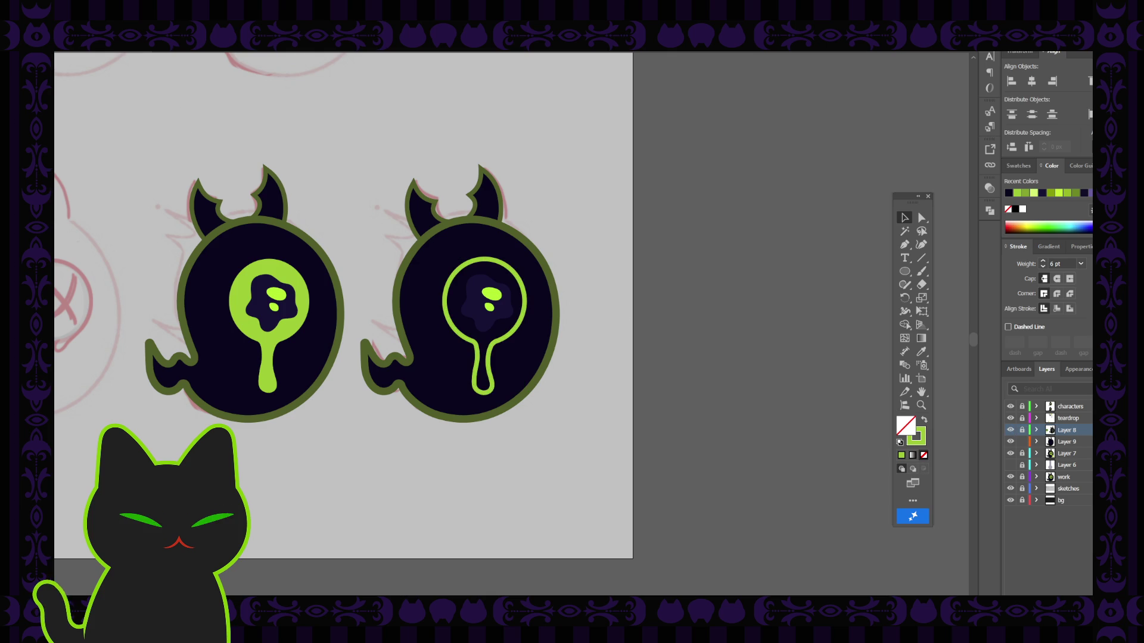
Add a new layer, unlock Layer 8, recolour the keyhole outline dark olive green, and target Layer 10.
key(ctrl+l)
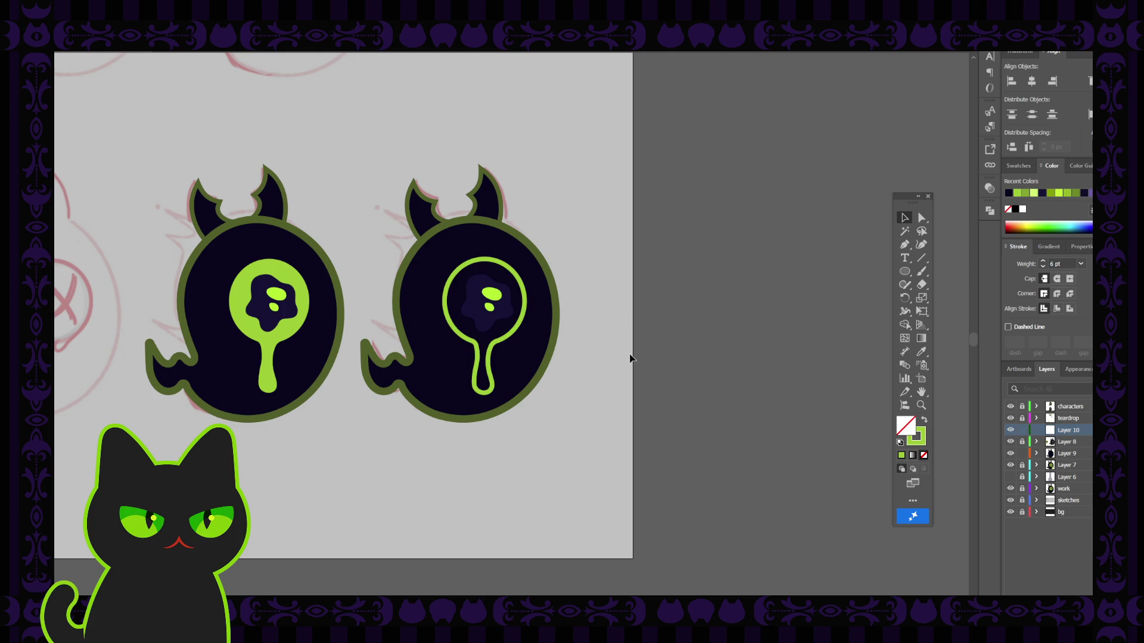
key(ctrl+plus)
key(ctrl+plus)
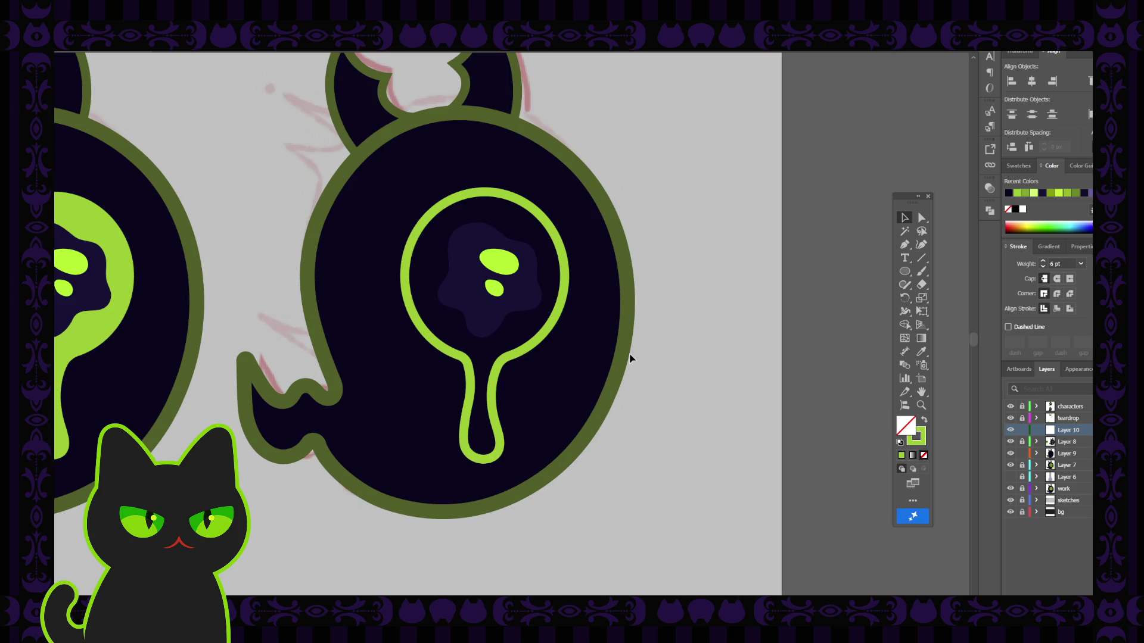
click(1023, 442)
click(563, 261)
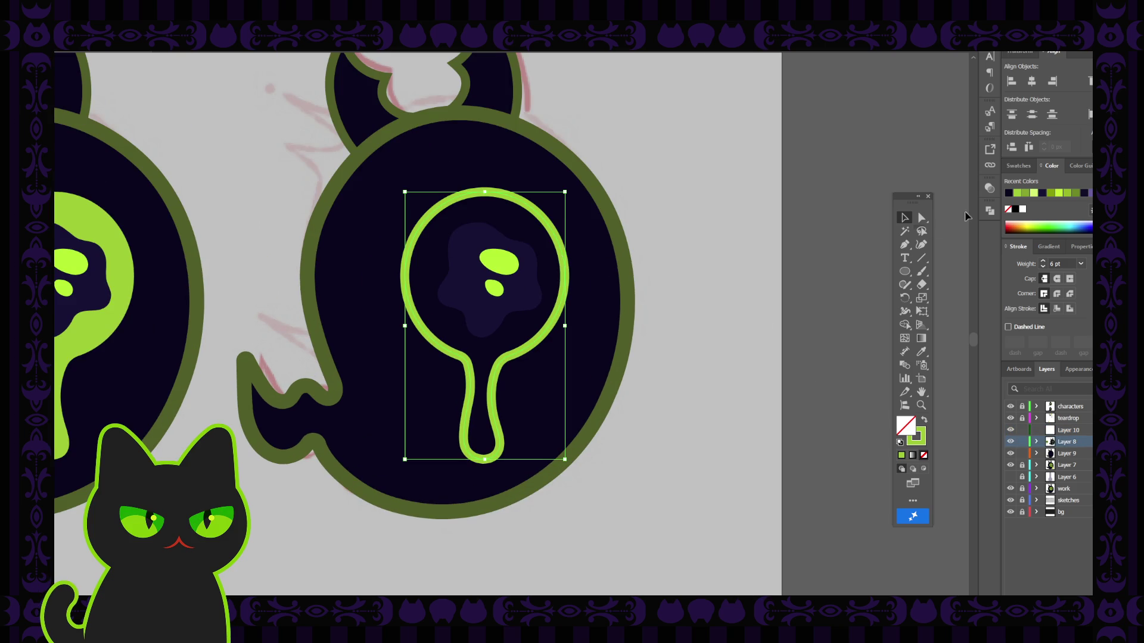
click(989, 184)
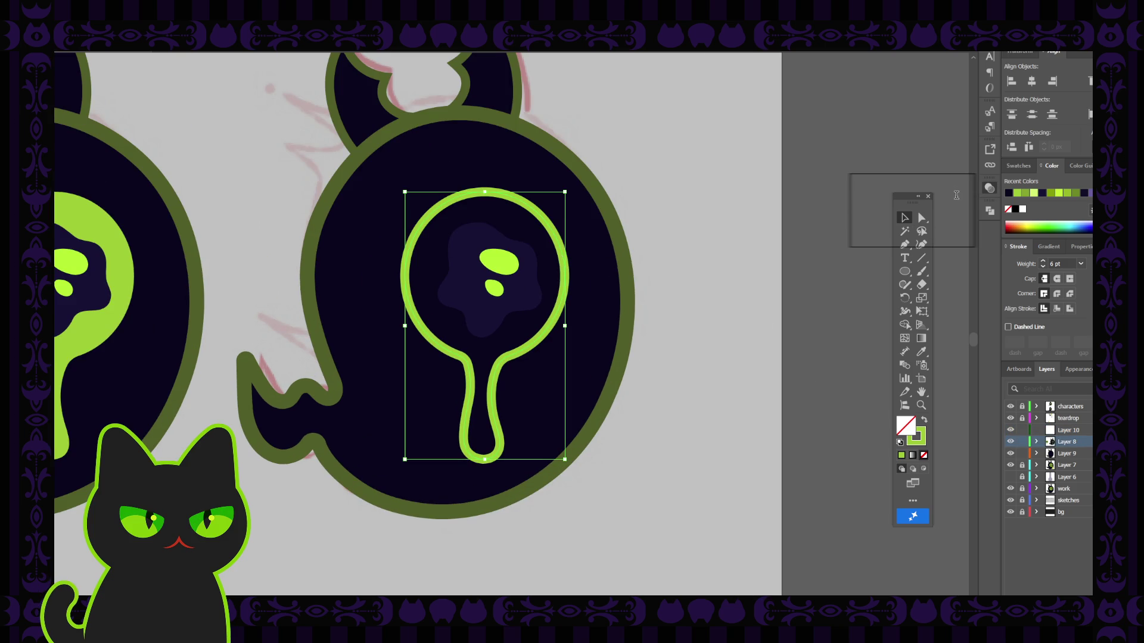
click(932, 212)
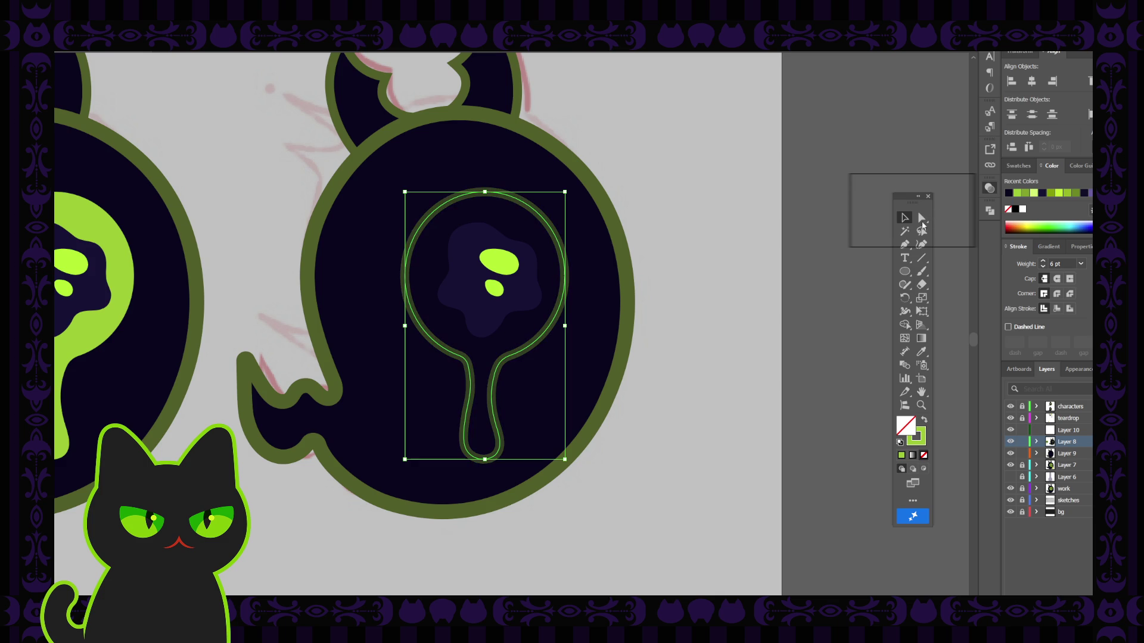
click(1019, 430)
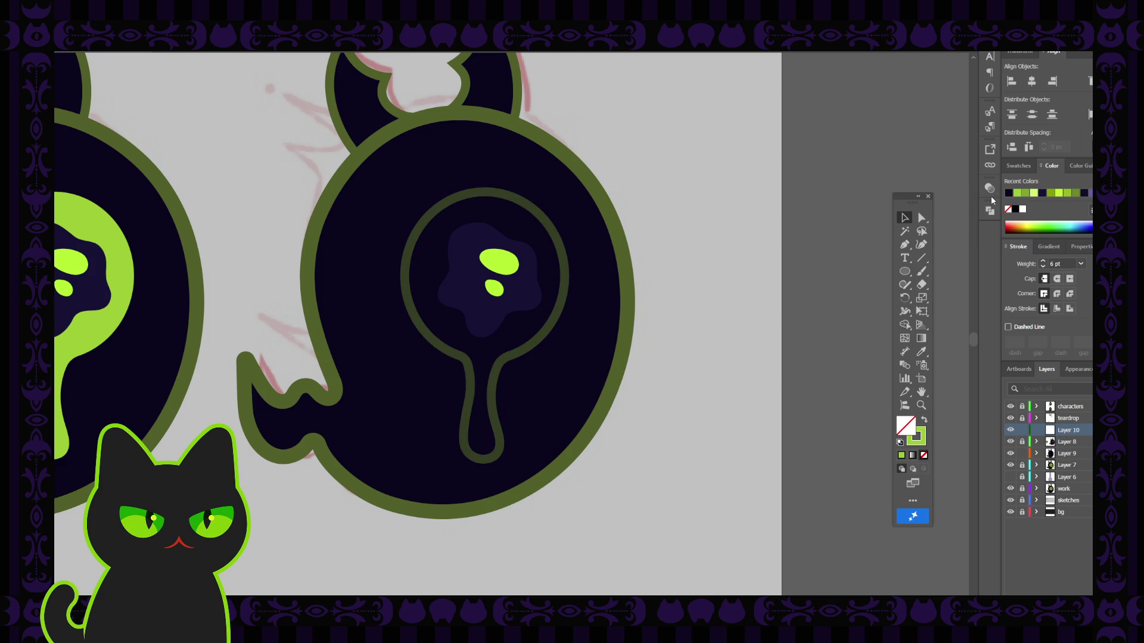
Paint 1 pt lime Paintbrush strokes along the eye's inner ring and drip, redoing the first two strokes.
key(b)
key(bracketleft)
key(bracketleft)
key(bracketleft)
mouse_move(492, 189)
mouse_down()
mouse_move(553, 227)
mouse_move(552, 326)
mouse_move(536, 344)
mouse_up()
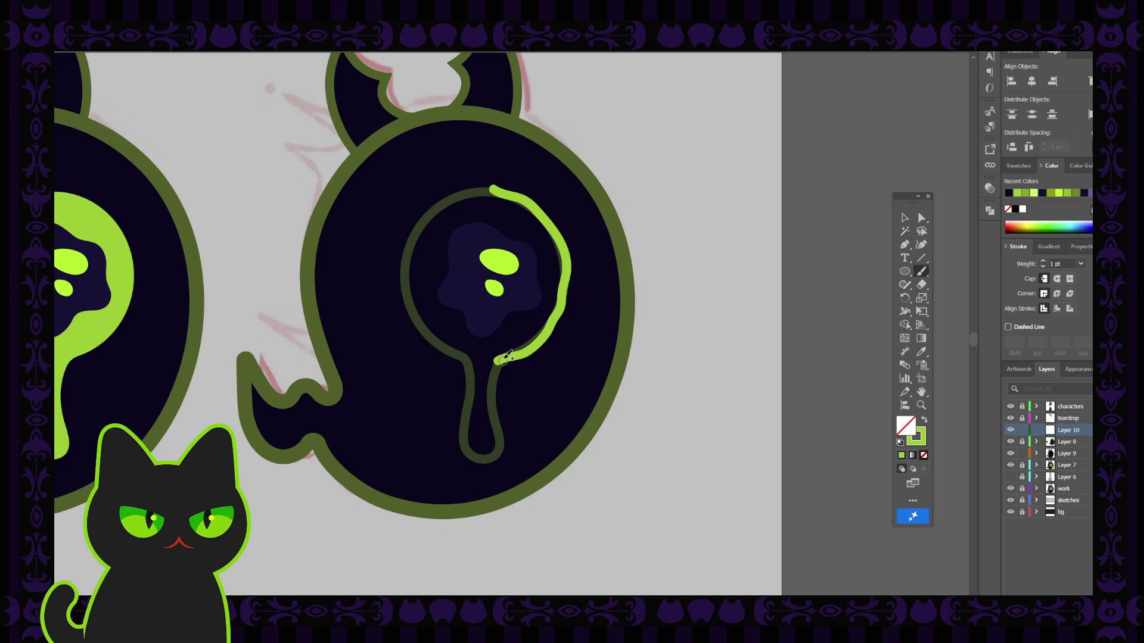
mouse_move(512, 353)
mouse_down()
mouse_move(497, 361)
mouse_move(415, 301)
mouse_move(468, 178)
mouse_up()
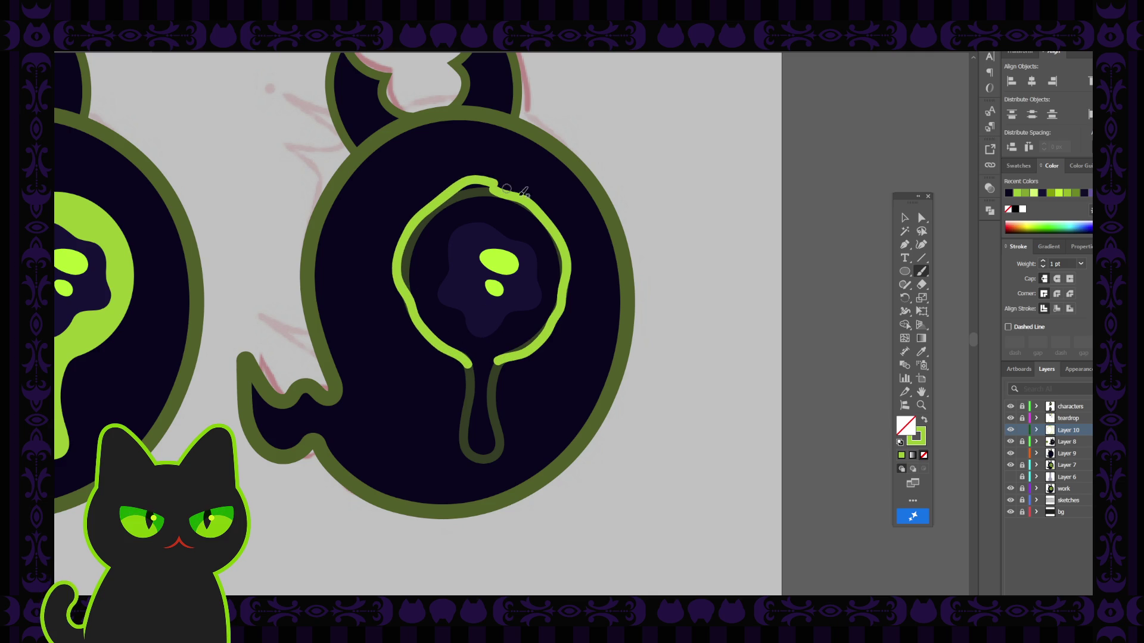
key(ctrl+z)
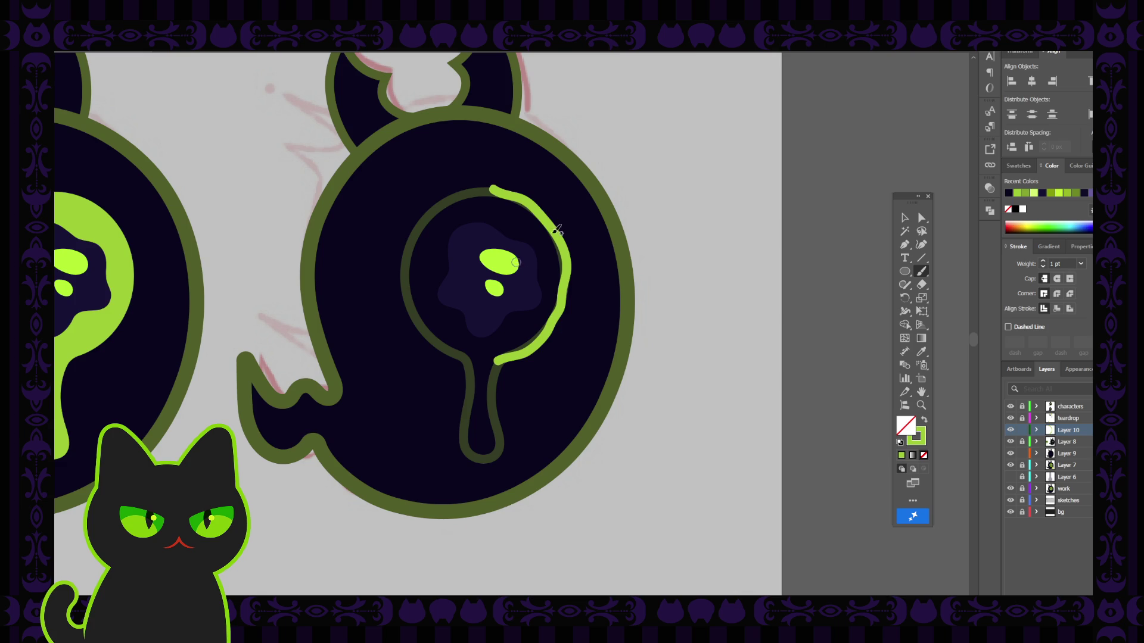
key(ctrl+z)
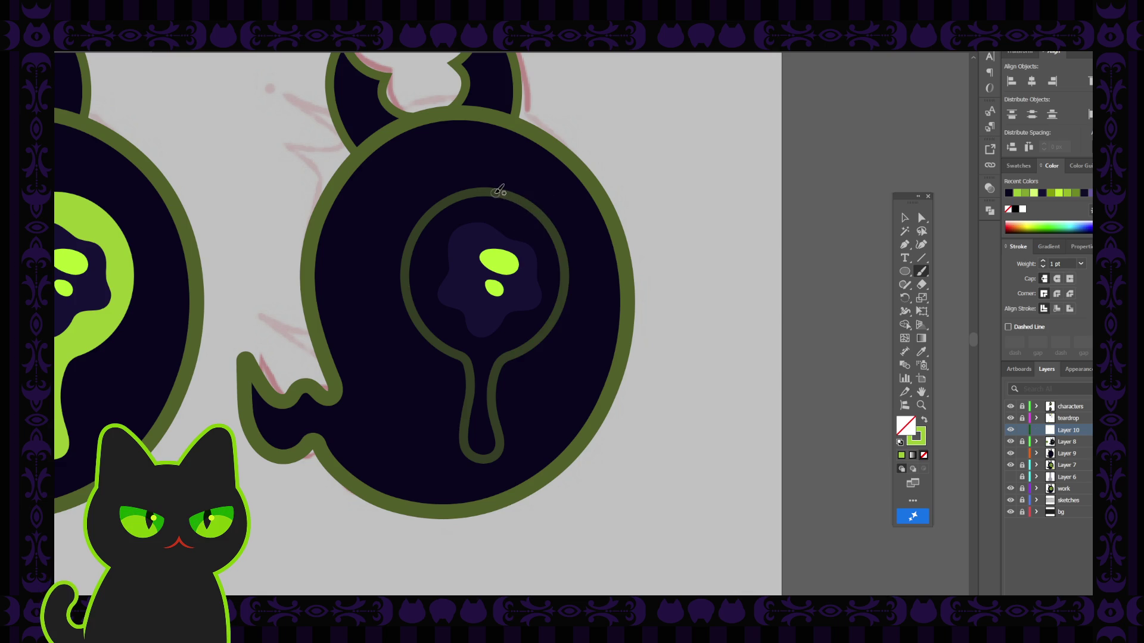
mouse_move(498, 191)
mouse_down()
mouse_move(558, 236)
mouse_move(552, 326)
mouse_move(487, 365)
mouse_up()
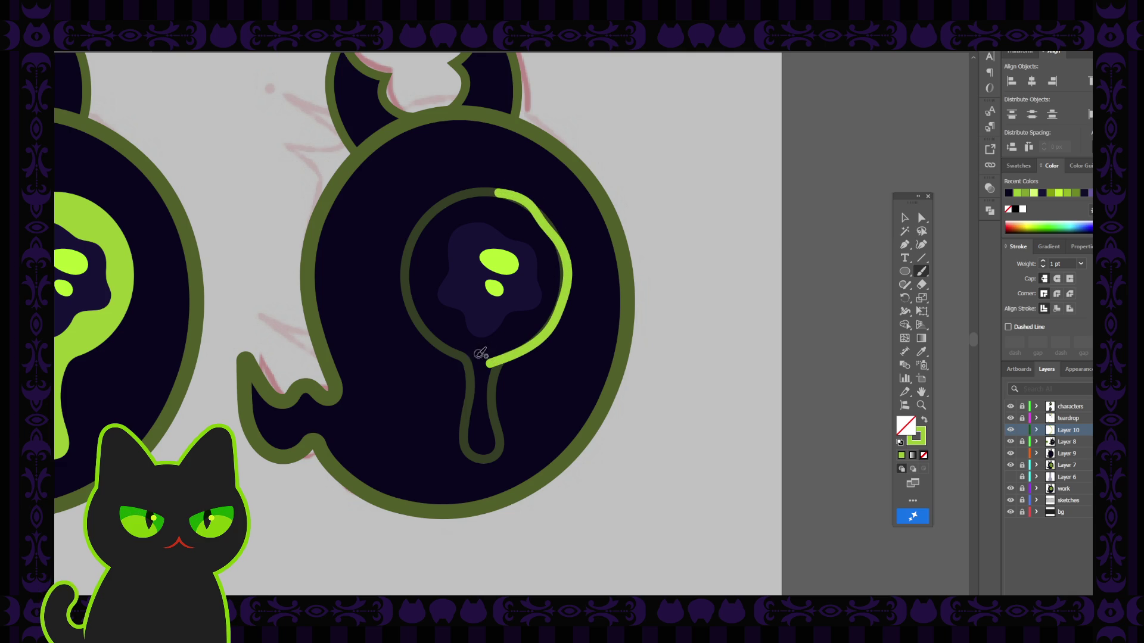
mouse_move(472, 365)
mouse_down()
mouse_move(444, 343)
mouse_move(410, 245)
mouse_up()
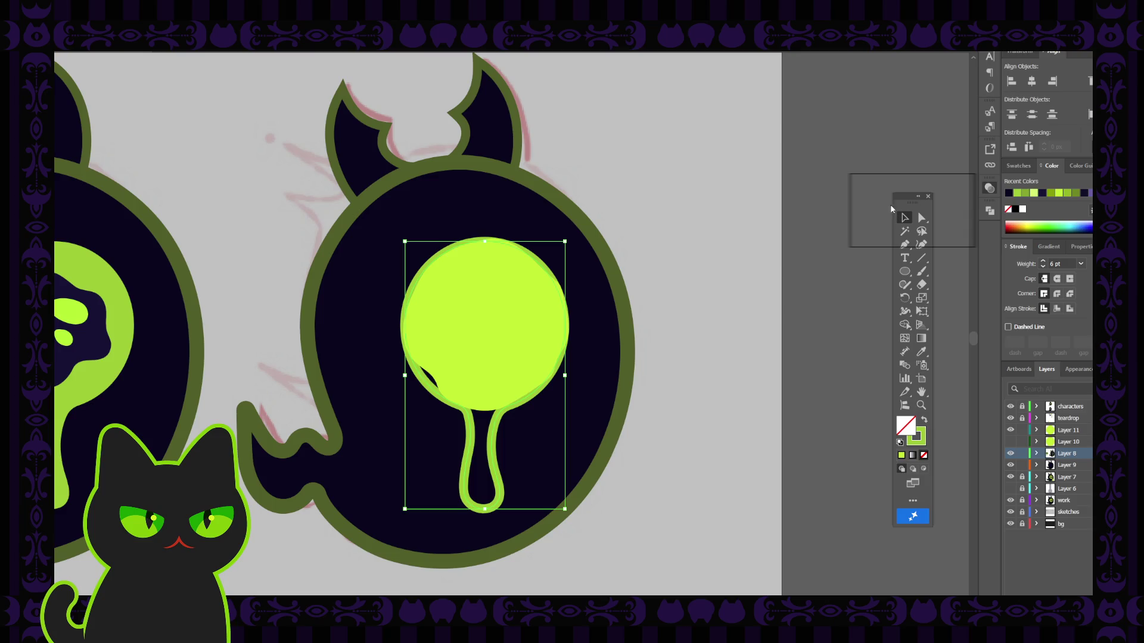
Test-resize the keyhole outline and the lime circle, undoing both changes.
click(685, 319)
click(510, 351)
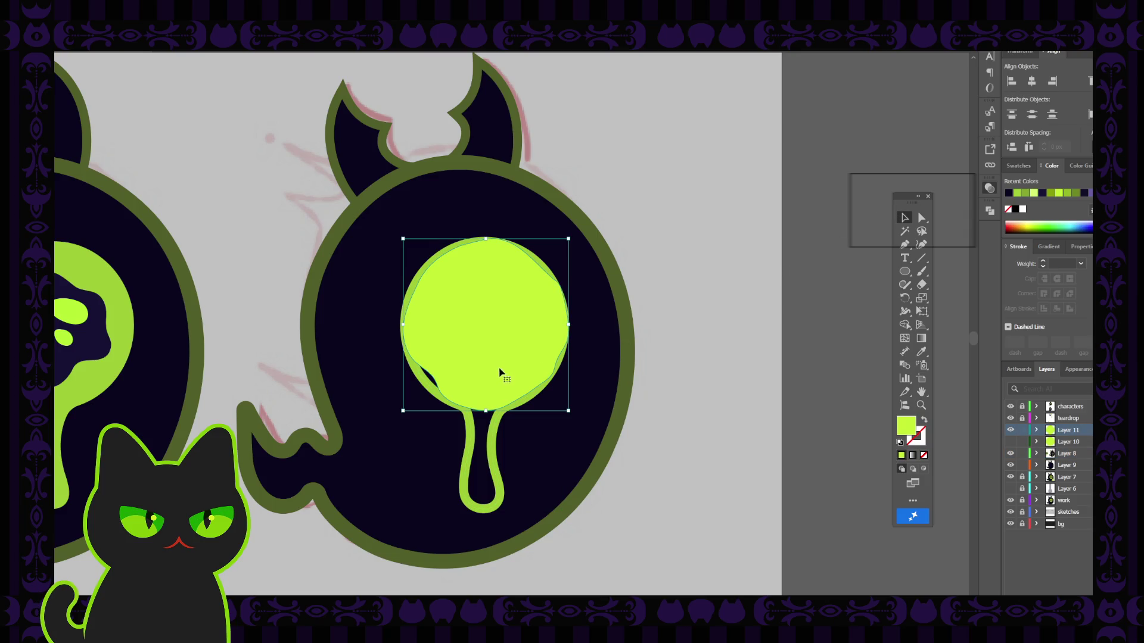
click(715, 340)
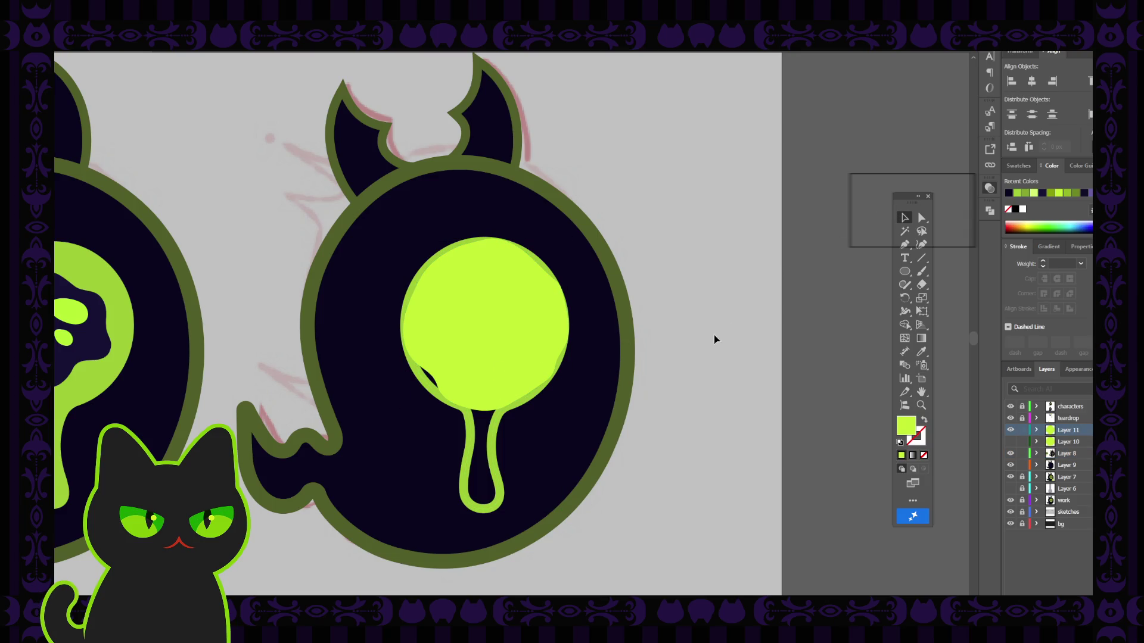
click(502, 424)
click(478, 410)
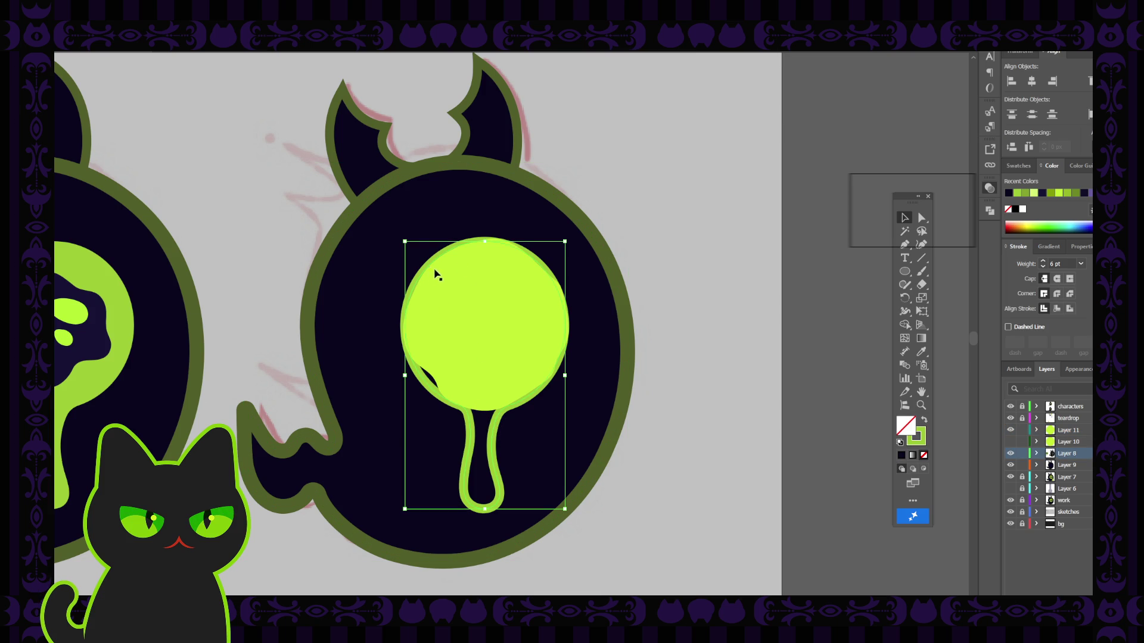
drag(485, 243, 486, 250)
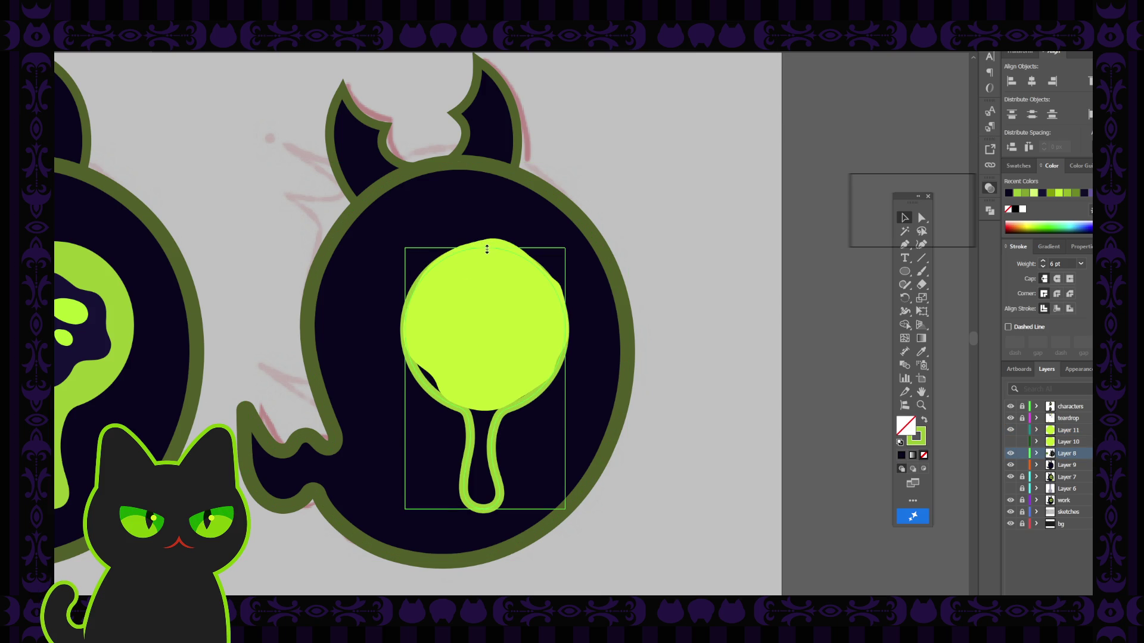
key(ctrl+z)
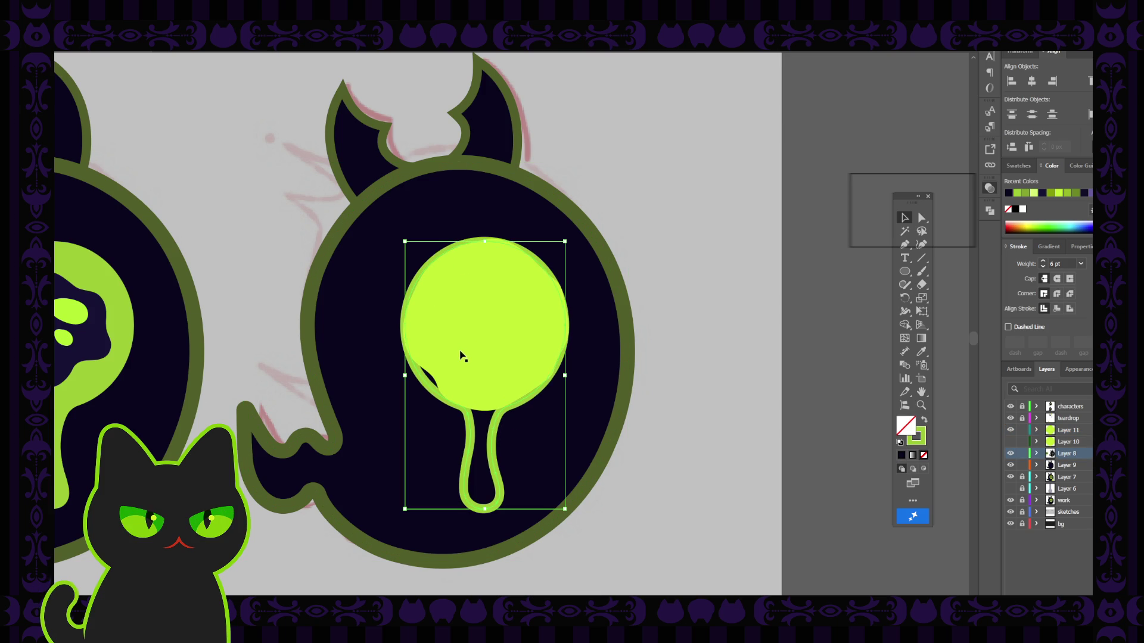
click(488, 338)
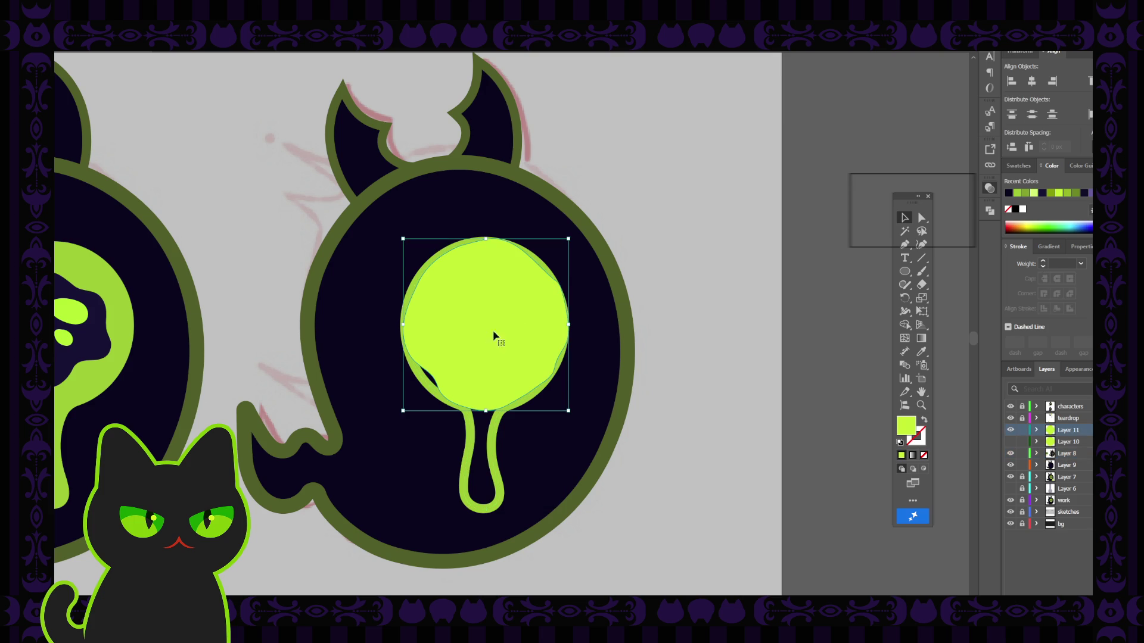
drag(567, 238, 575, 235)
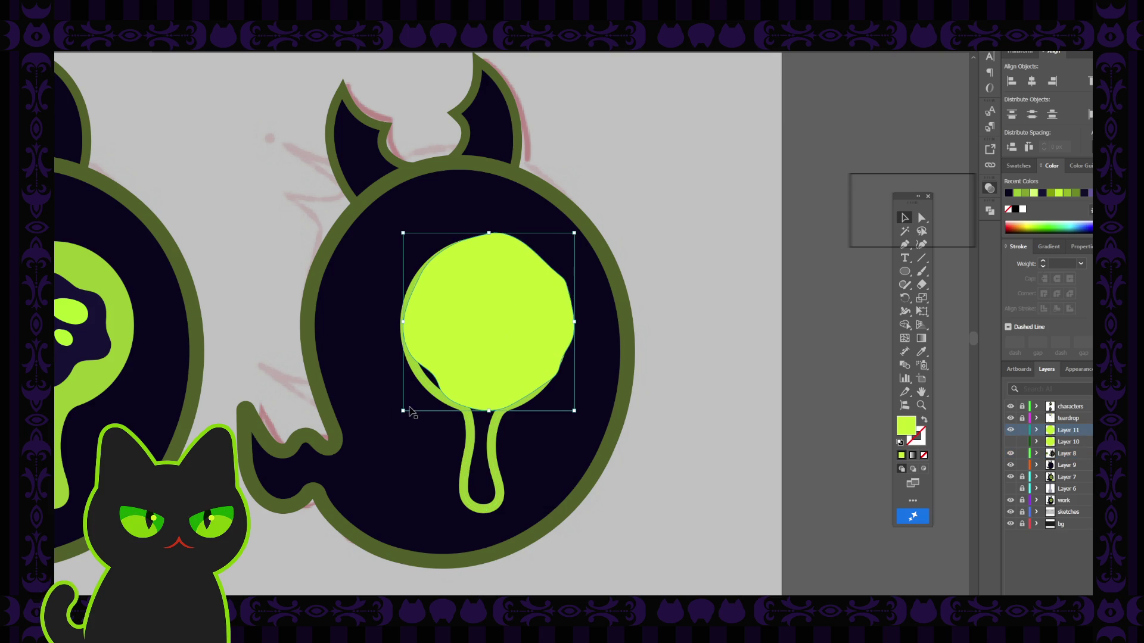
drag(399, 410, 382, 422)
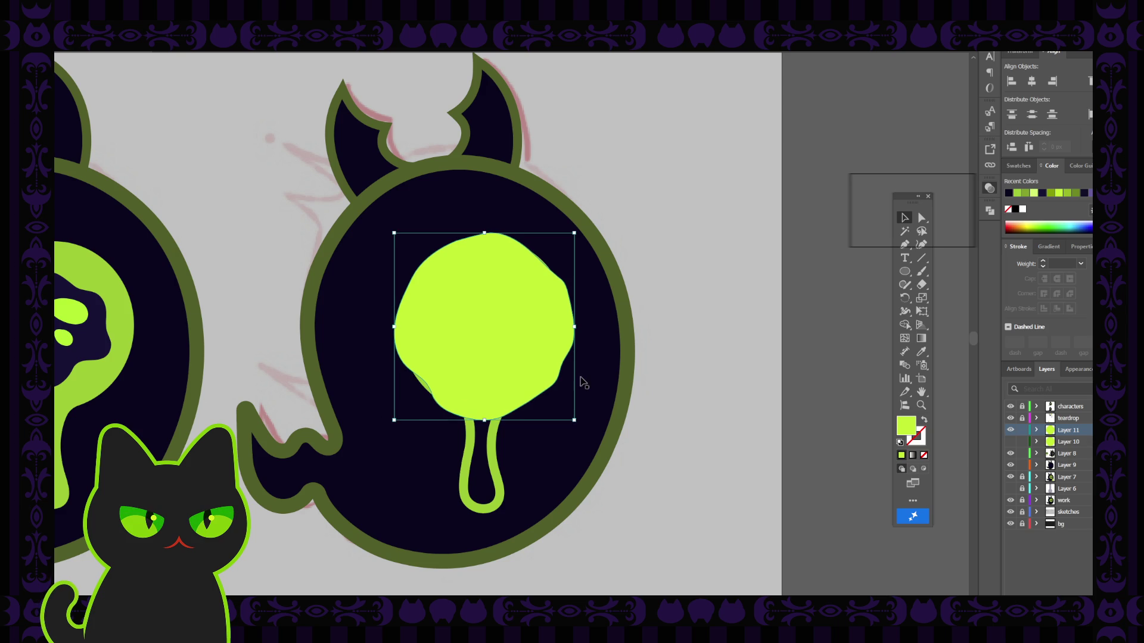
key(ctrl+z)
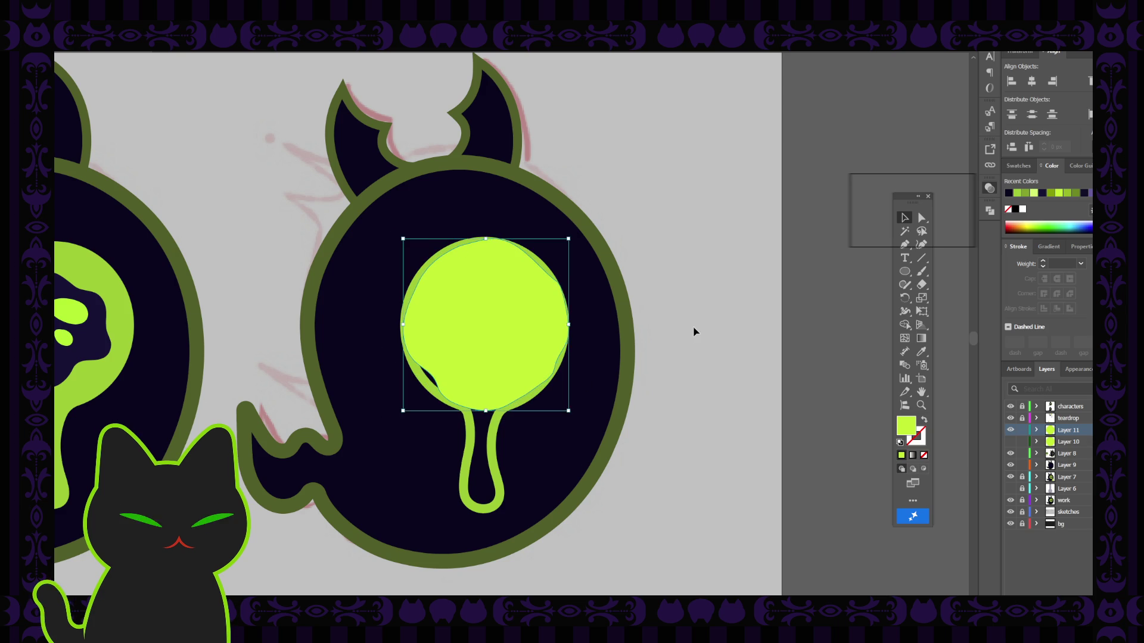
Hide Layer 11 to reveal the eye, then select the lime keyhole outline.
click(543, 409)
click(498, 422)
click(498, 420)
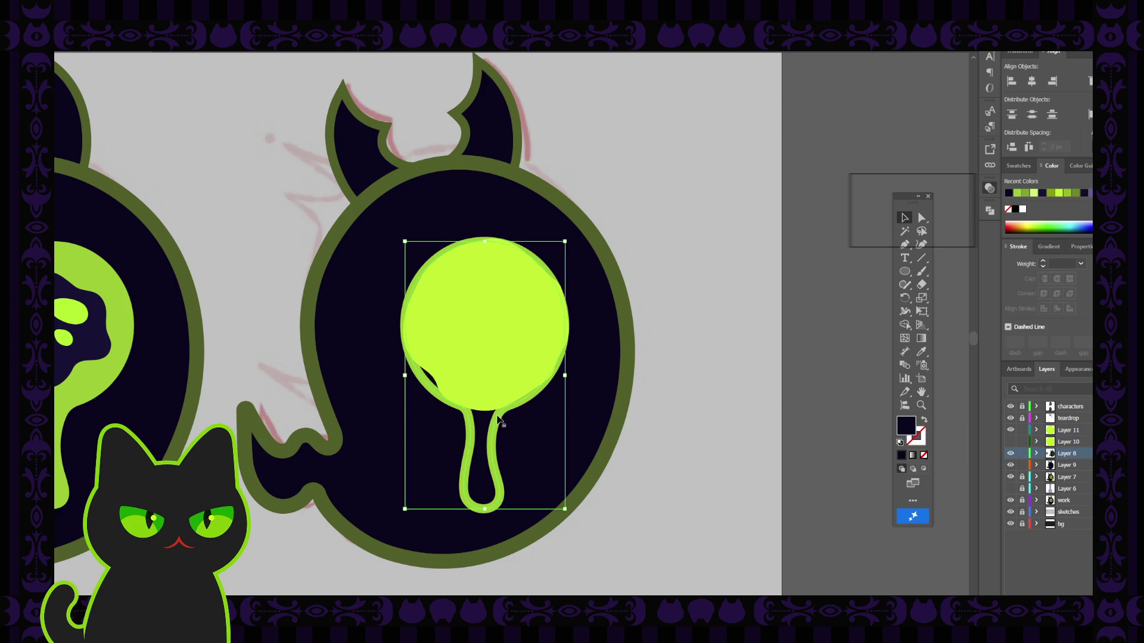
click(498, 420)
click(545, 353)
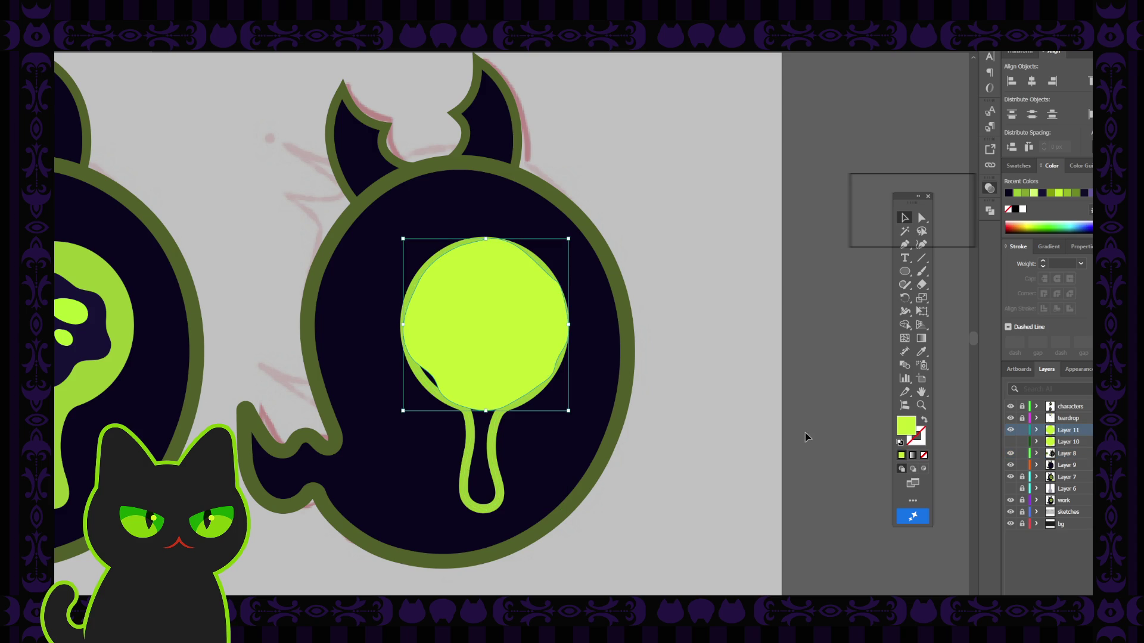
click(1009, 431)
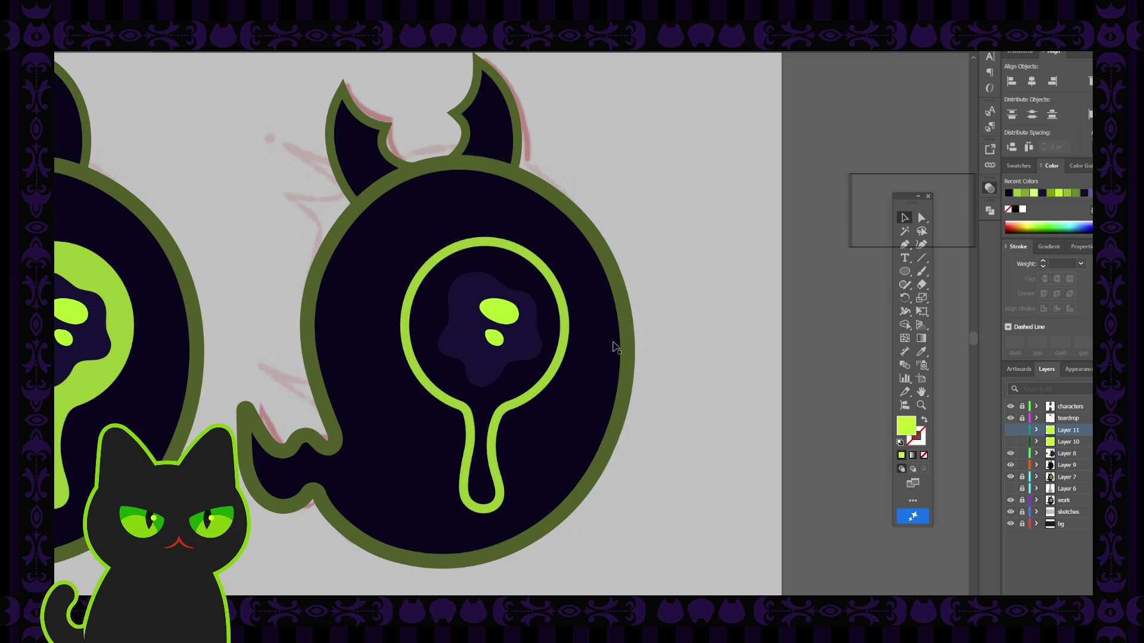
click(559, 293)
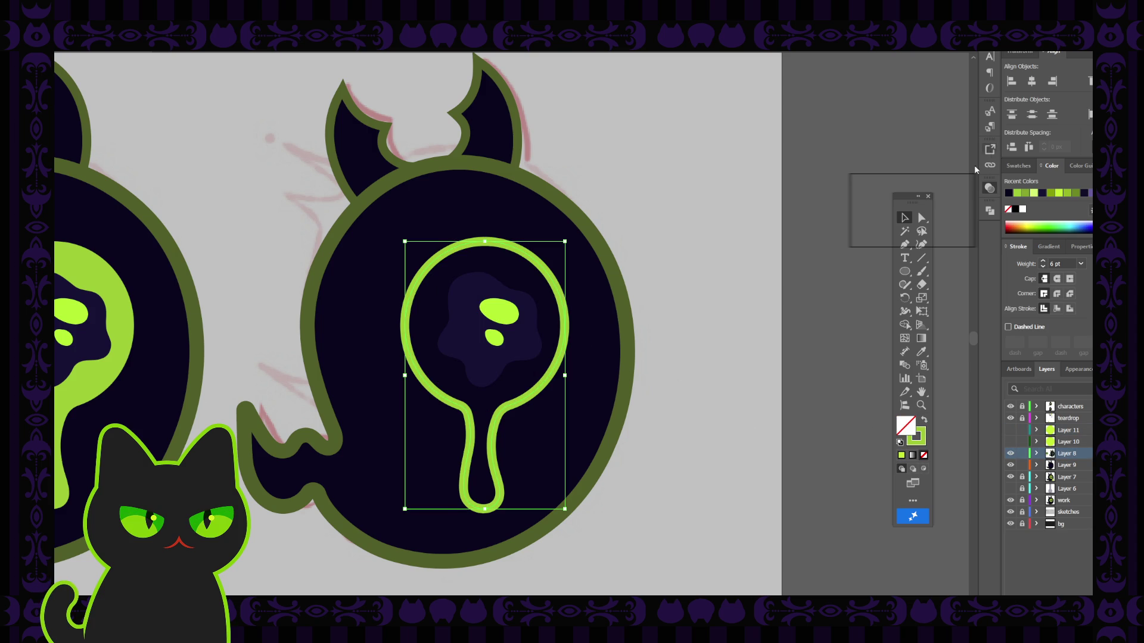
Delete the ring's top, left and right anchors, leaving a tongue shape, and show Layer 11 again.
click(905, 245)
click(487, 242)
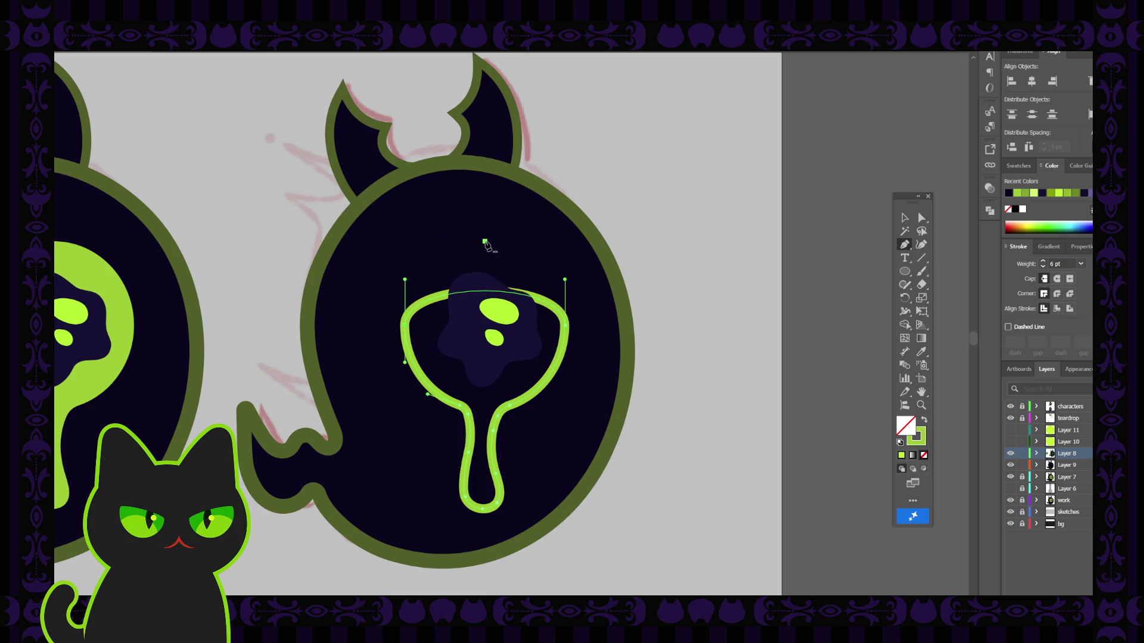
click(409, 331)
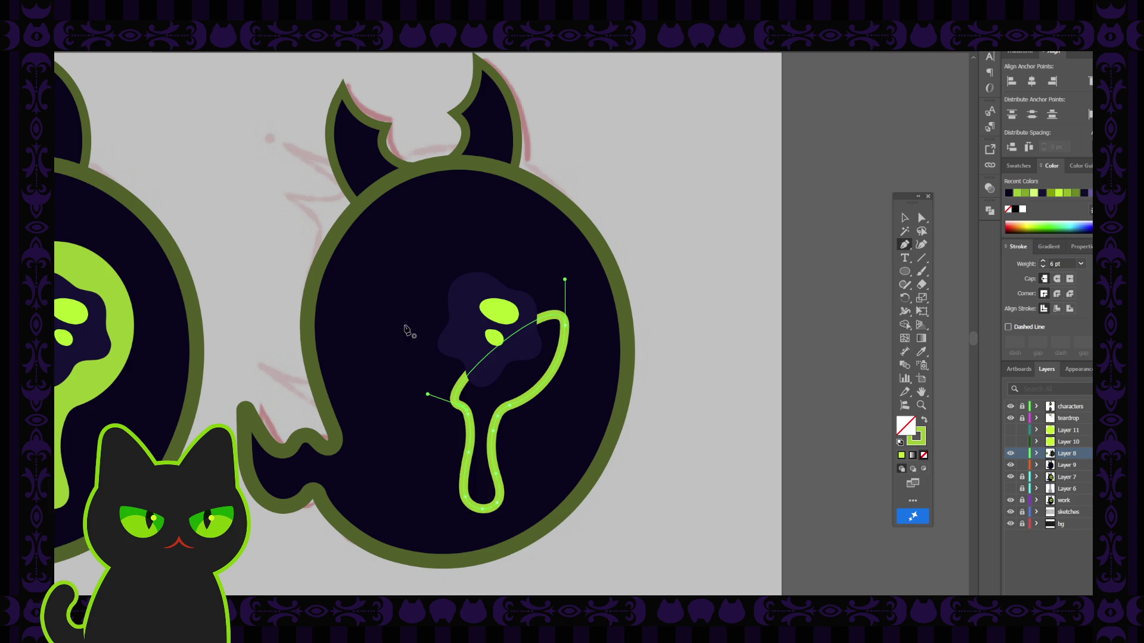
click(565, 329)
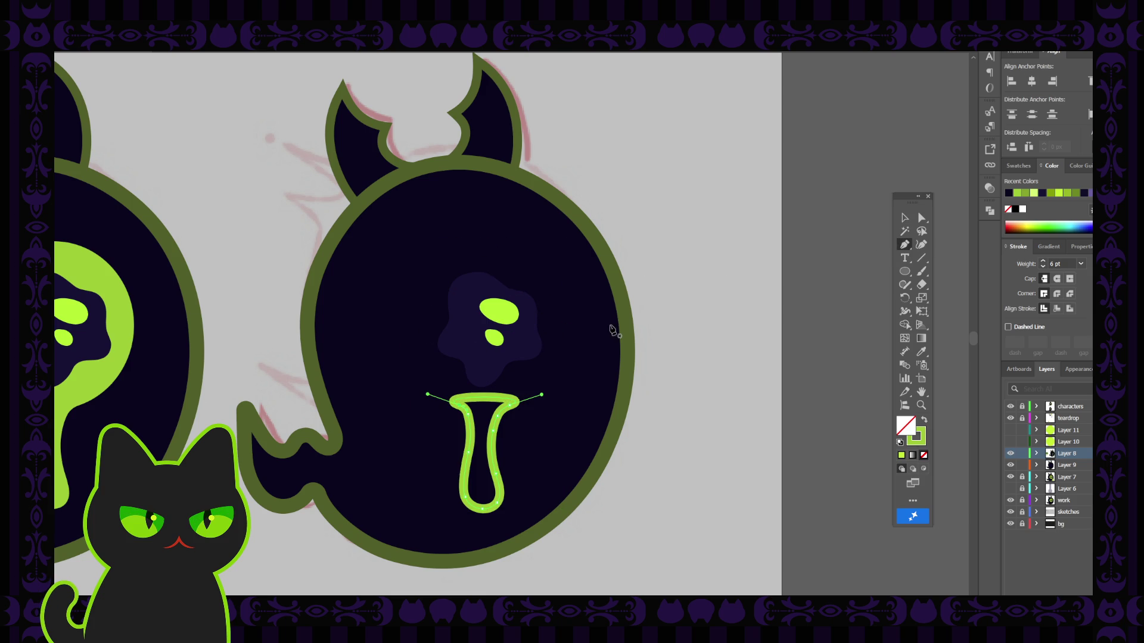
click(904, 218)
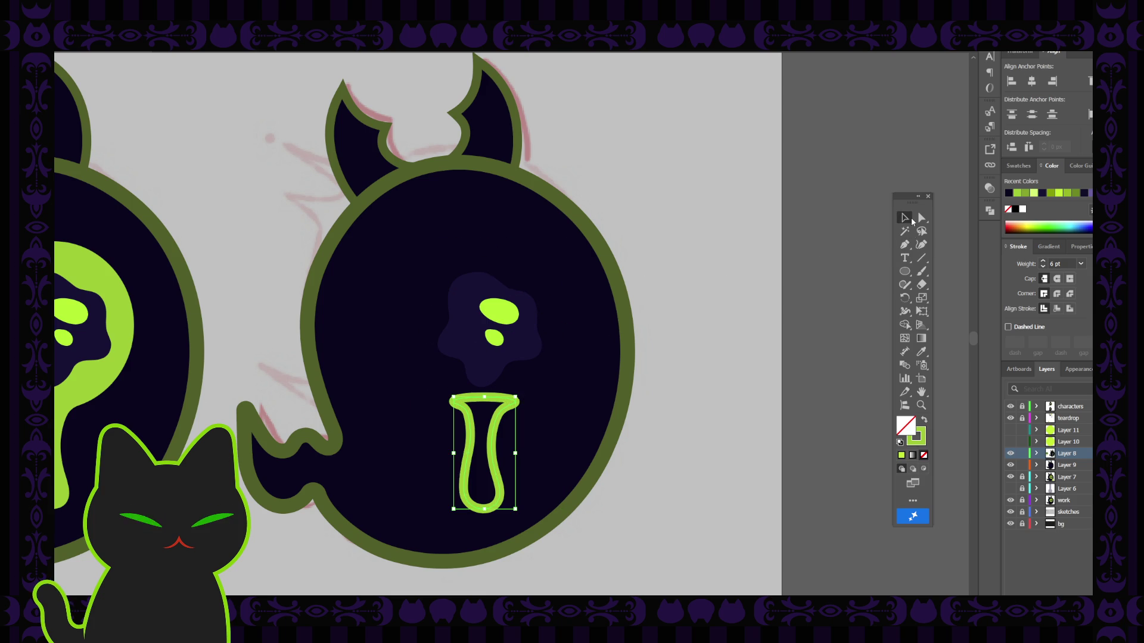
click(1011, 431)
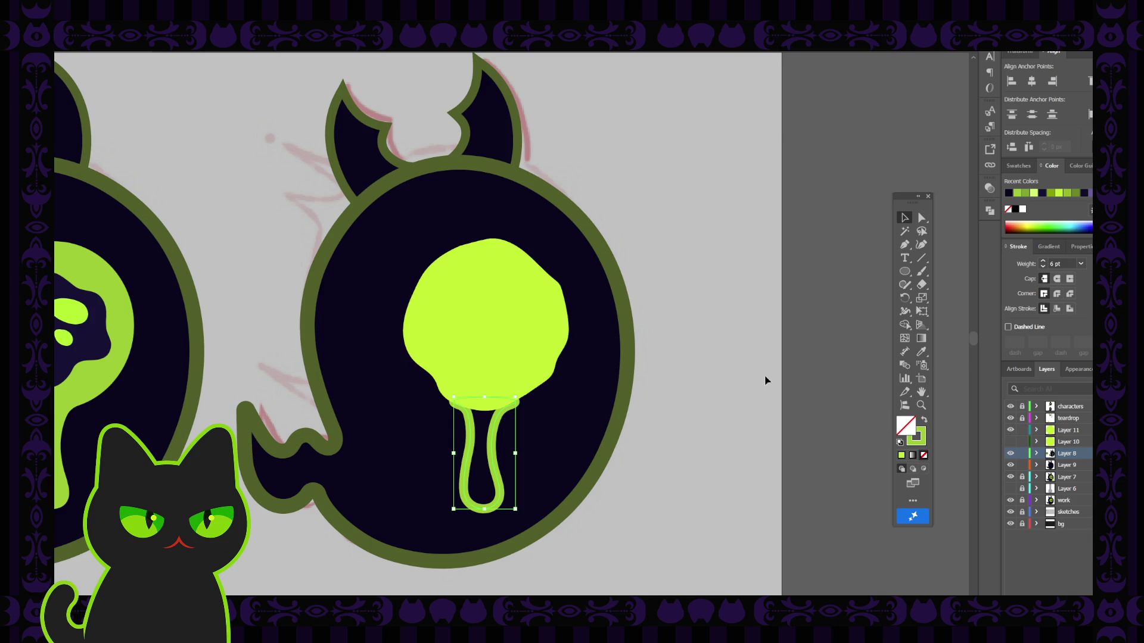
Eyedrop lime into the drip and recolour the blob with the left ring's green.
click(744, 358)
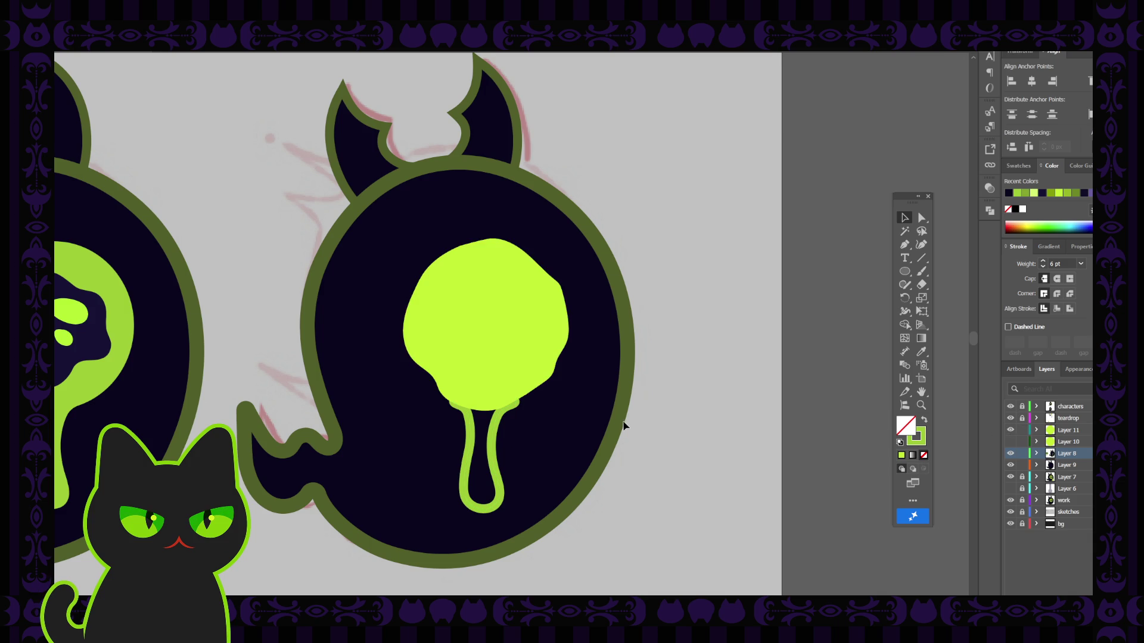
click(496, 426)
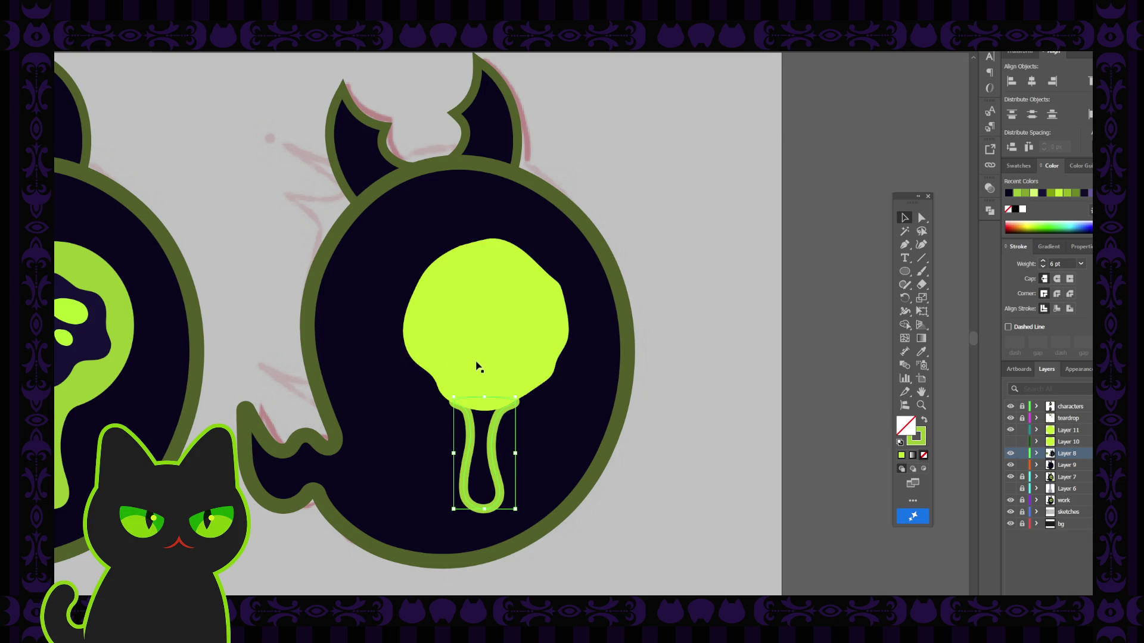
key(i)
click(428, 346)
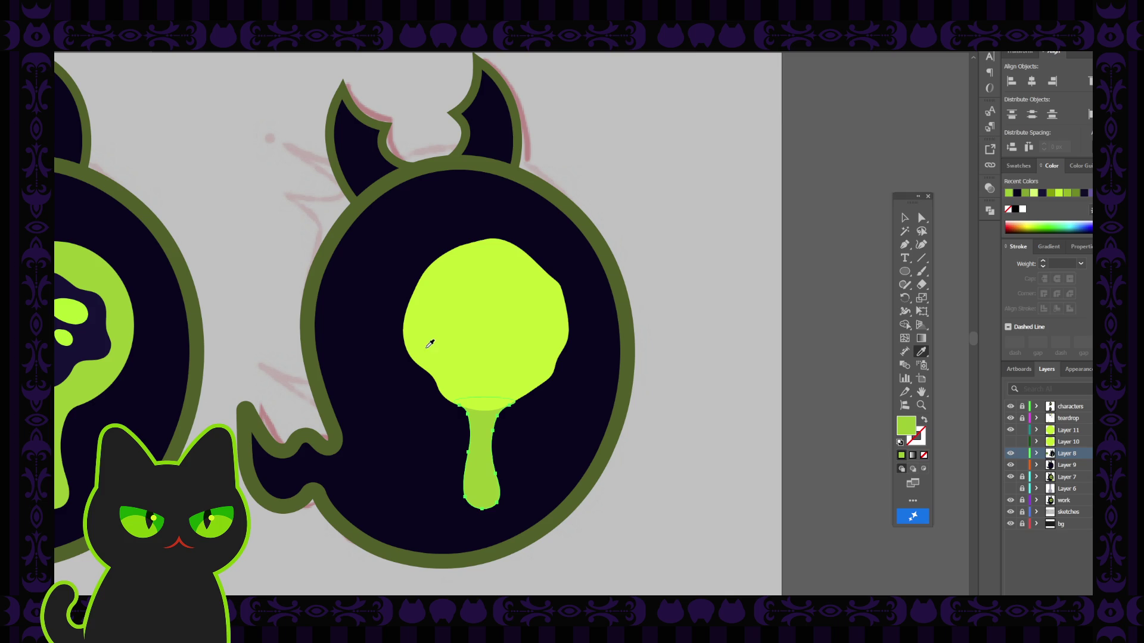
key(v)
click(525, 333)
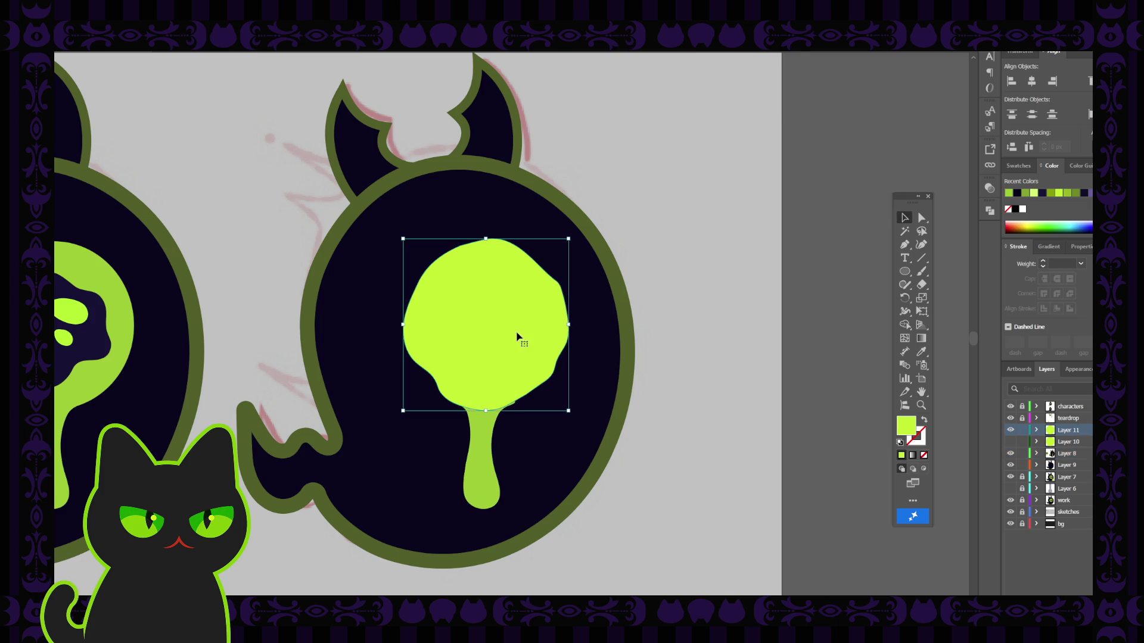
key(i)
click(127, 338)
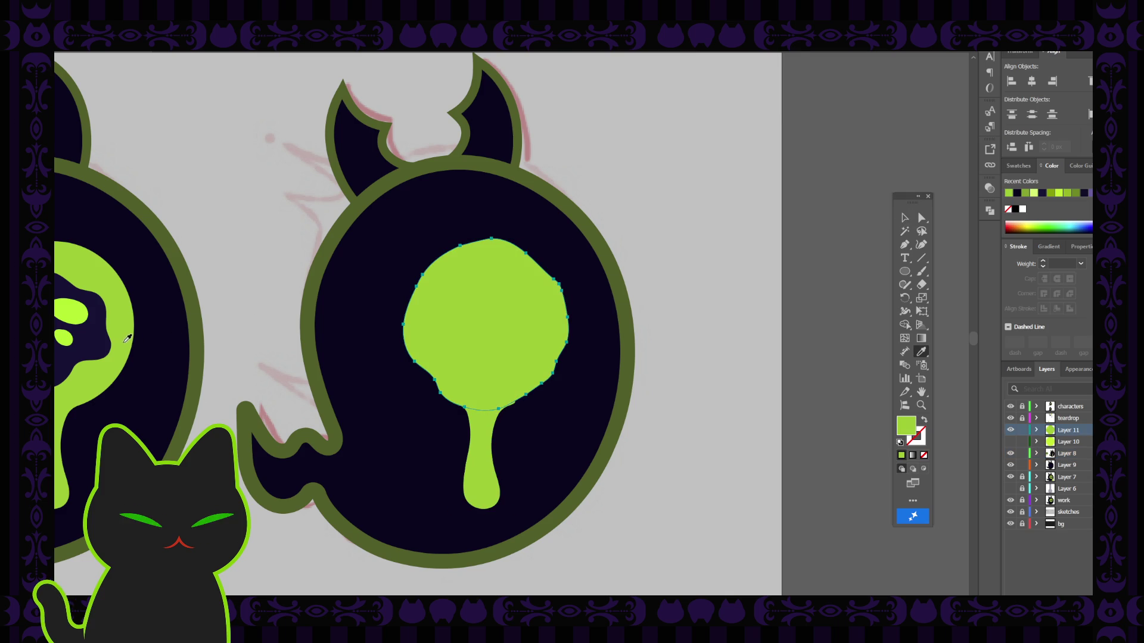
click(905, 218)
click(751, 274)
Nudge the drip stem up and left, then undo to restore the dark pupil with two spots.
click(487, 419)
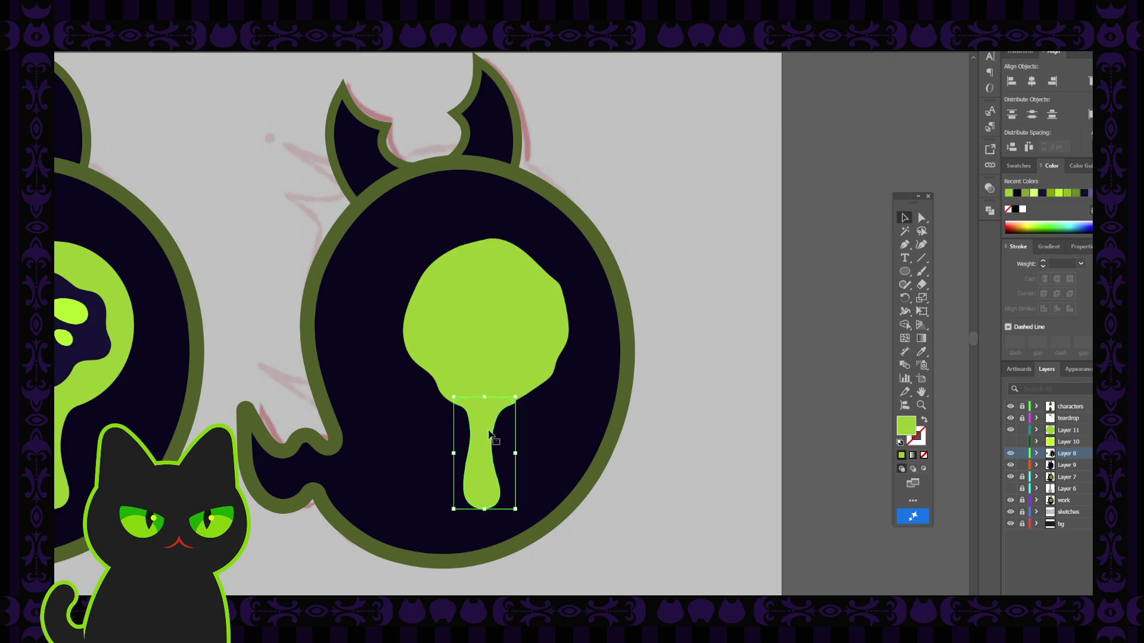
drag(479, 435, 477, 427)
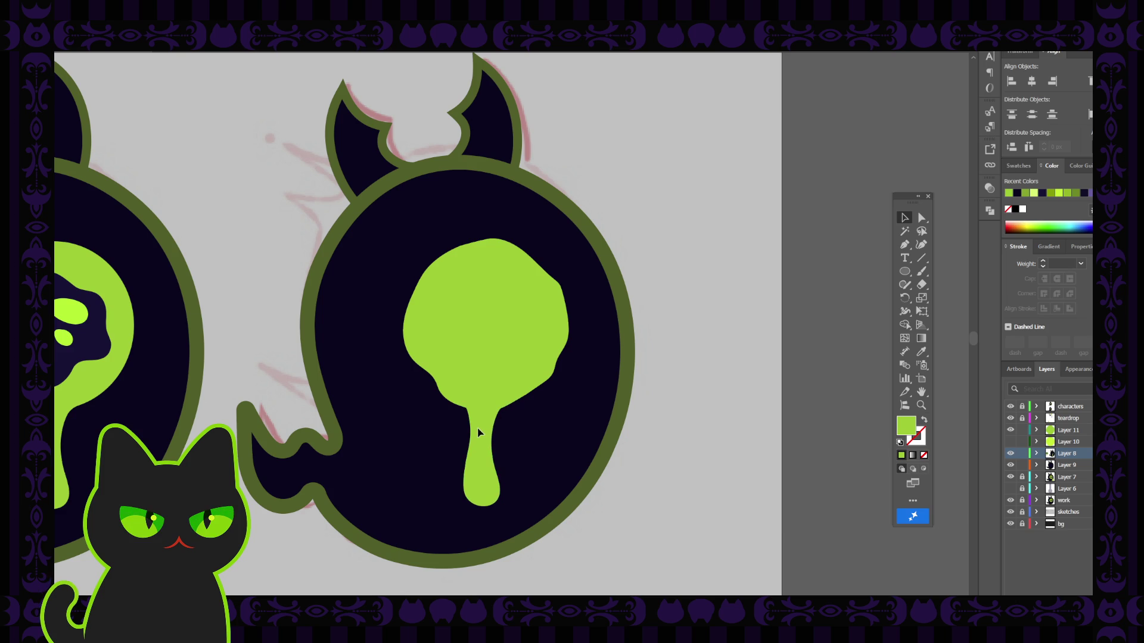
click(476, 432)
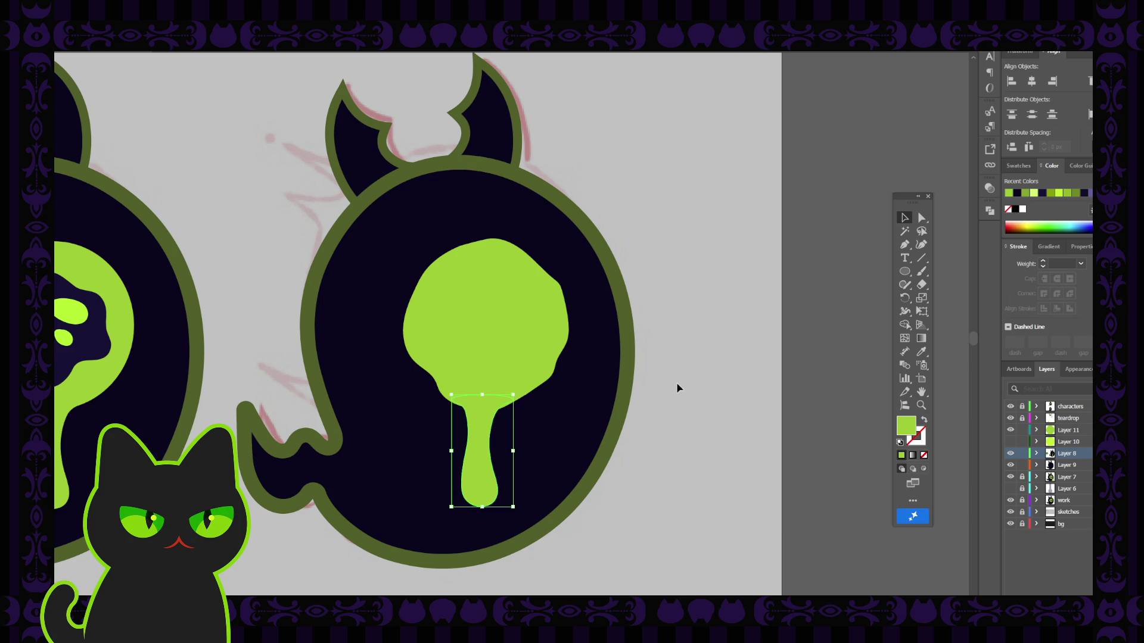
click(735, 358)
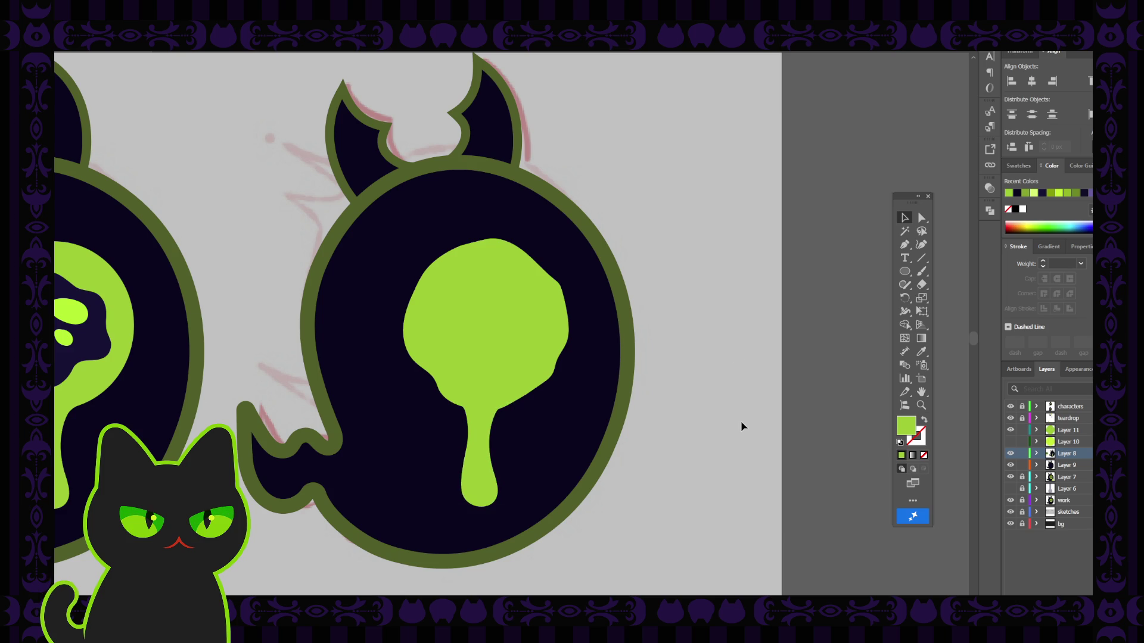
click(548, 357)
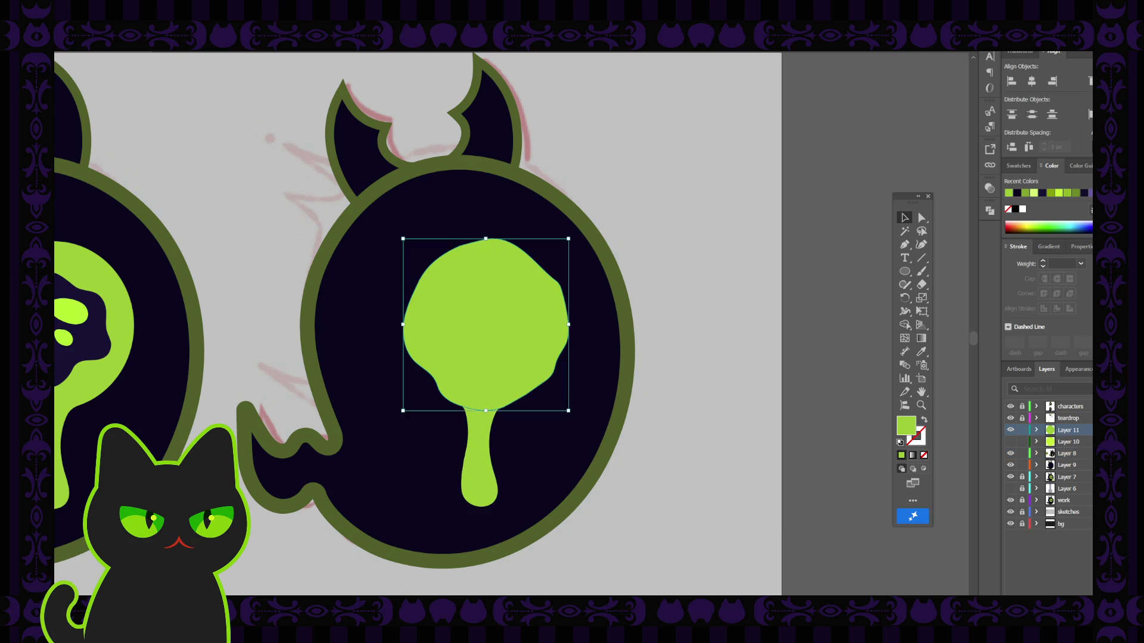
click(804, 416)
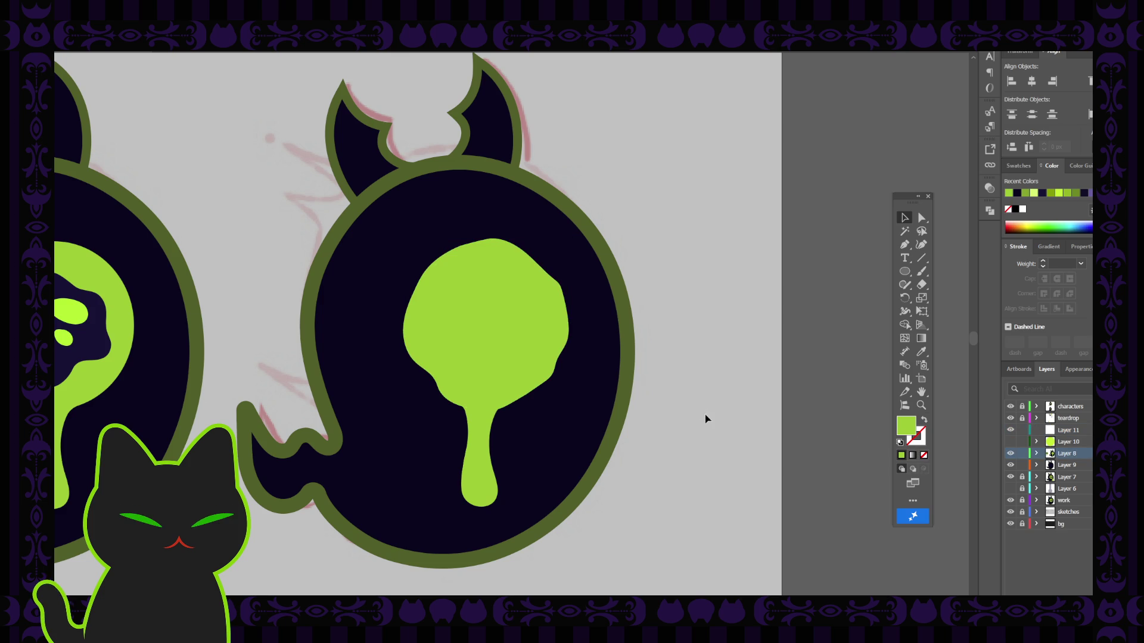
click(534, 346)
key(ctrl+z)
key(ctrl+z)
key(ctrl+z)
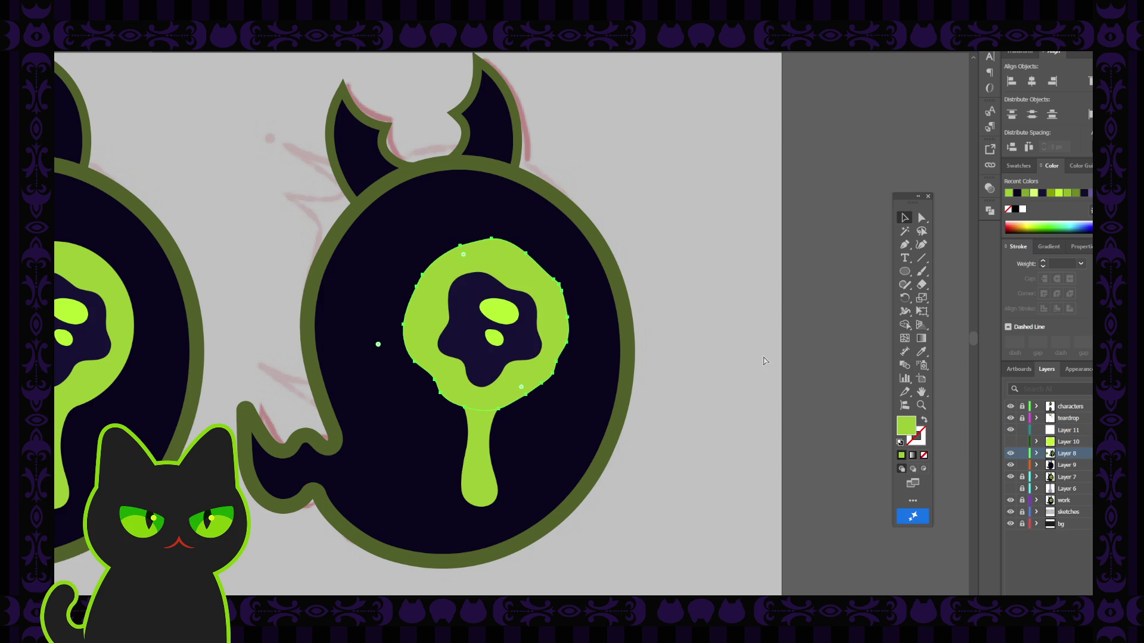
Unite the green splat blob and drip stem into one shape with Pathfinder.
key(v)
click(763, 357)
key(ctrl+minus)
key(ctrl+minus)
key(ctrl+minus)
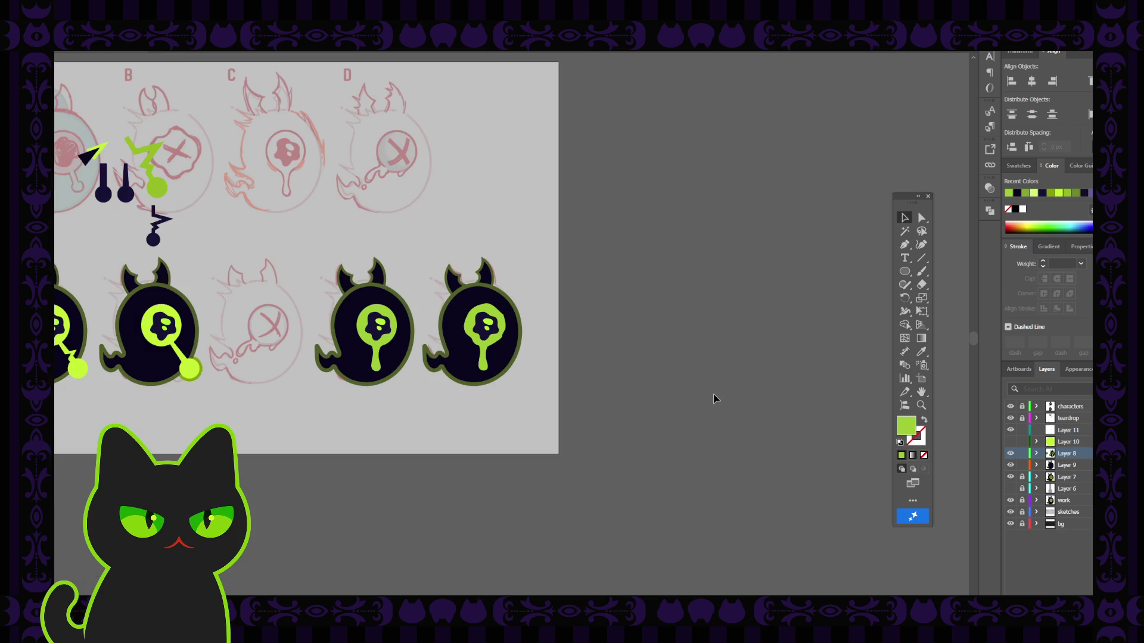
key(ctrl+plus)
key(ctrl+plus)
key(ctrl+plus)
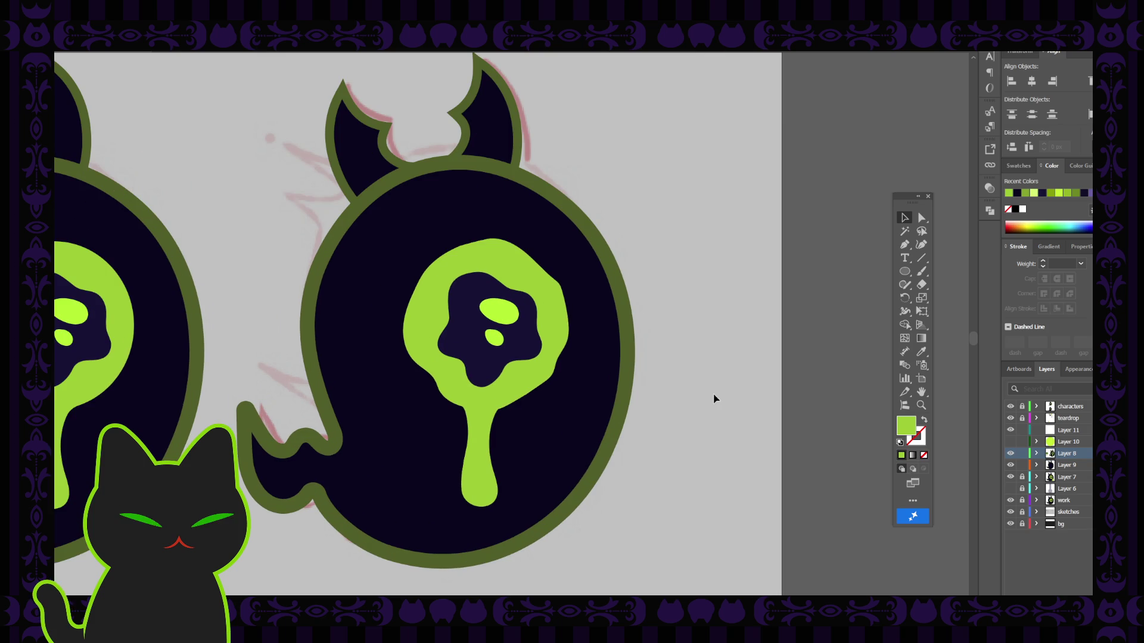
click(552, 334)
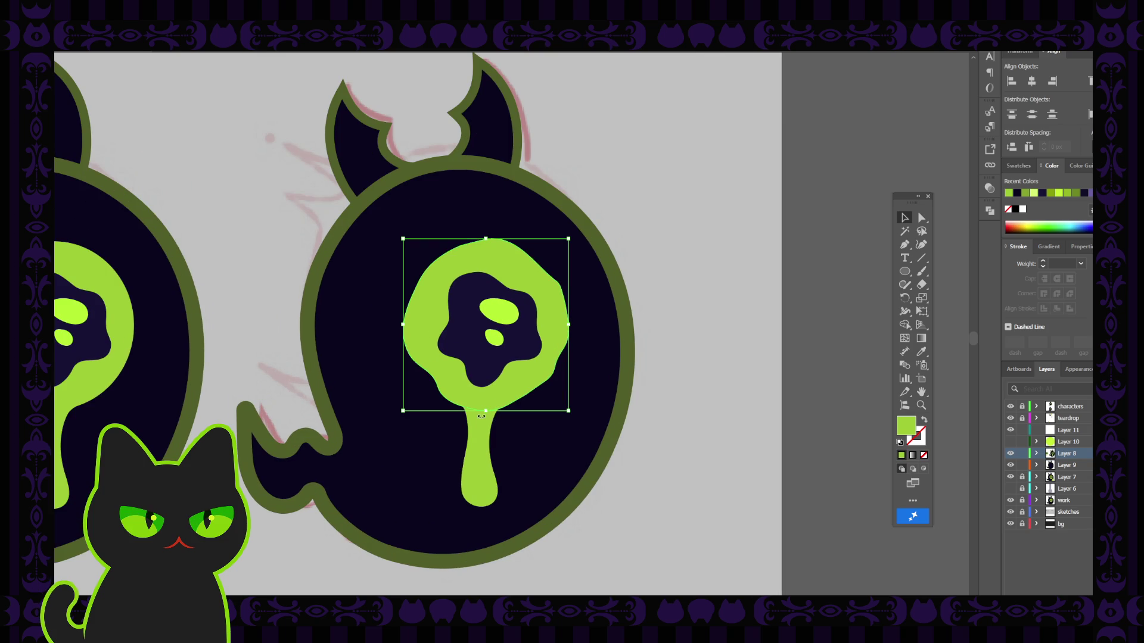
shift+click(479, 437)
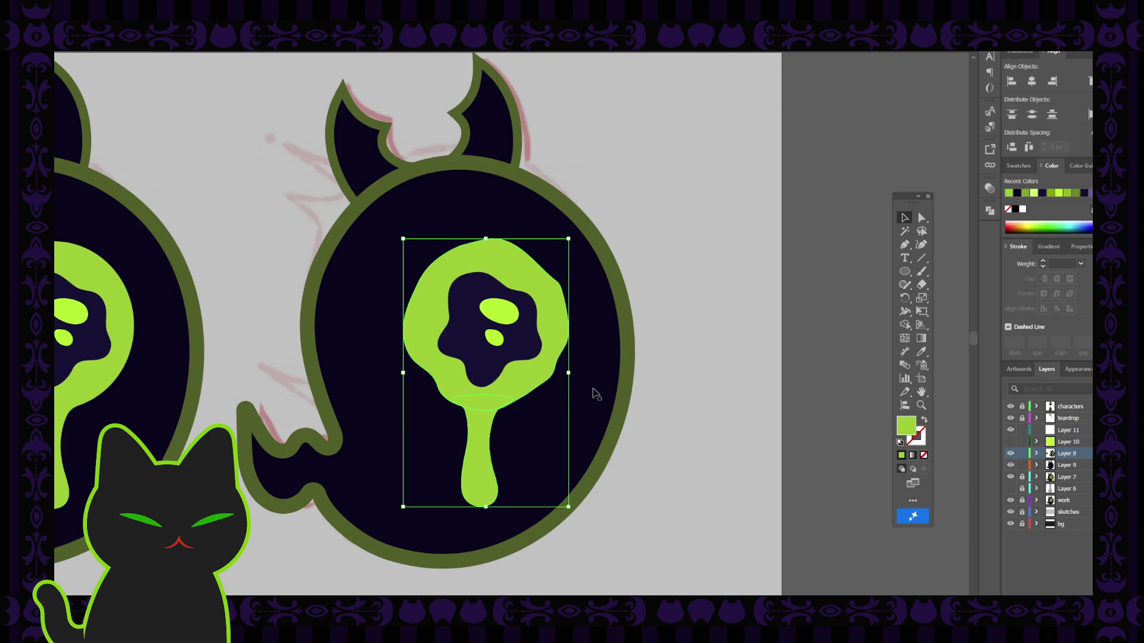
click(989, 188)
click(990, 210)
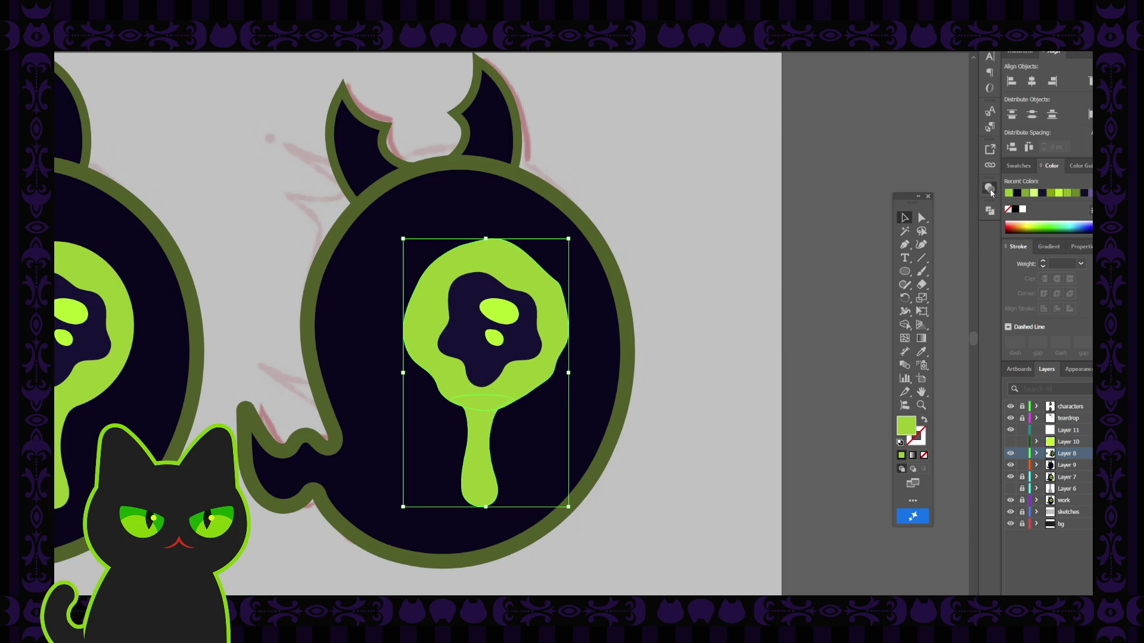
click(832, 244)
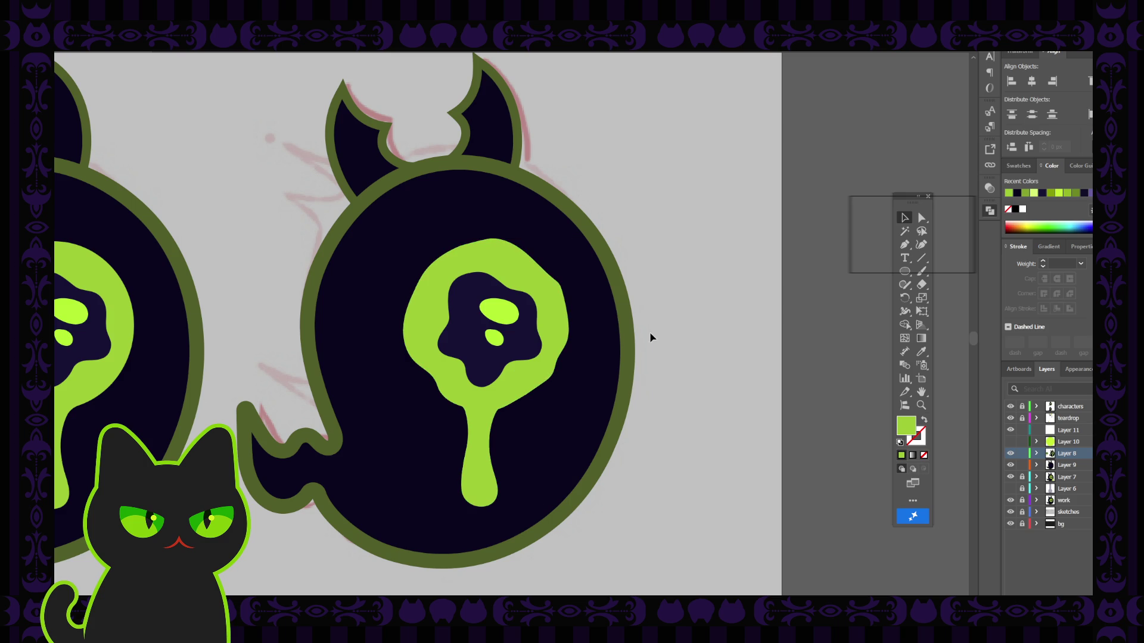
click(535, 381)
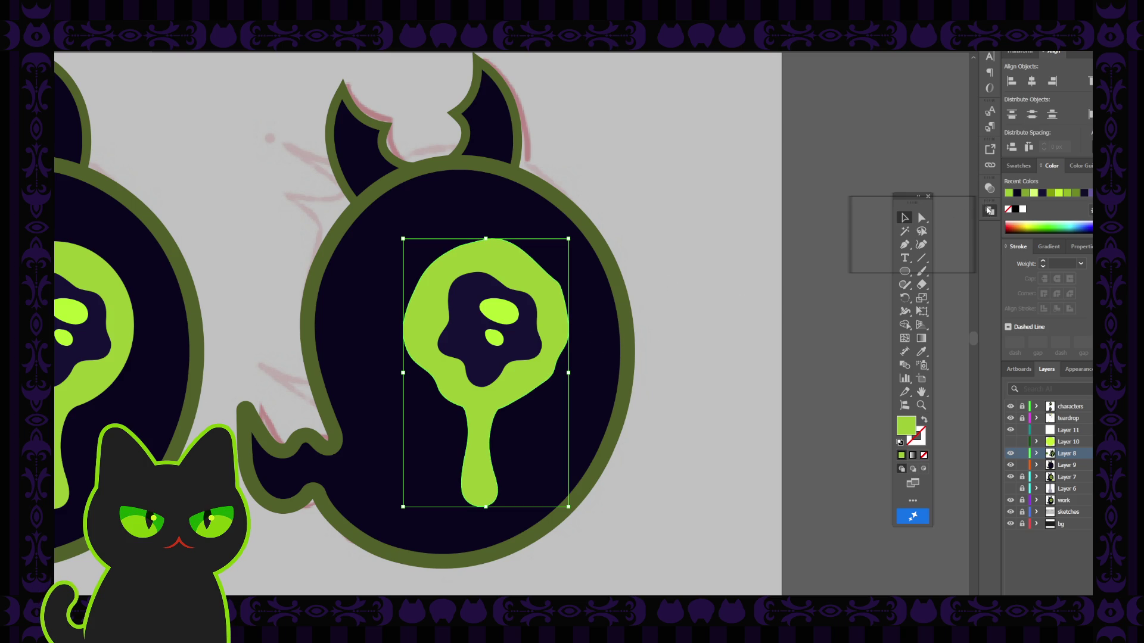
Delete the extra junction anchor with the Pen tool and bend the junction and stem edges into smooth curves.
click(922, 217)
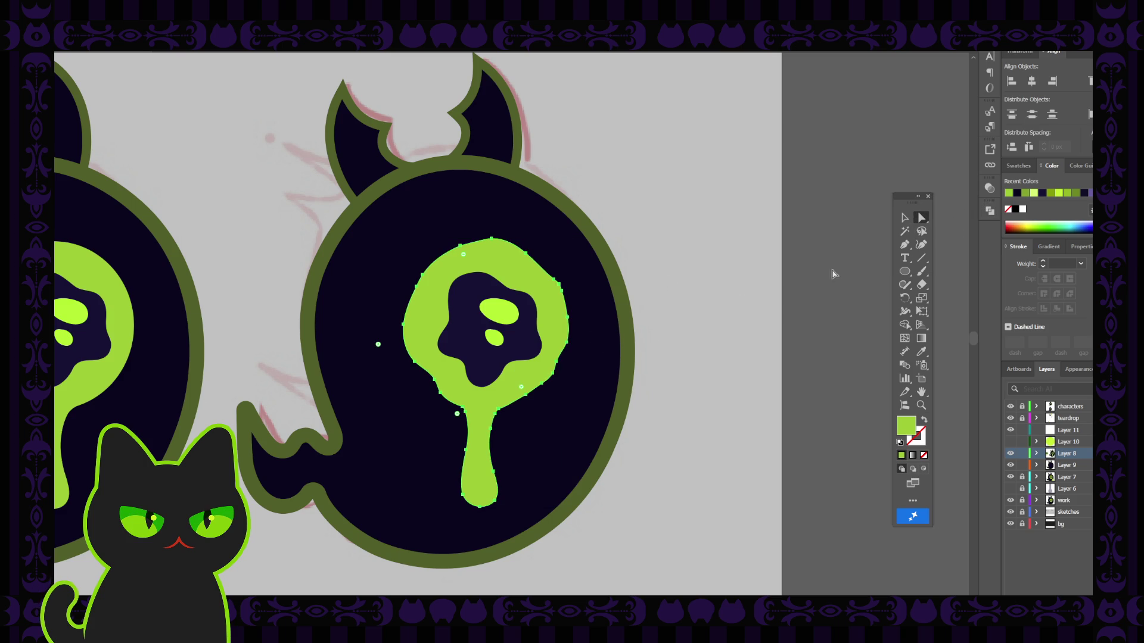
click(499, 411)
scroll(518, 447, up, 3)
scroll(517, 446, up, 3)
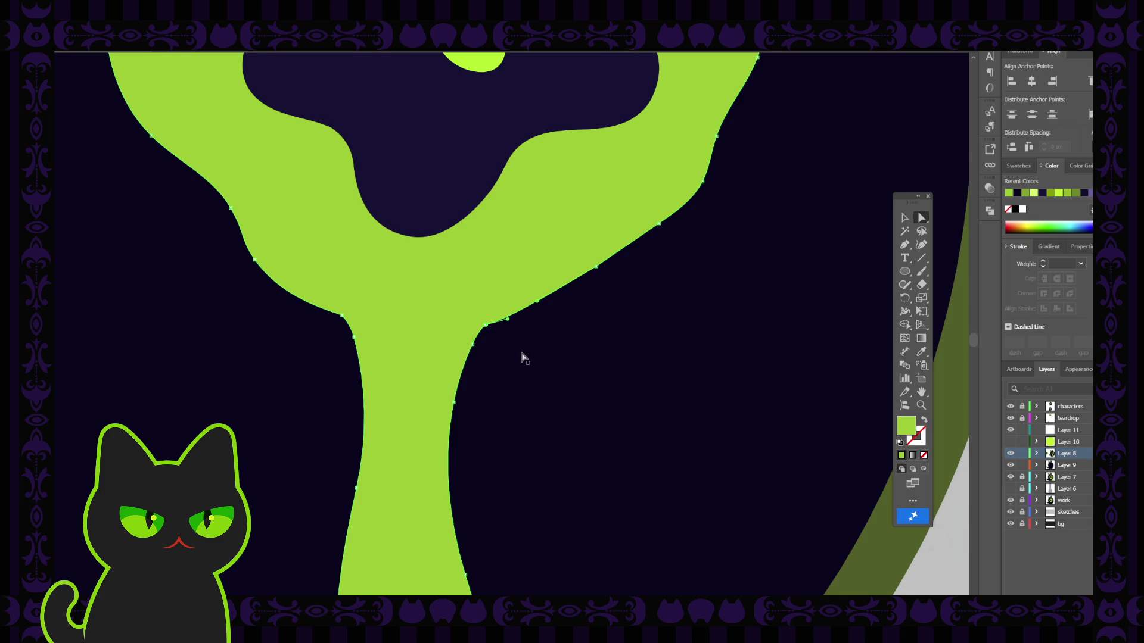
key(p)
click(484, 327)
click(485, 327)
click(921, 218)
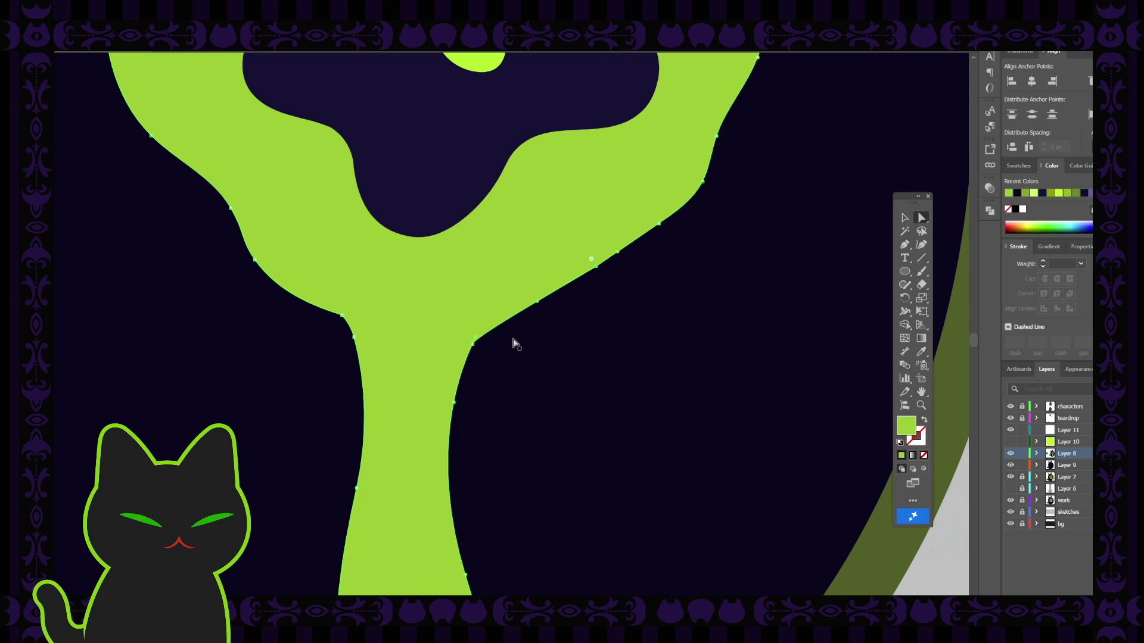
drag(479, 341, 491, 308)
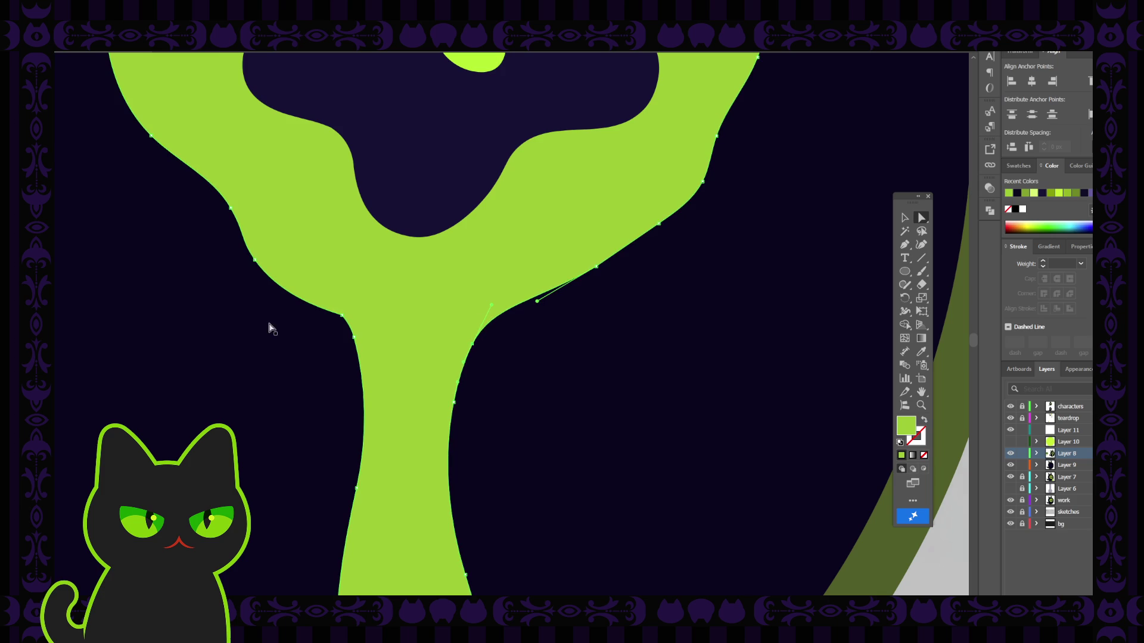
click(341, 318)
drag(337, 325, 324, 339)
click(578, 330)
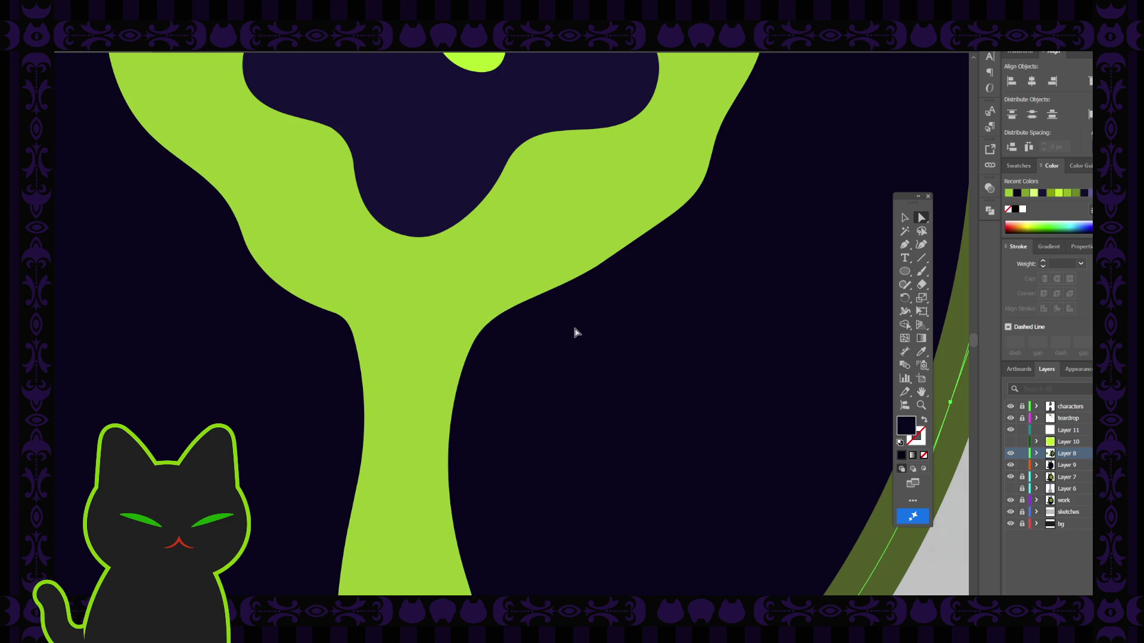
key(ctrl+minus)
key(ctrl+minus)
key(ctrl+minus)
key(ctrl+minus)
key(ctrl+minus)
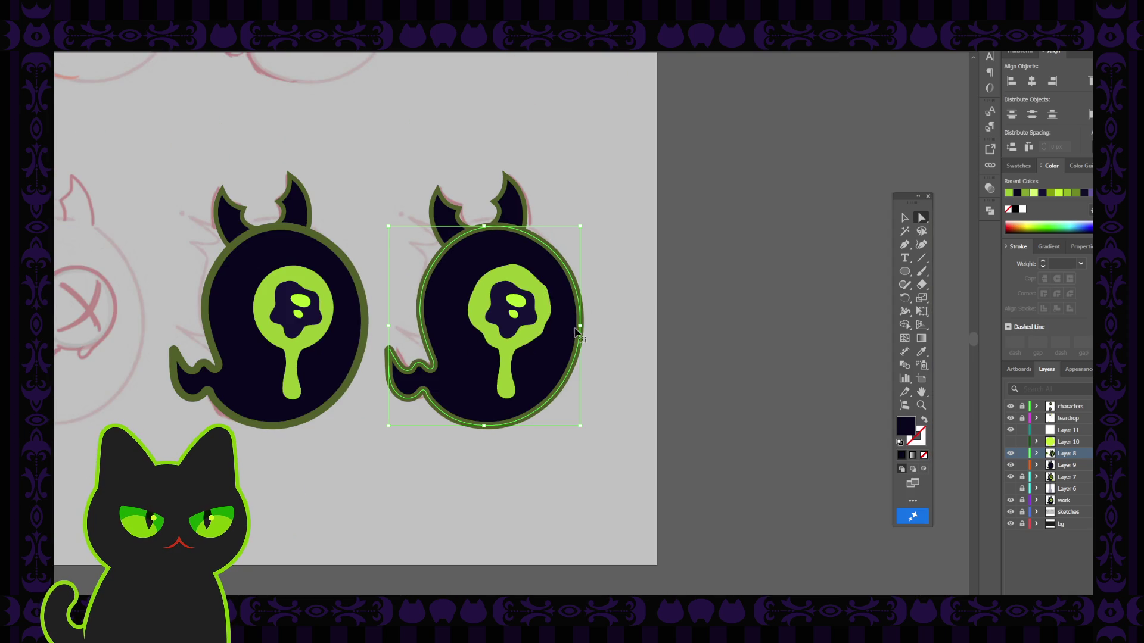
Select the green splat eye and pull its top anchors up and left.
click(603, 229)
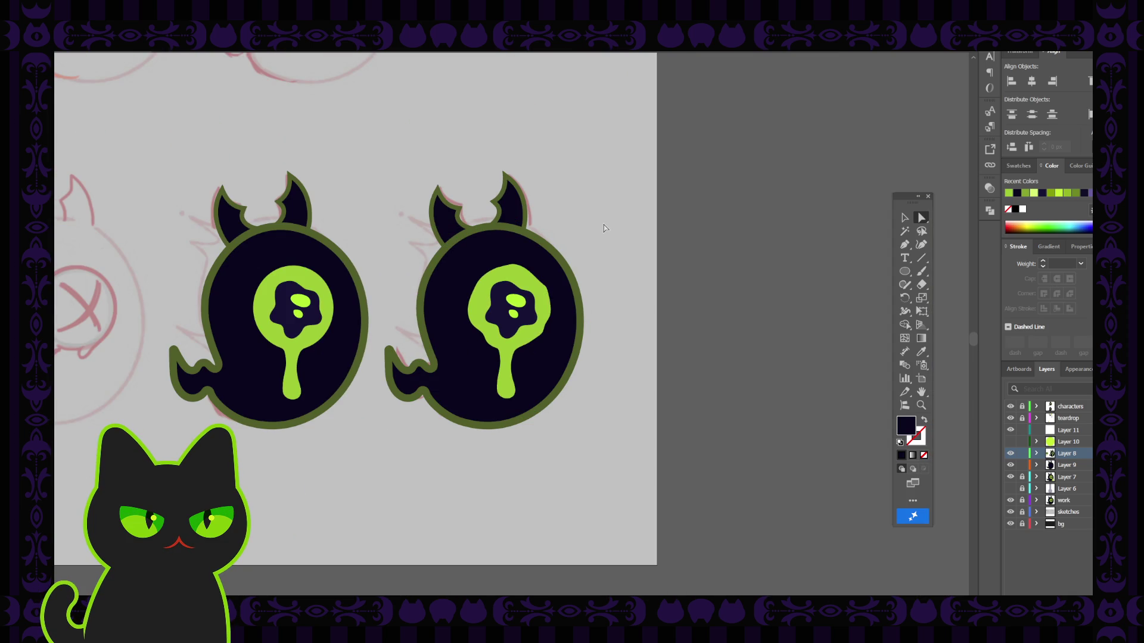
click(517, 275)
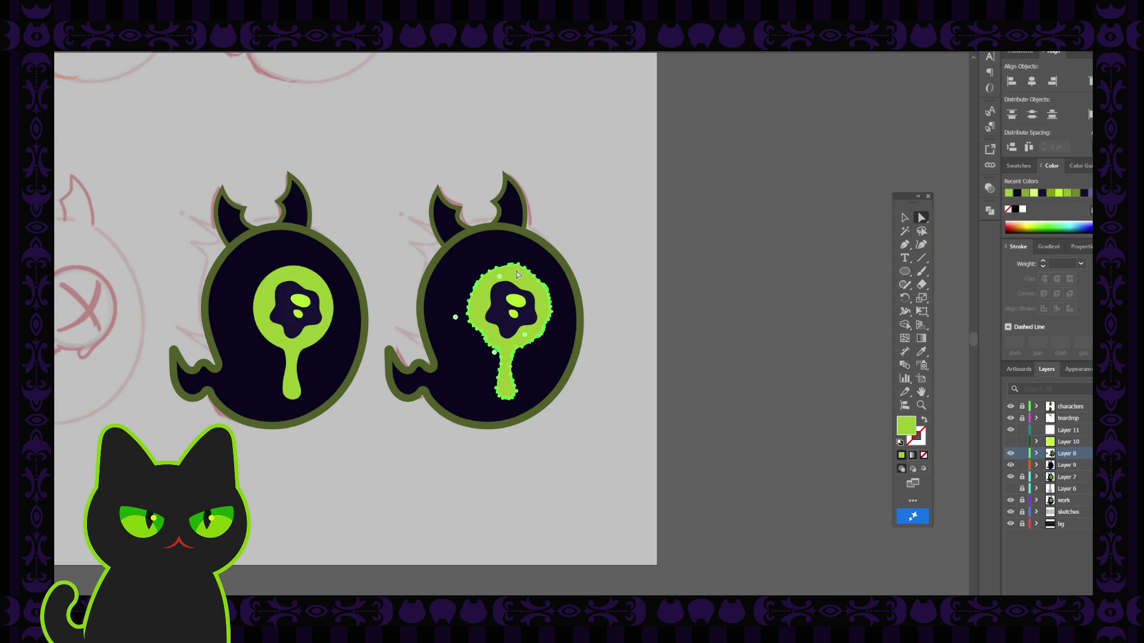
key(ctrl+plus)
key(ctrl+plus)
click(518, 275)
scroll(516, 238, up, 2)
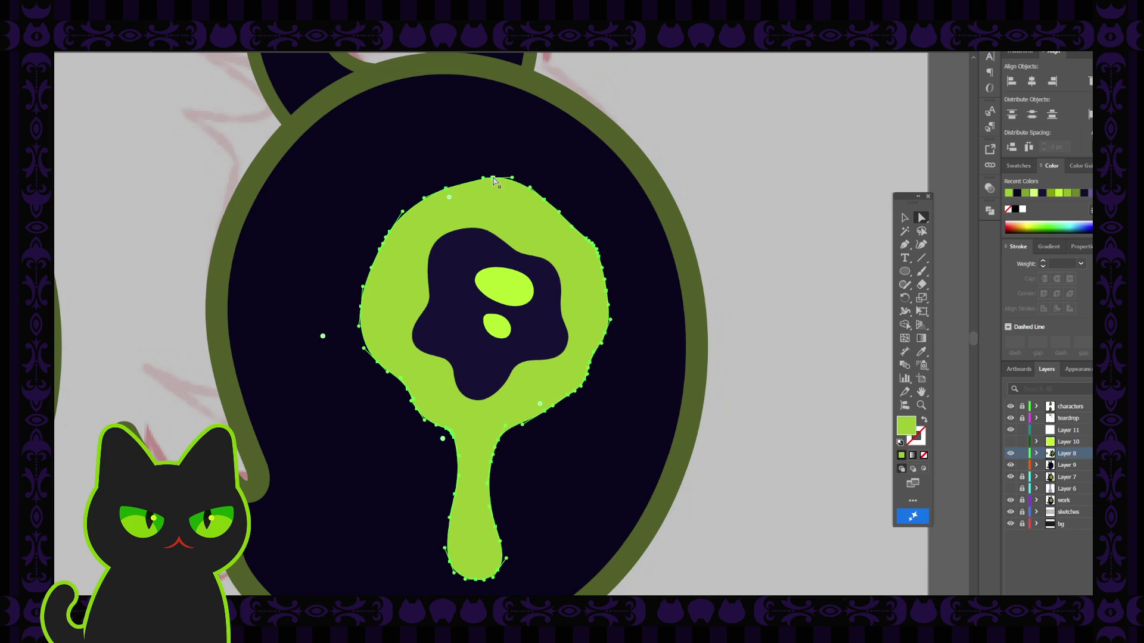
click(494, 180)
drag(493, 181, 461, 178)
Delete the eye's upper-left anchor and drag the top anchor's handle to round the top edge.
click(446, 190)
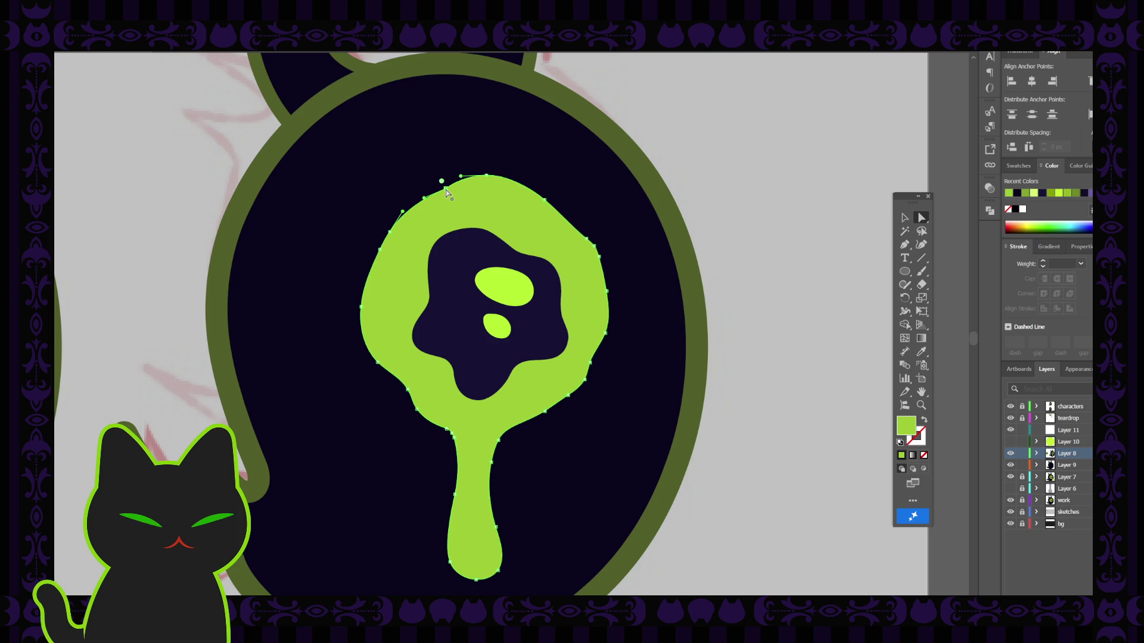
key(p)
click(441, 180)
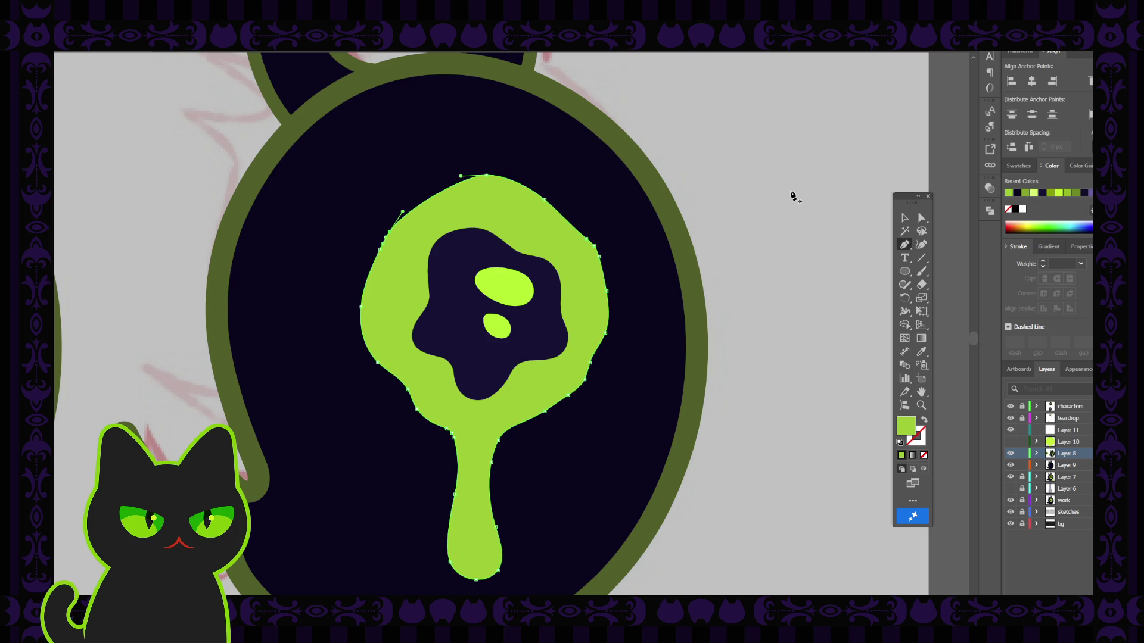
click(921, 218)
drag(461, 177, 433, 177)
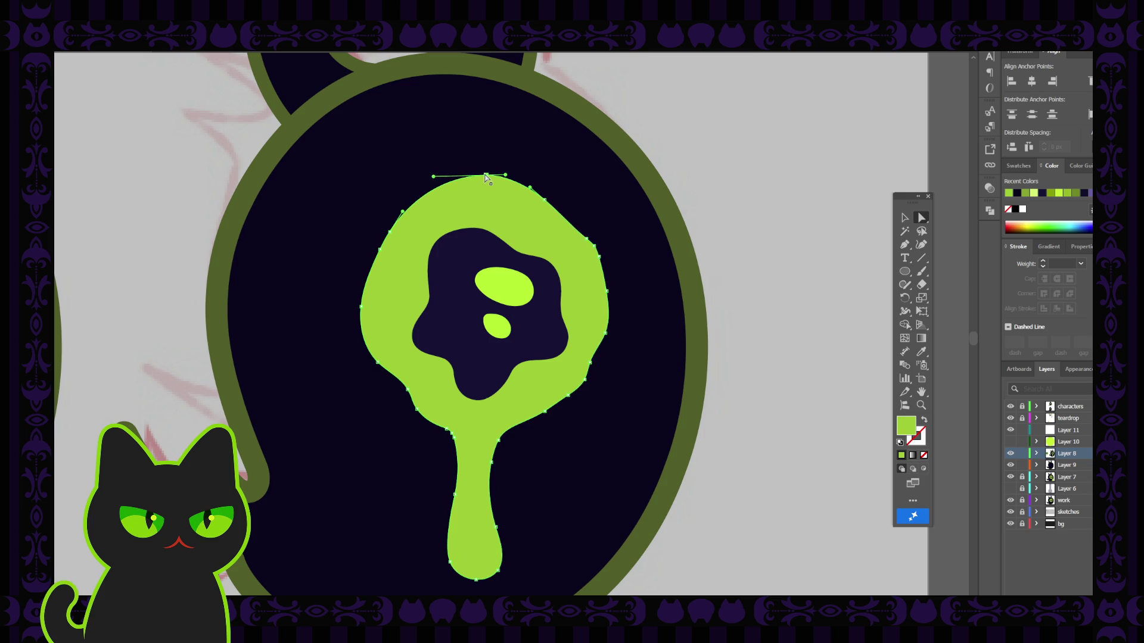
drag(487, 177, 483, 177)
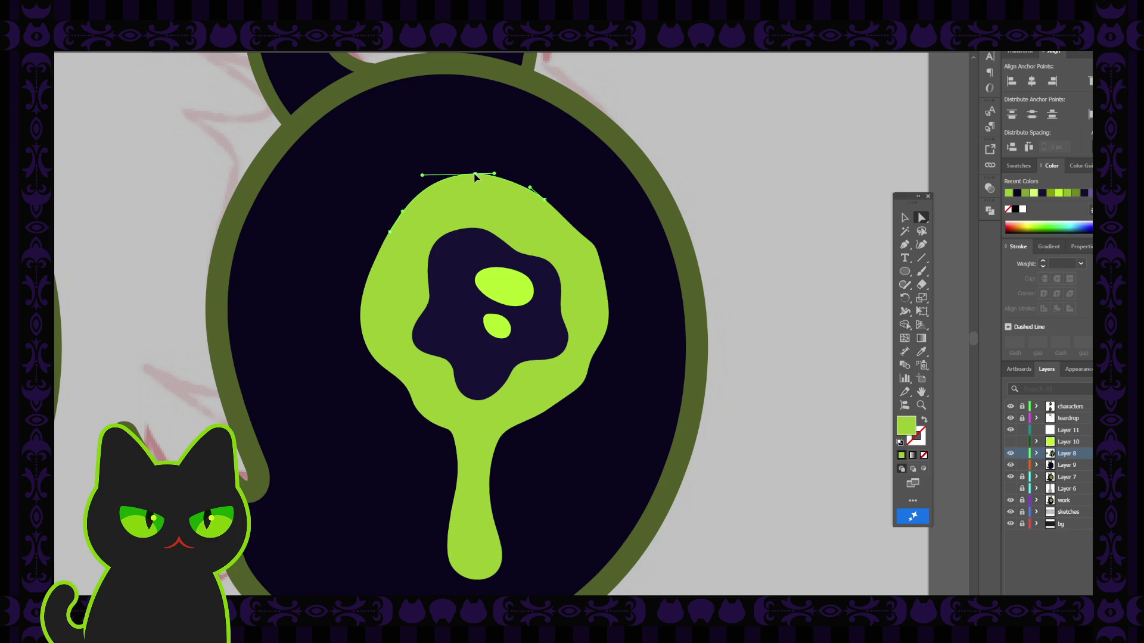
click(739, 206)
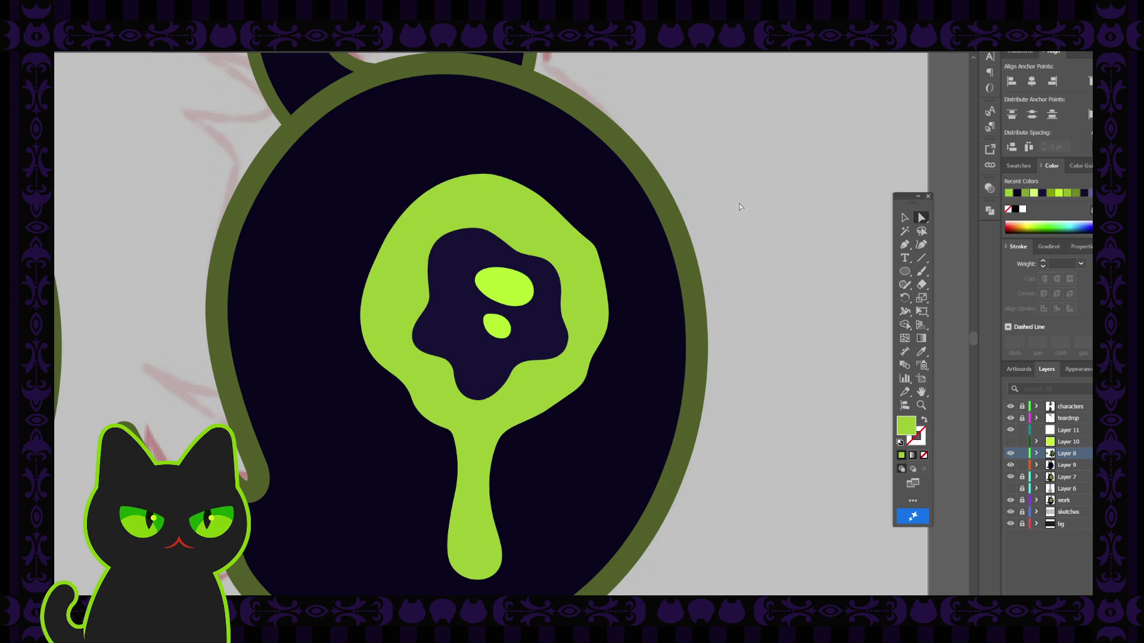
click(516, 216)
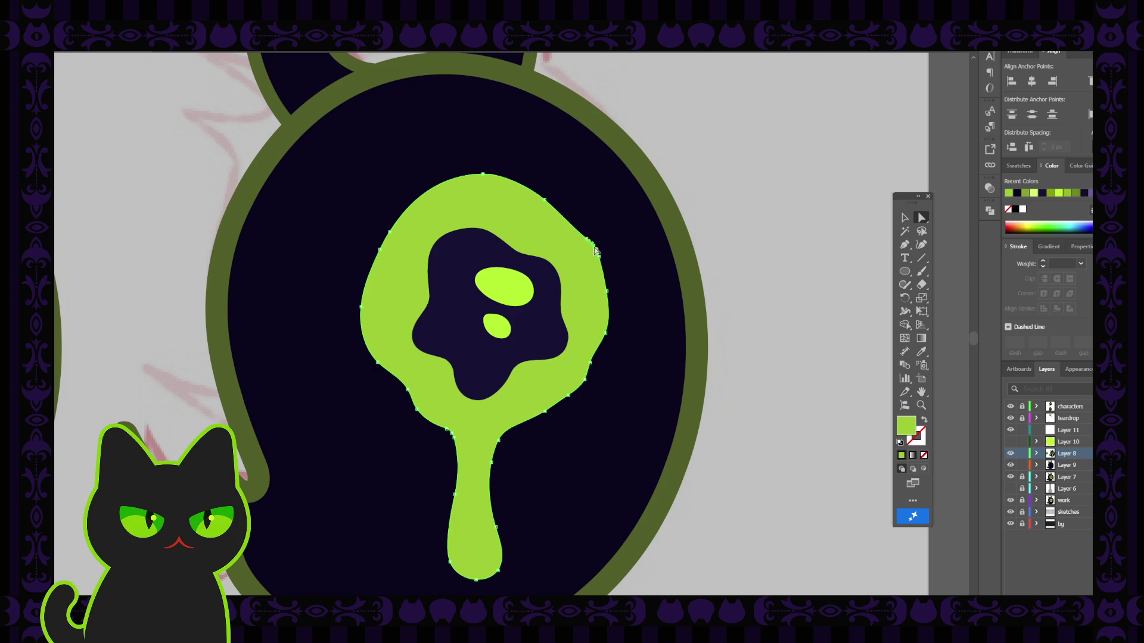
Nudge the lime blob's upper-right anchor down-left to smooth that curve.
click(633, 252)
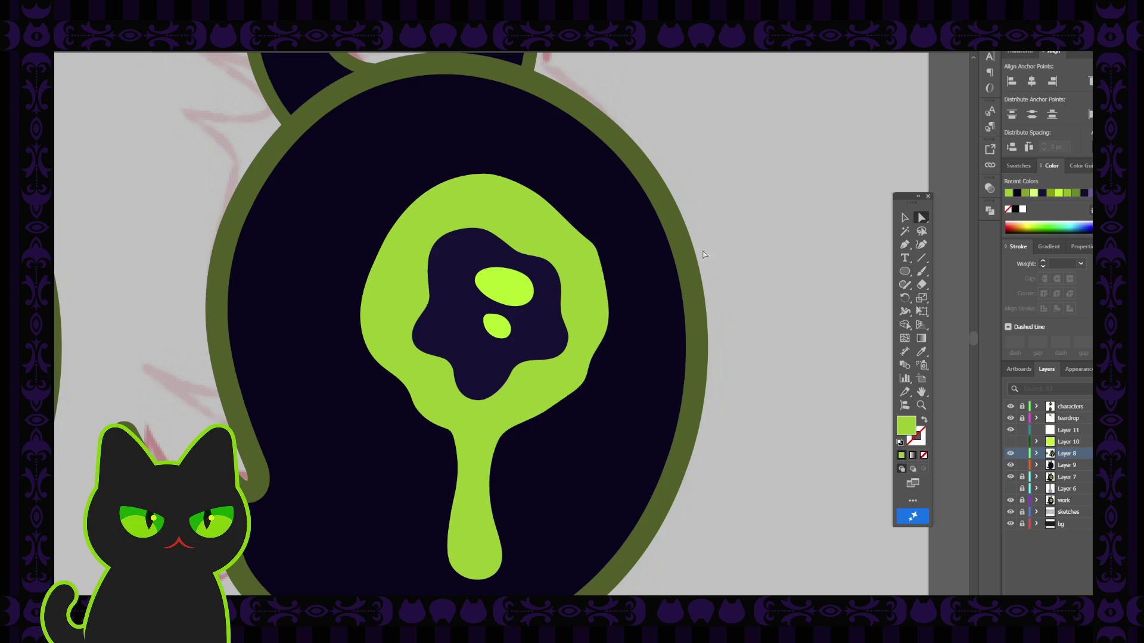
click(545, 211)
click(544, 203)
drag(541, 212, 537, 216)
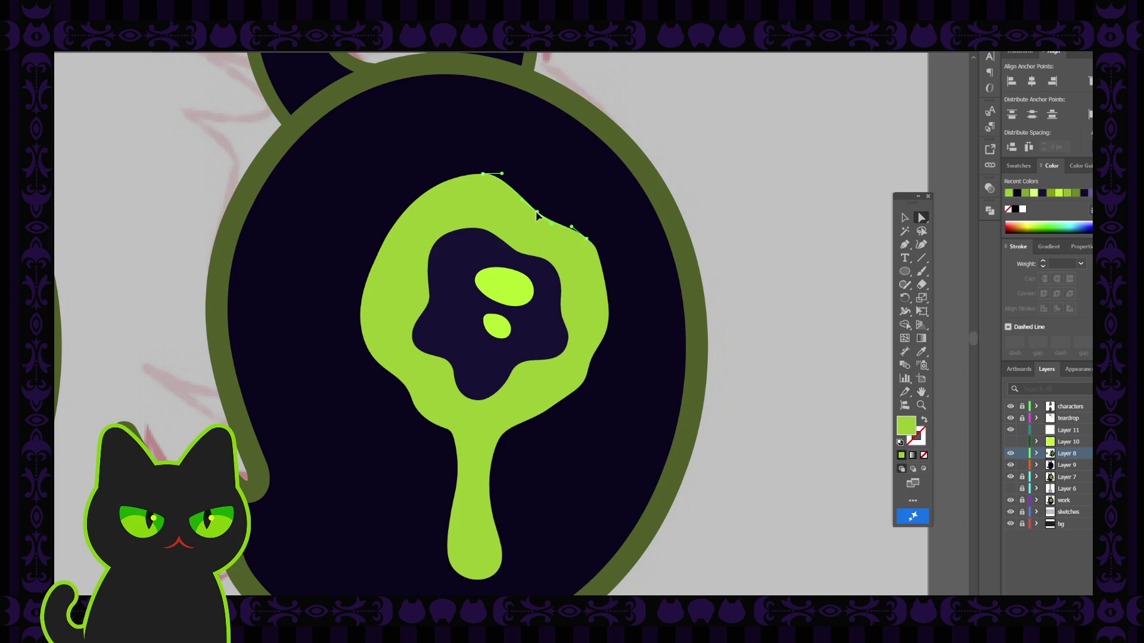
click(705, 188)
Level the blob's top anchor handle to reshape its top curve.
key(ctrl+minus)
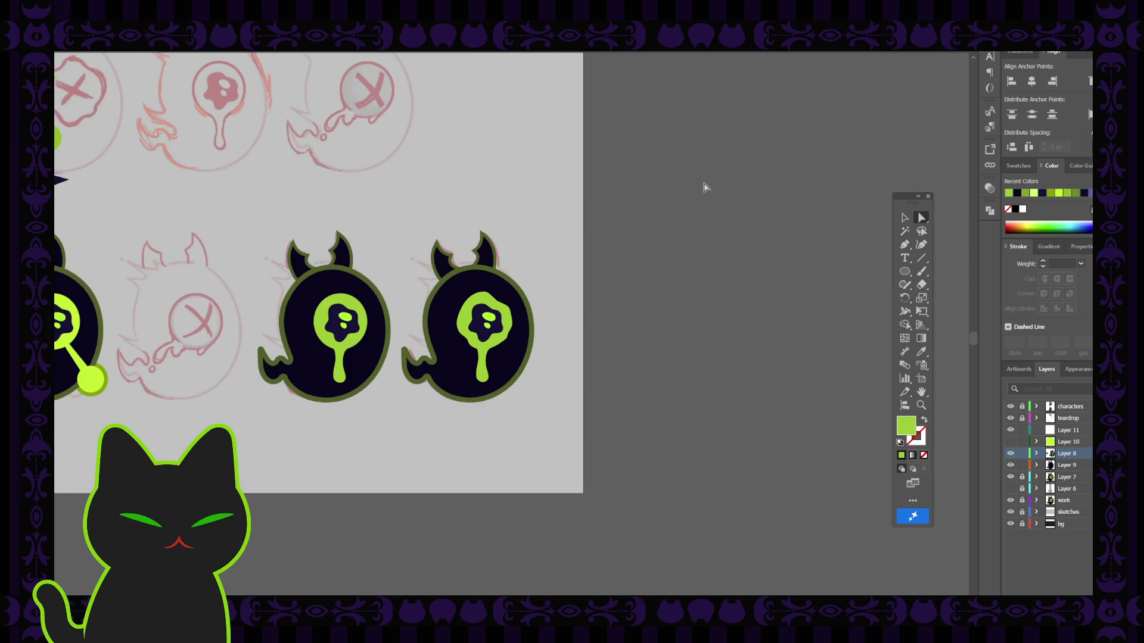
key(ctrl+plus)
key(ctrl+plus)
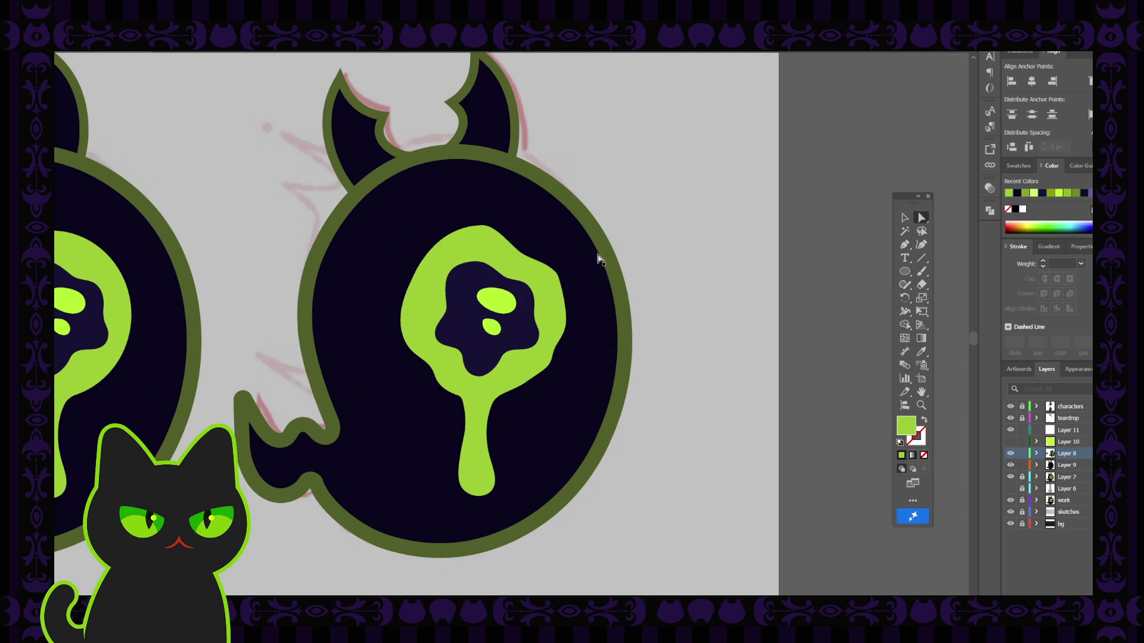
click(524, 257)
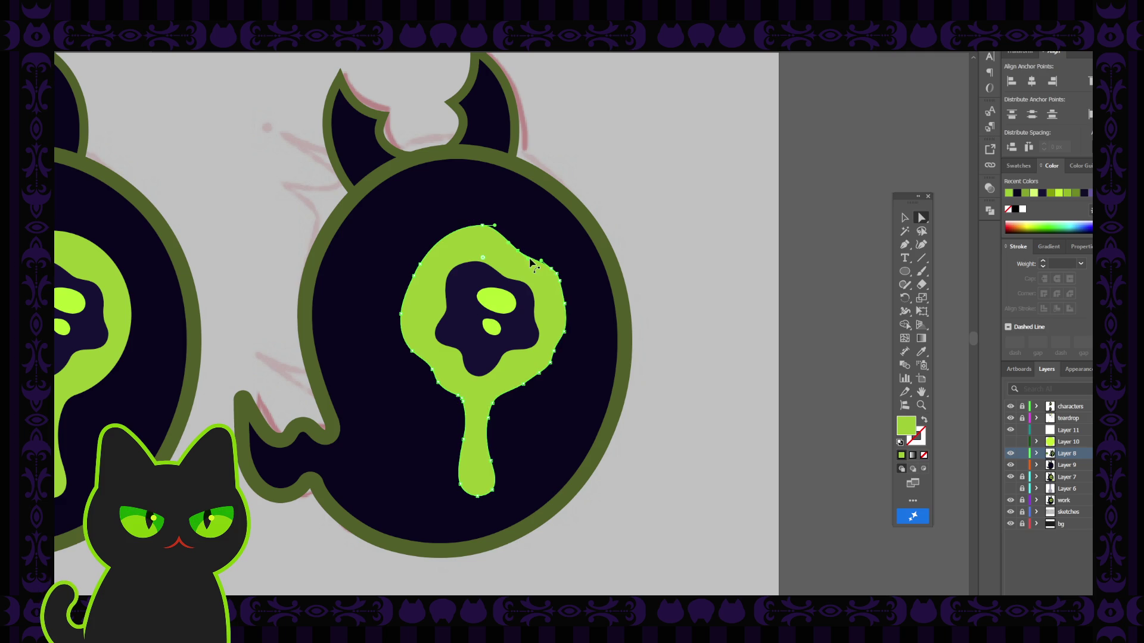
key(ctrl+shift+a)
click(494, 240)
click(482, 225)
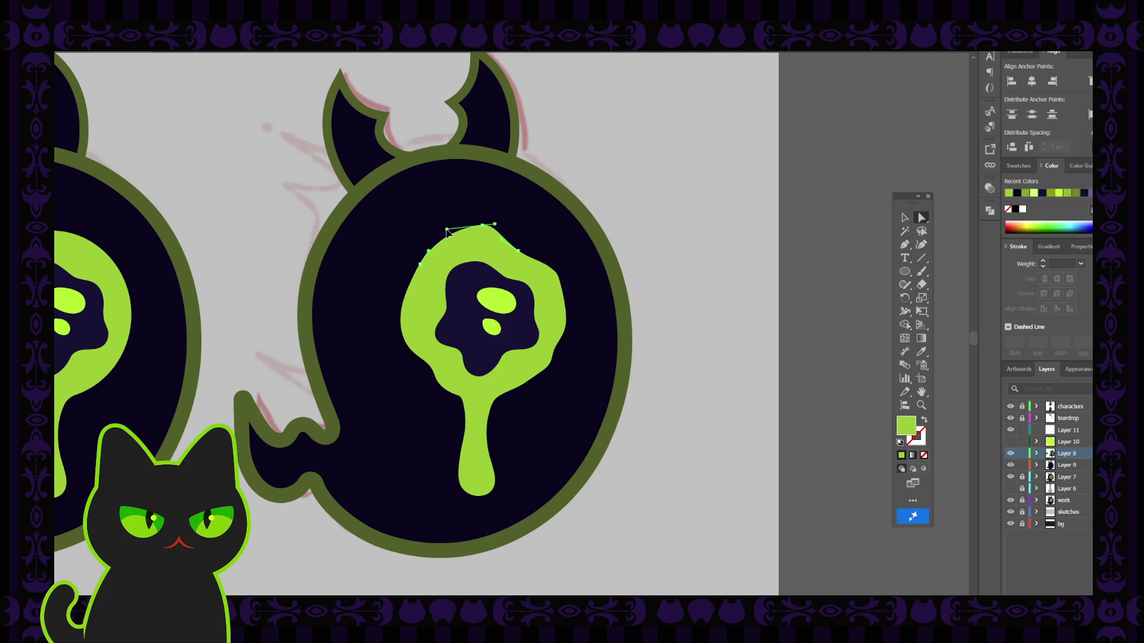
drag(447, 228, 488, 227)
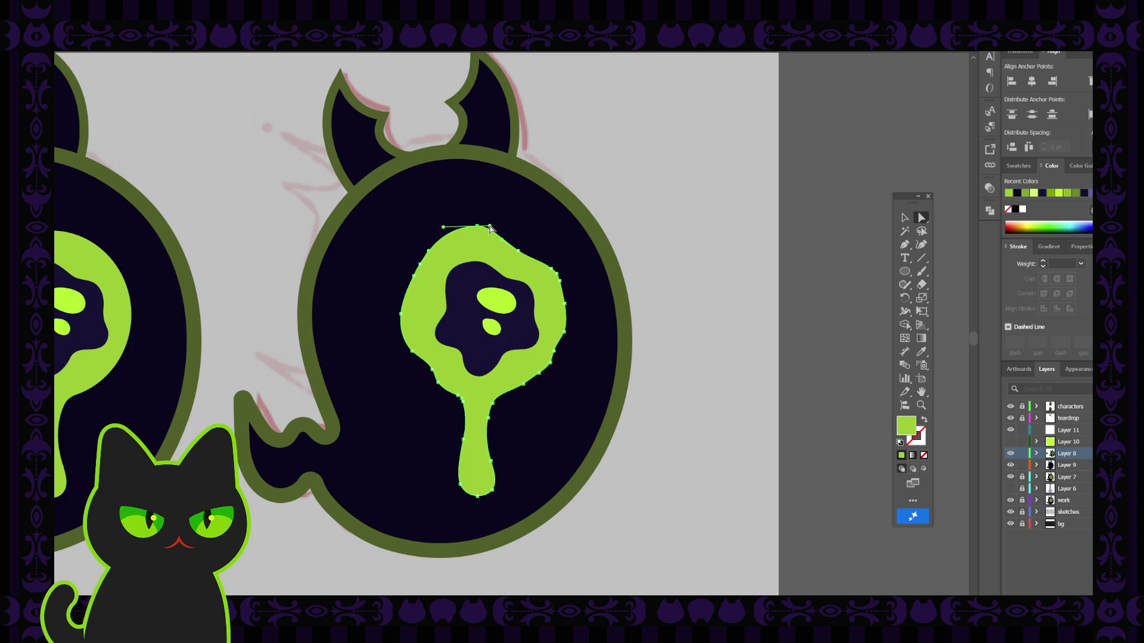
click(639, 288)
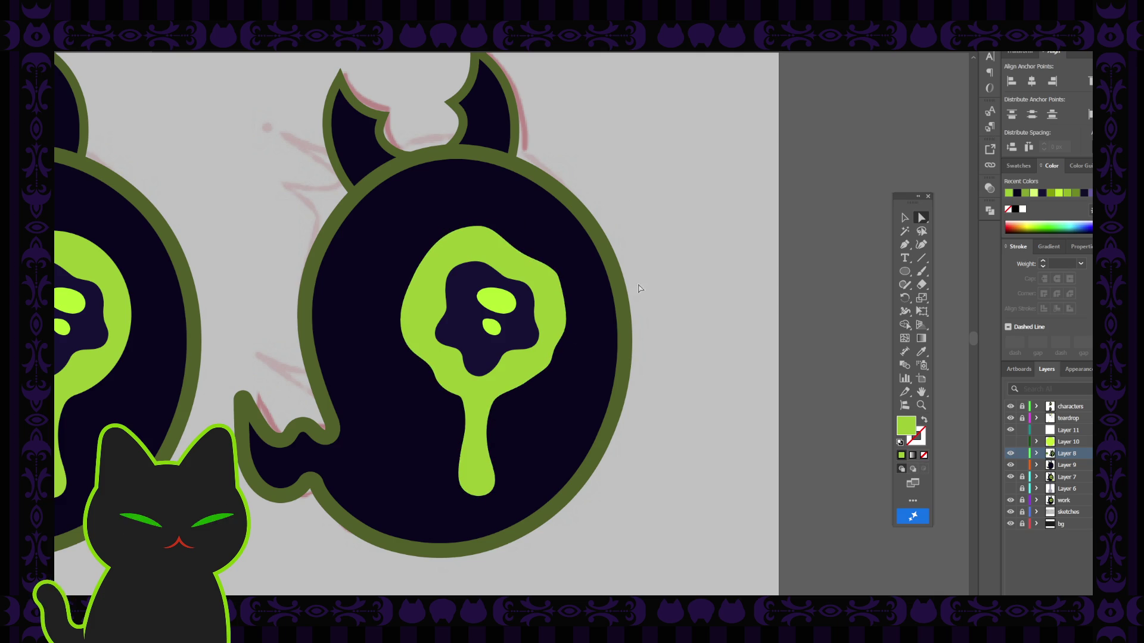
Select the anchors along the lime blob's left edge.
click(460, 258)
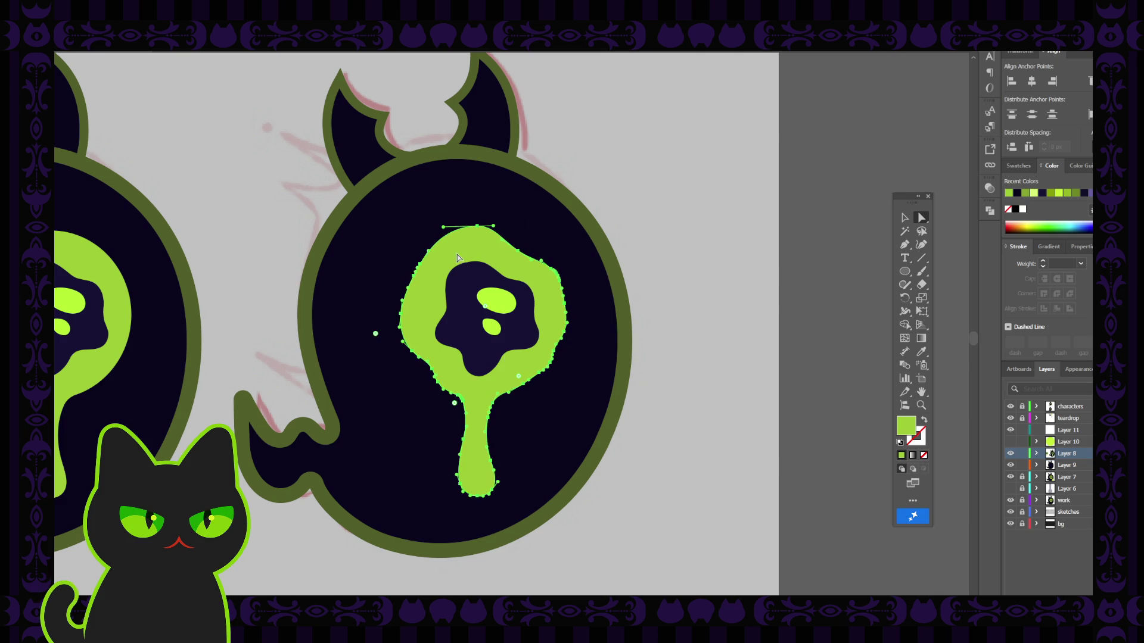
click(418, 270)
key(ctrl+equal)
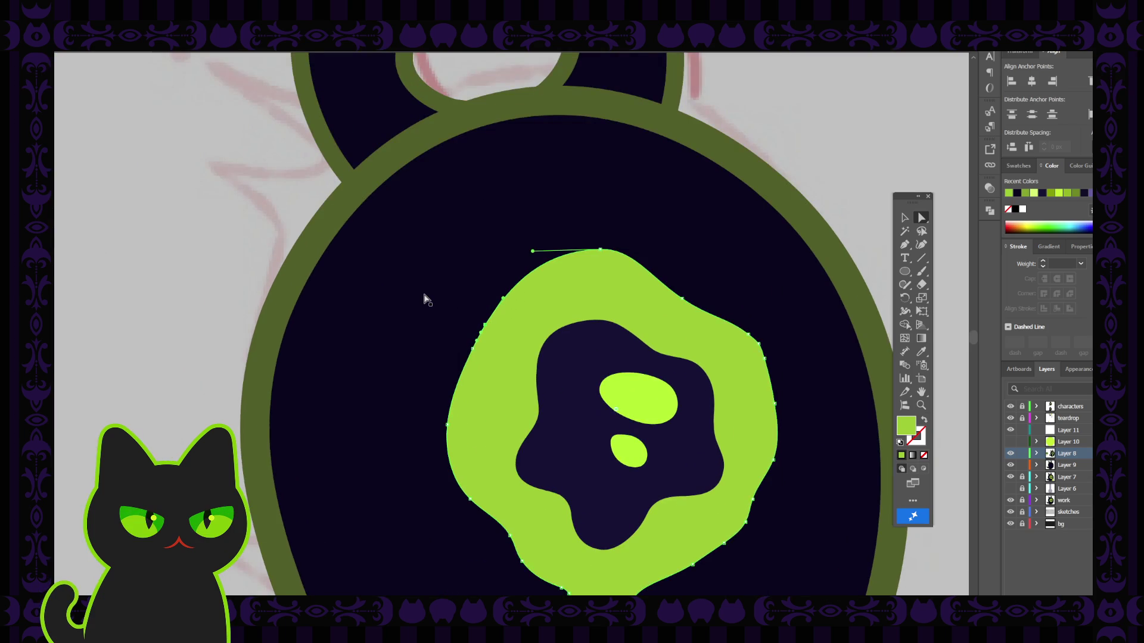
scroll(429, 304, down, 1)
click(473, 319)
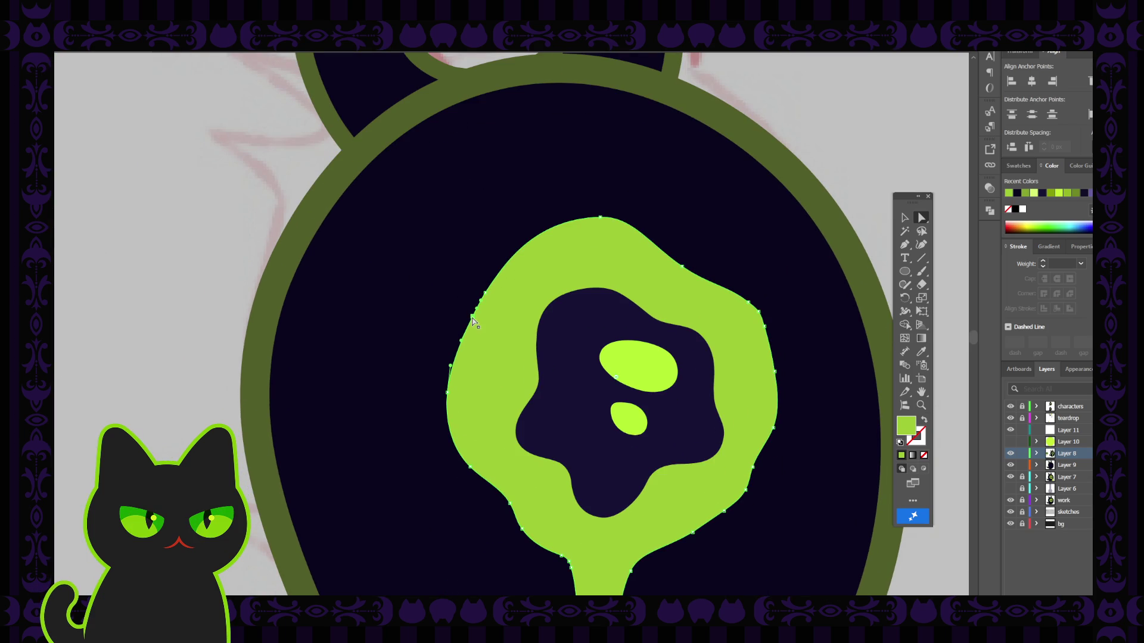
click(473, 321)
Centre the right ghost in view and select the lime blob's left-edge path.
click(271, 213)
scroll(272, 212, down, 4)
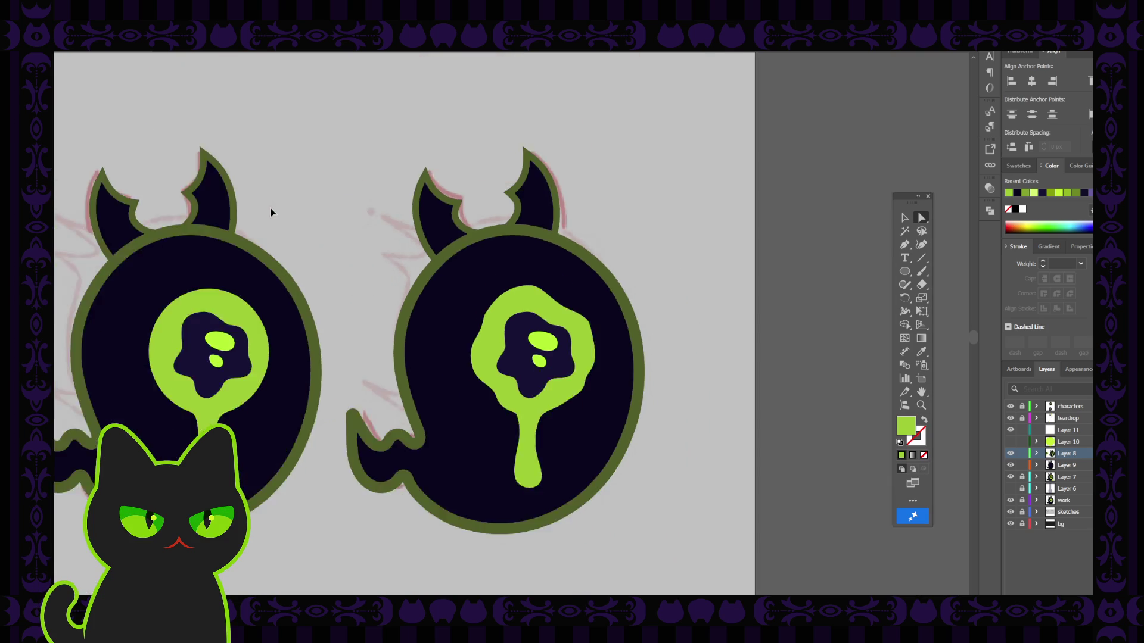
scroll(271, 212, up, 2)
key(h)
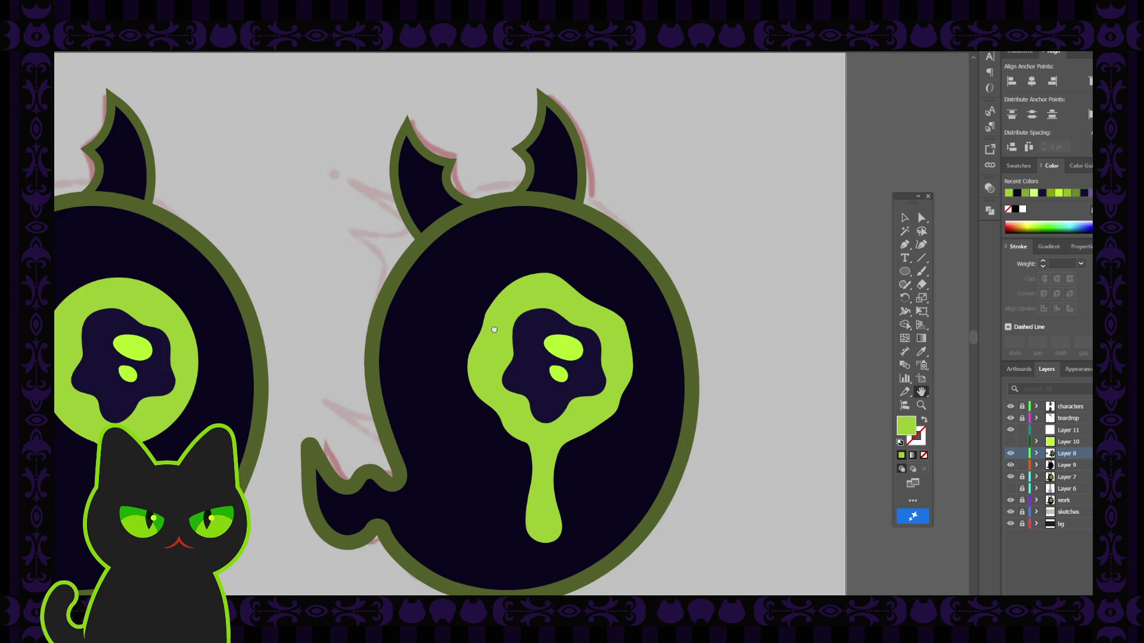
drag(385, 334, 326, 303)
click(922, 219)
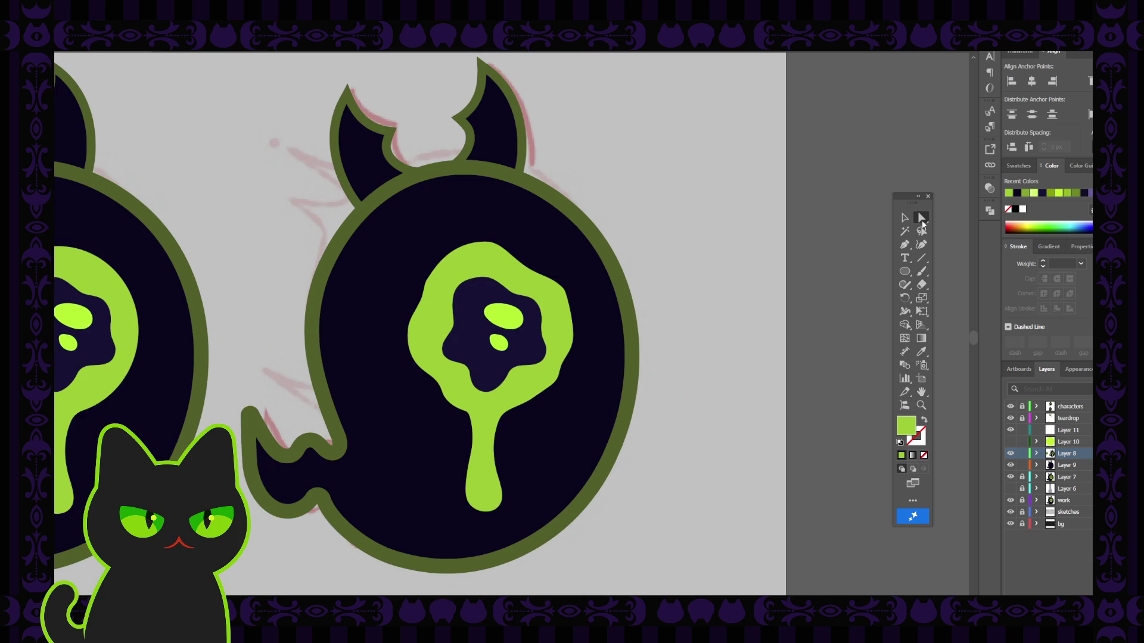
click(423, 300)
click(441, 286)
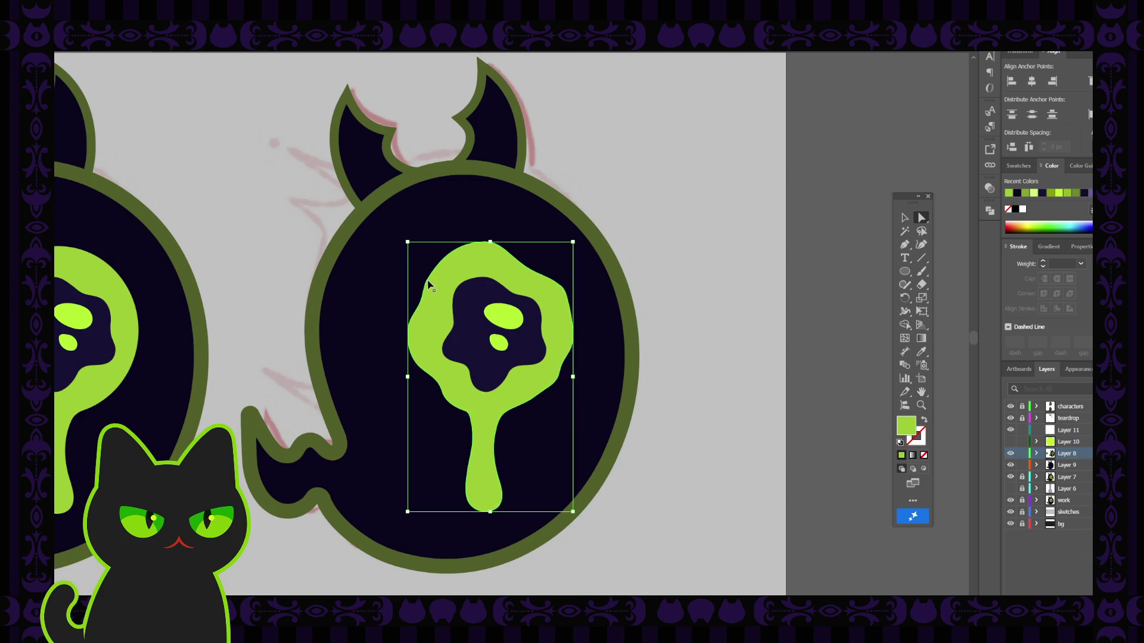
Drag the blob's upper left-edge anchor up-left to reshape the edge.
key(ctrl+plus)
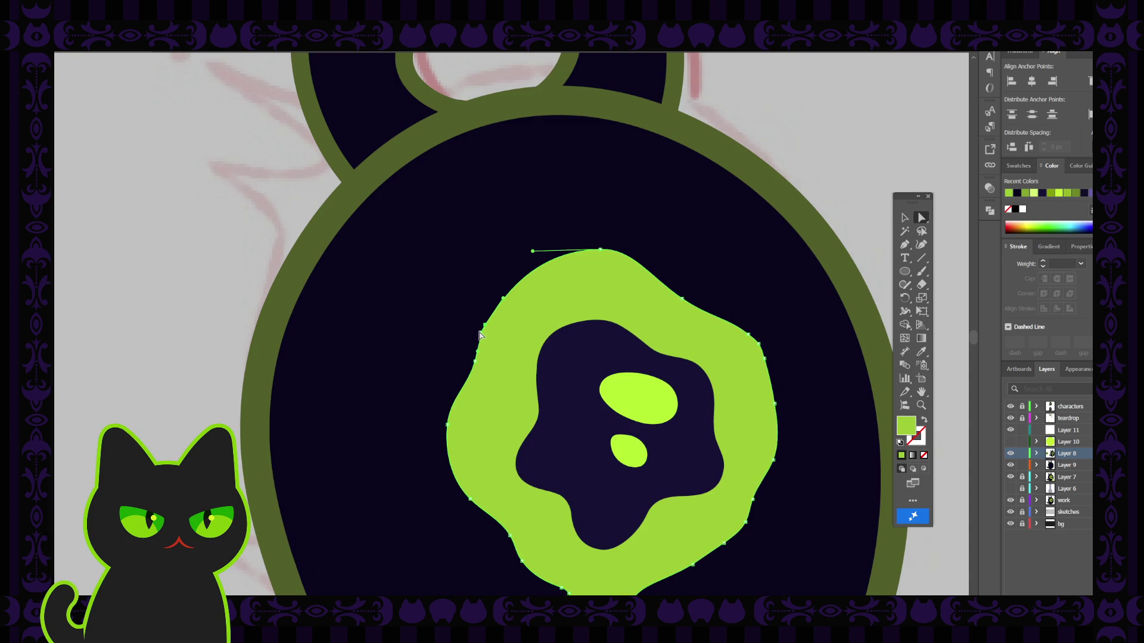
click(484, 325)
drag(486, 329, 482, 327)
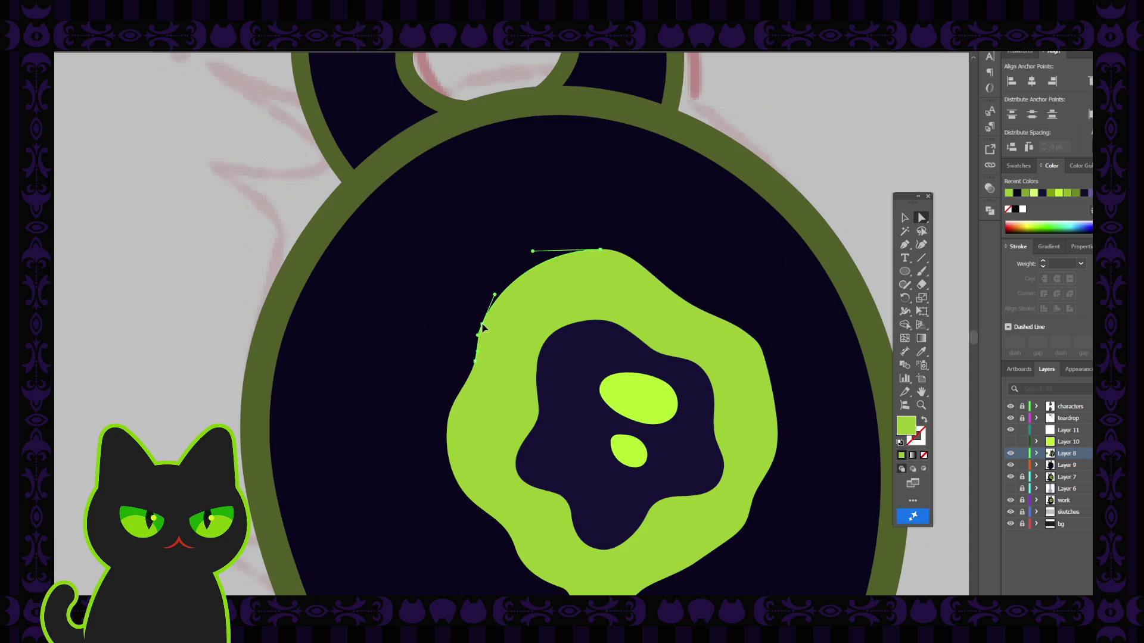
click(446, 426)
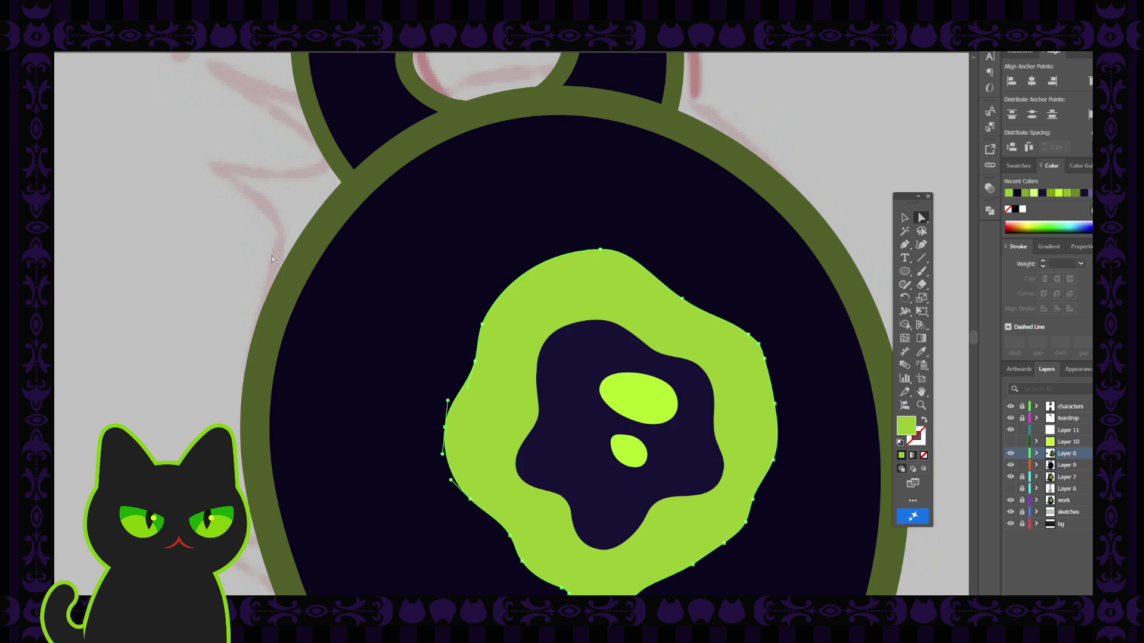
Check the reshaped eye blob and zoom out to view the ghost row.
key(ctrl+minus)
key(ctrl+minus)
key(ctrl+minus)
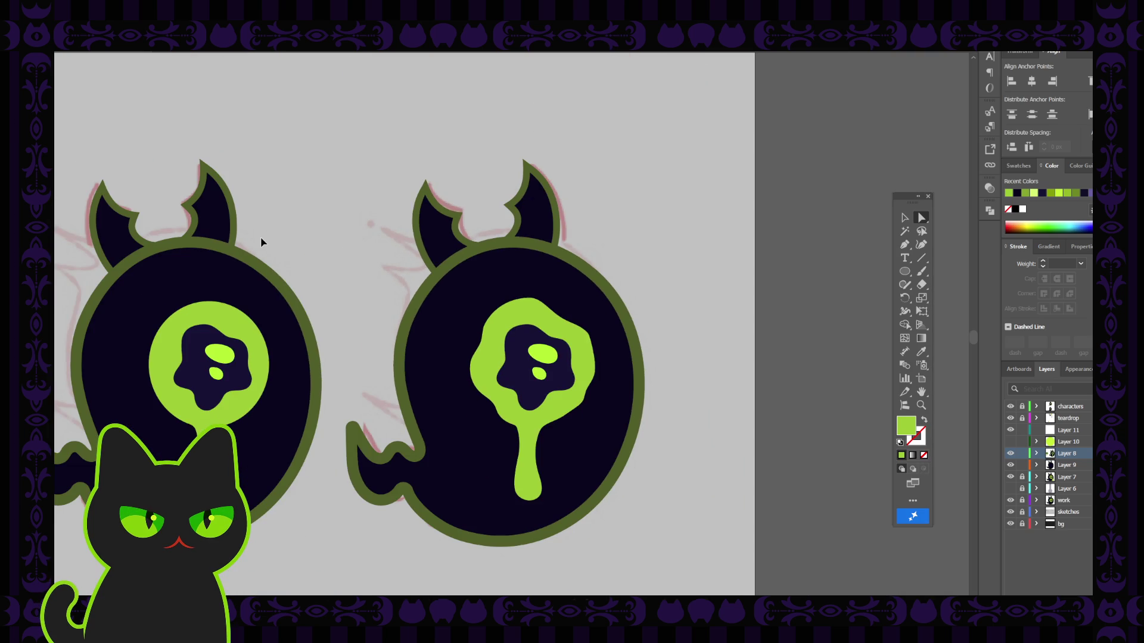
key(space)
drag(386, 347, 340, 297)
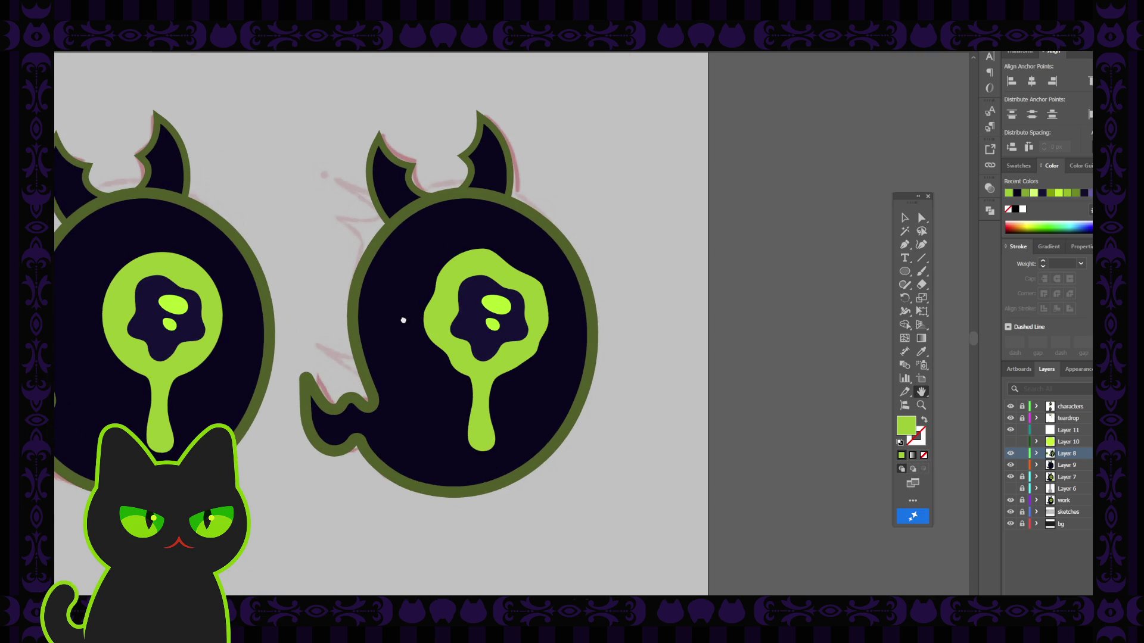
drag(404, 321, 384, 321)
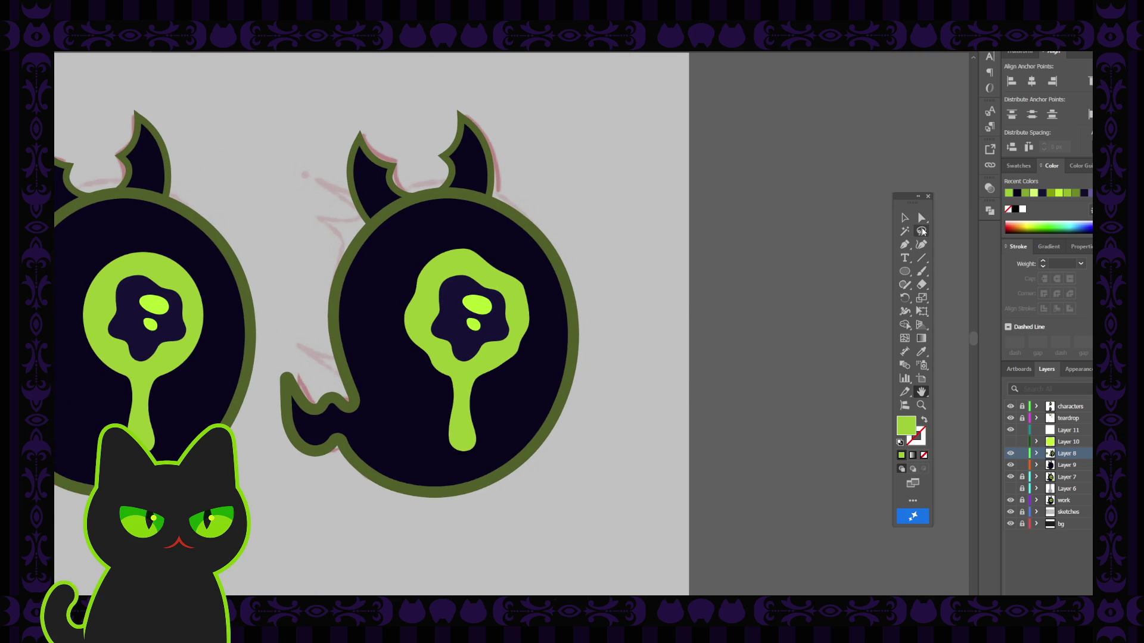
click(922, 218)
click(517, 355)
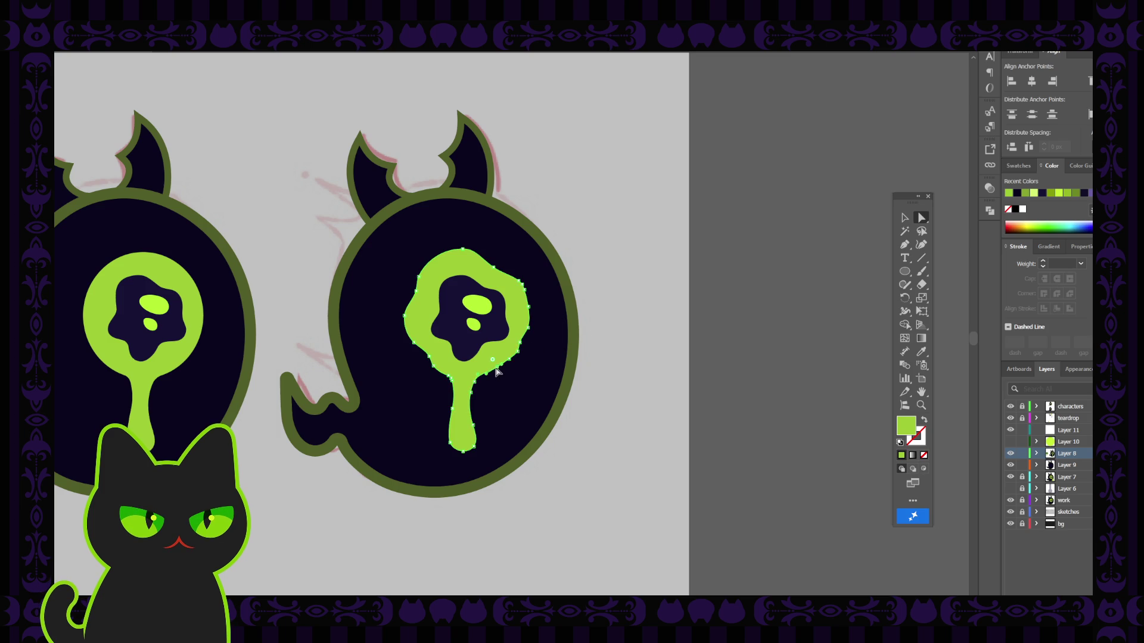
click(649, 357)
click(500, 373)
click(587, 382)
key(ctrl+minus)
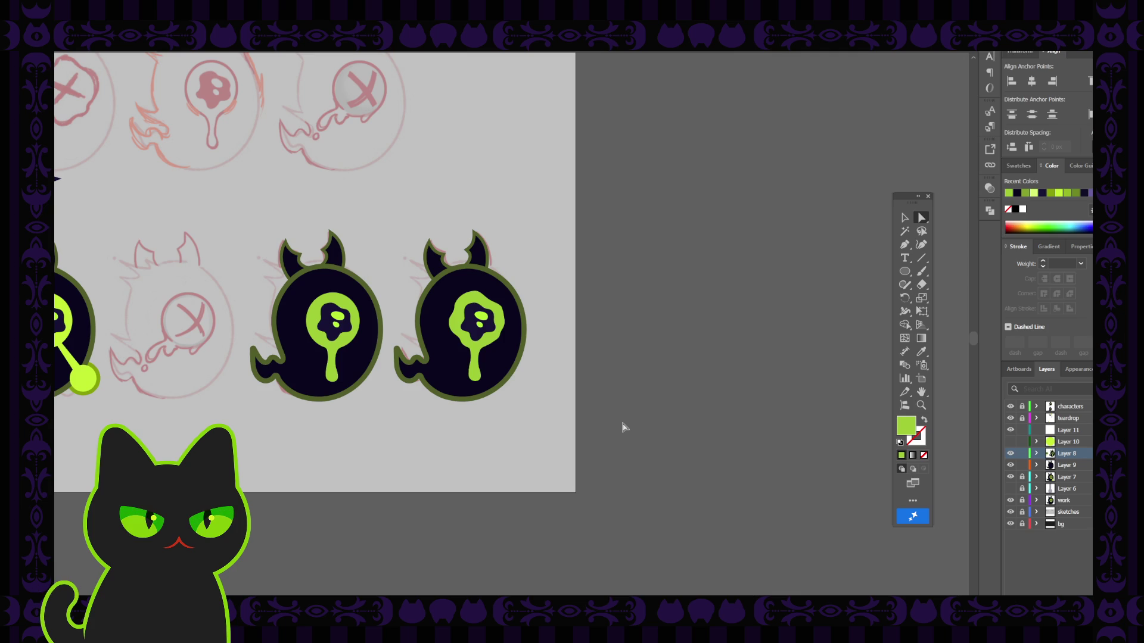
Inspect the anchors along the lime slime's top-right and right edges.
key(ctrl+plus)
key(ctrl+plus)
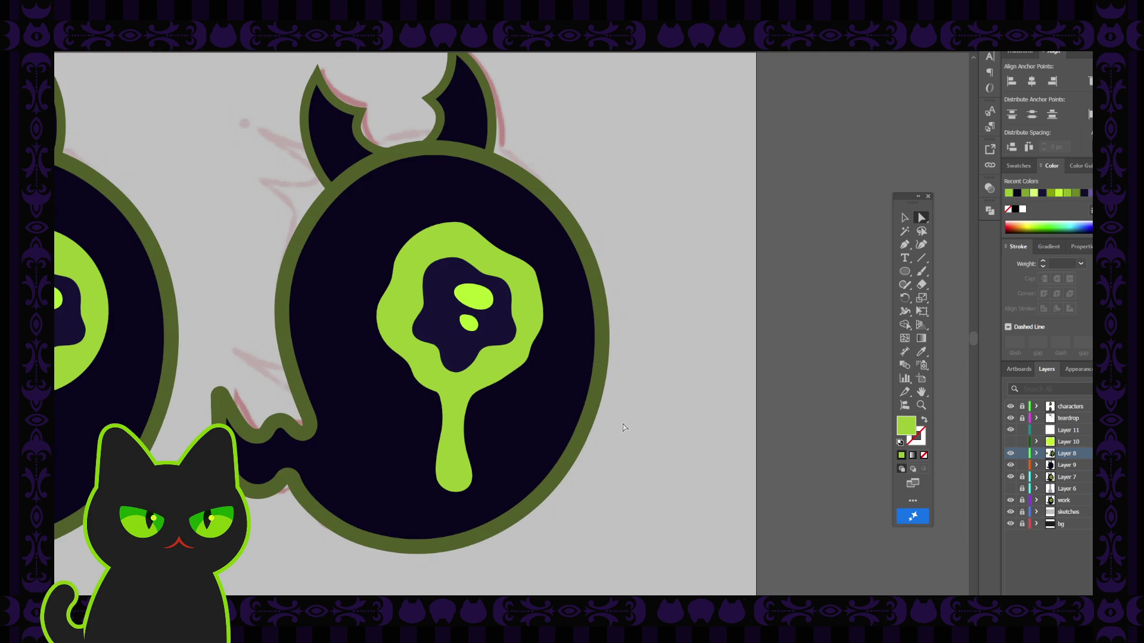
click(497, 264)
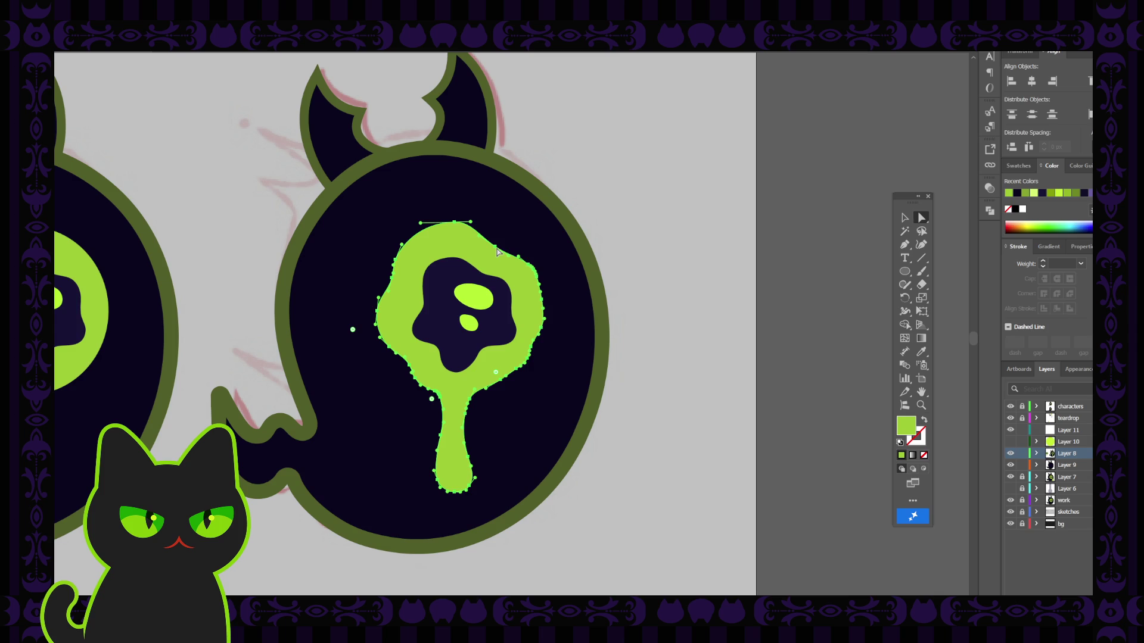
click(498, 250)
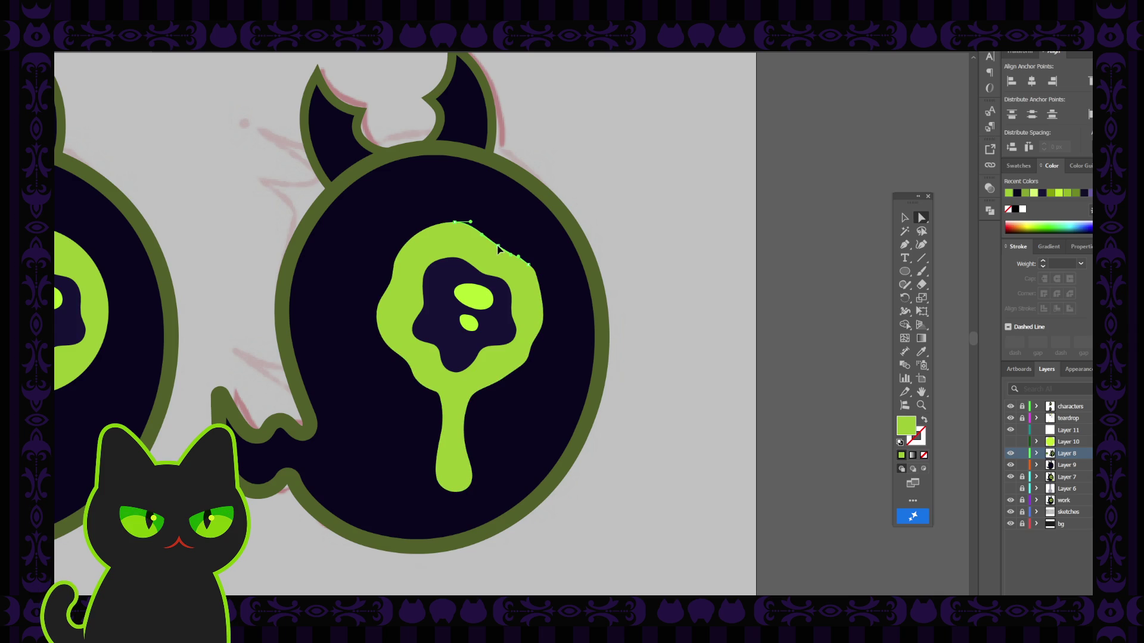
click(533, 271)
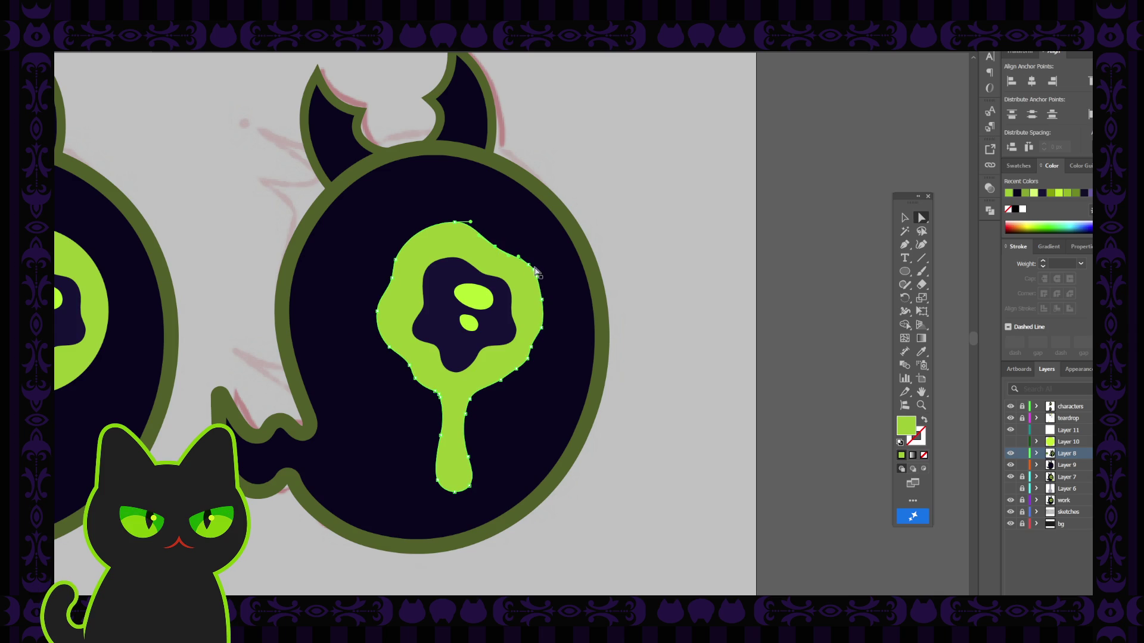
click(542, 303)
click(541, 303)
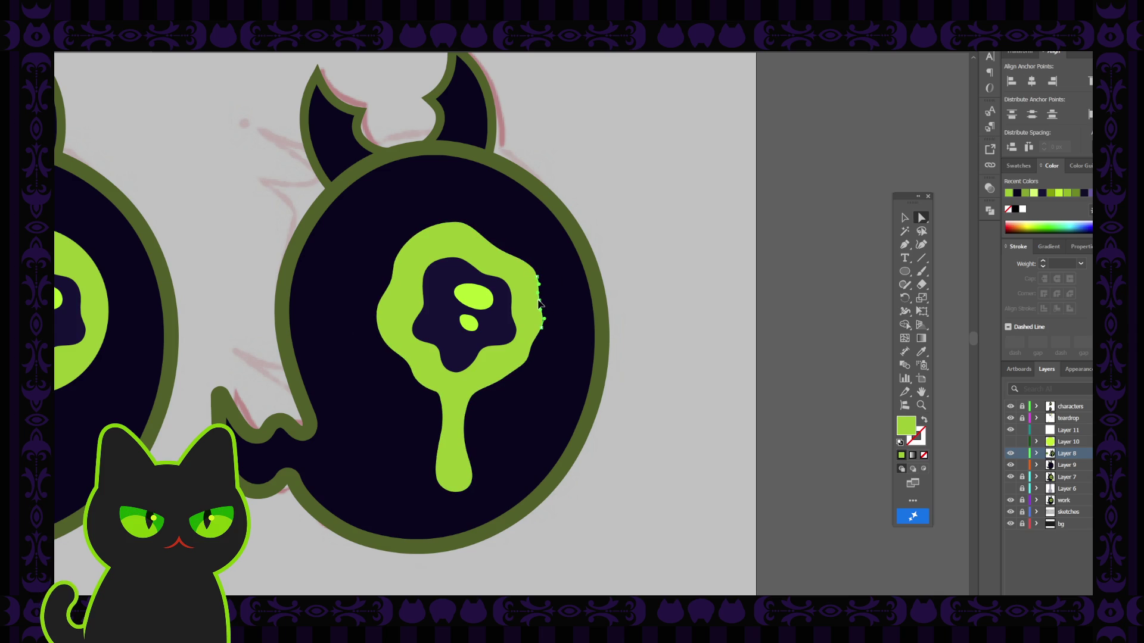
click(541, 327)
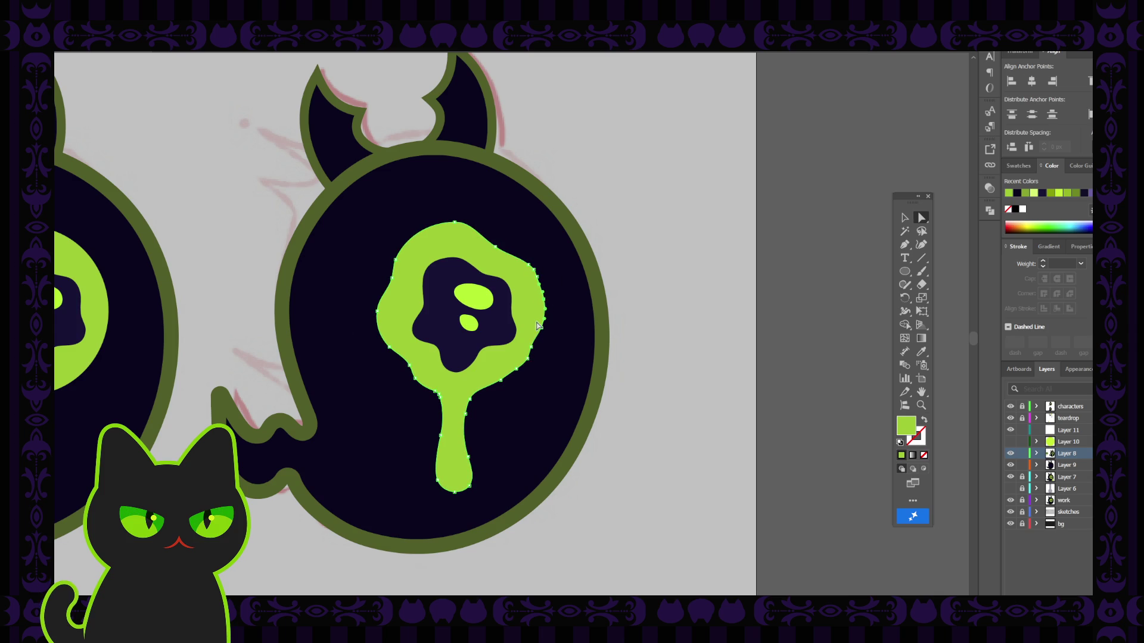
Nudge the slime's top anchor slightly left to smooth its outline.
click(518, 383)
click(505, 381)
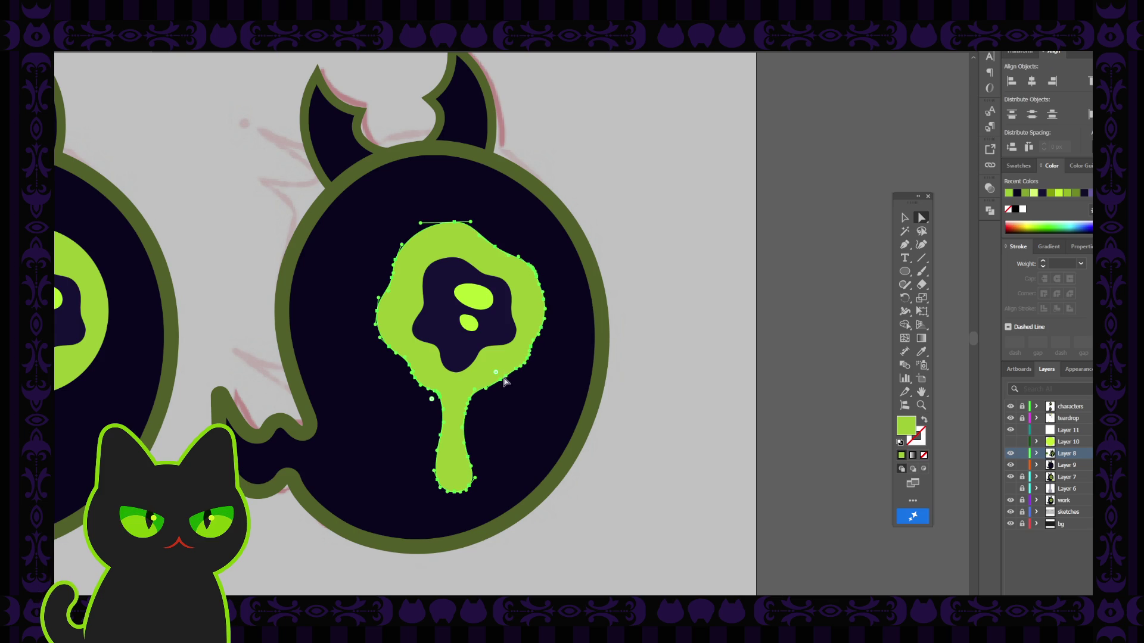
click(643, 334)
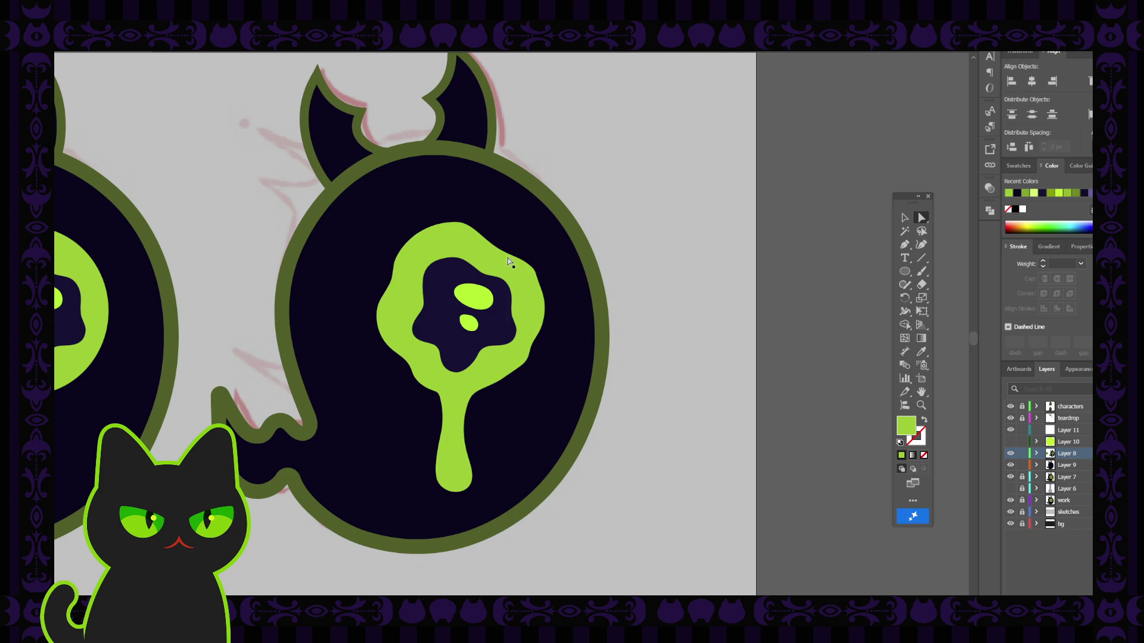
click(472, 235)
click(455, 224)
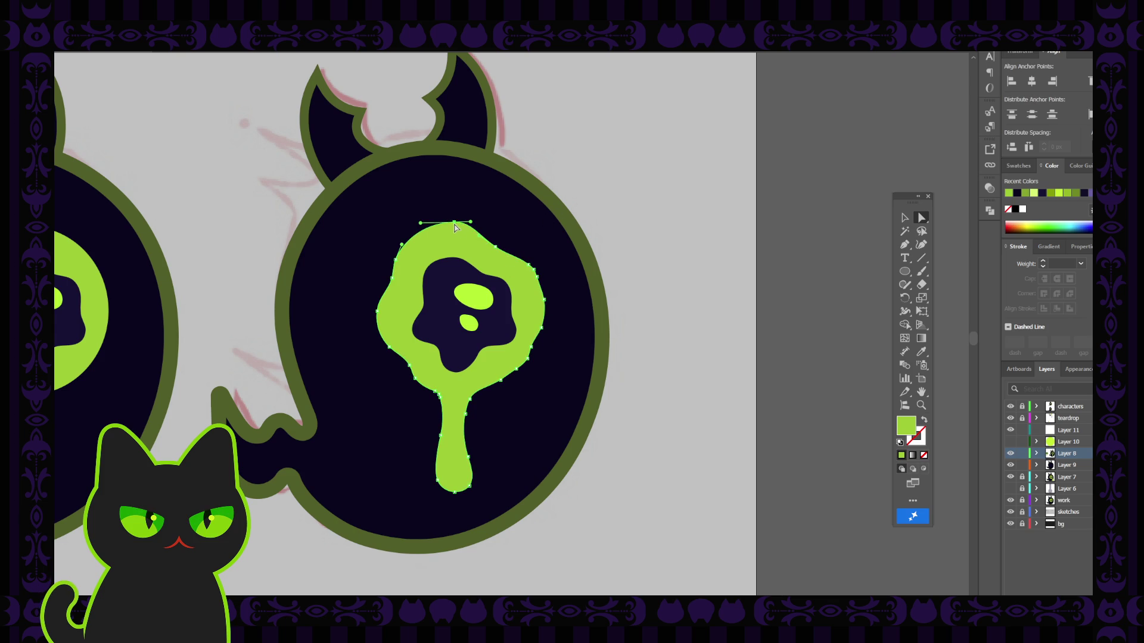
drag(454, 225, 453, 225)
click(648, 311)
Drag a right-edge anchor of the slime up-left to reshape that curve.
key(ctrl+minus)
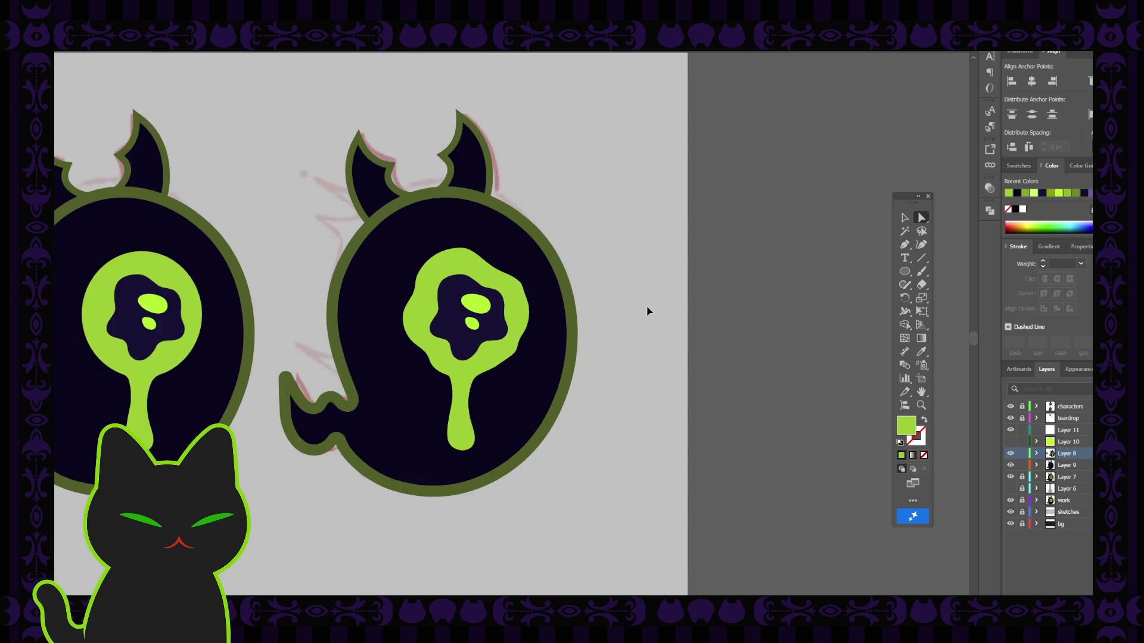
key(ctrl+minus)
key(ctrl+plus)
key(ctrl+plus)
key(ctrl+plus)
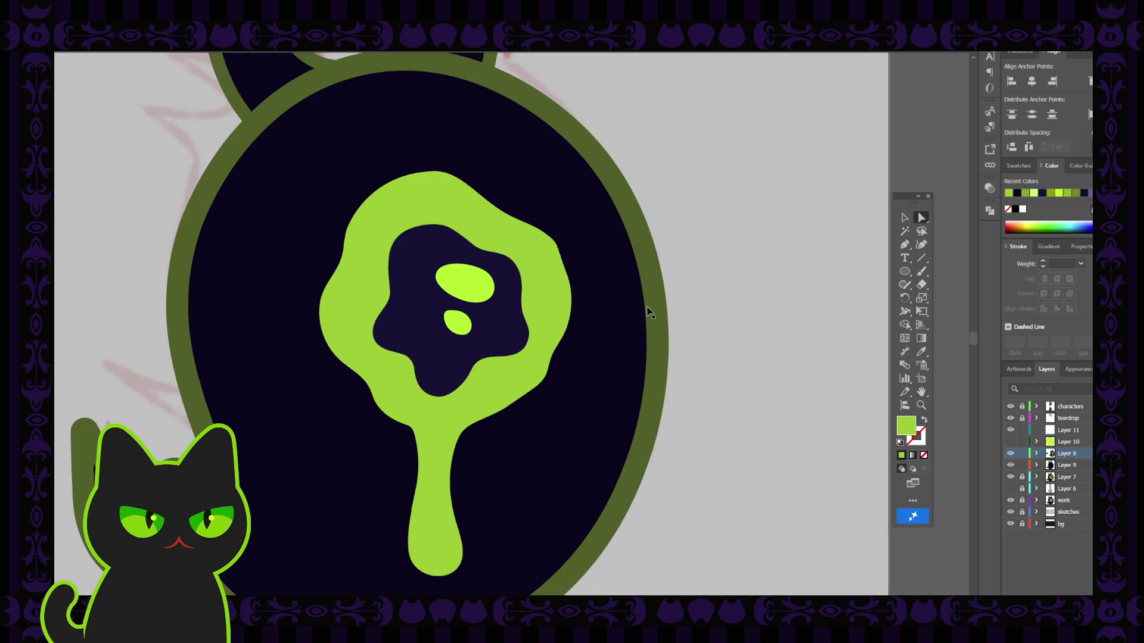
click(550, 221)
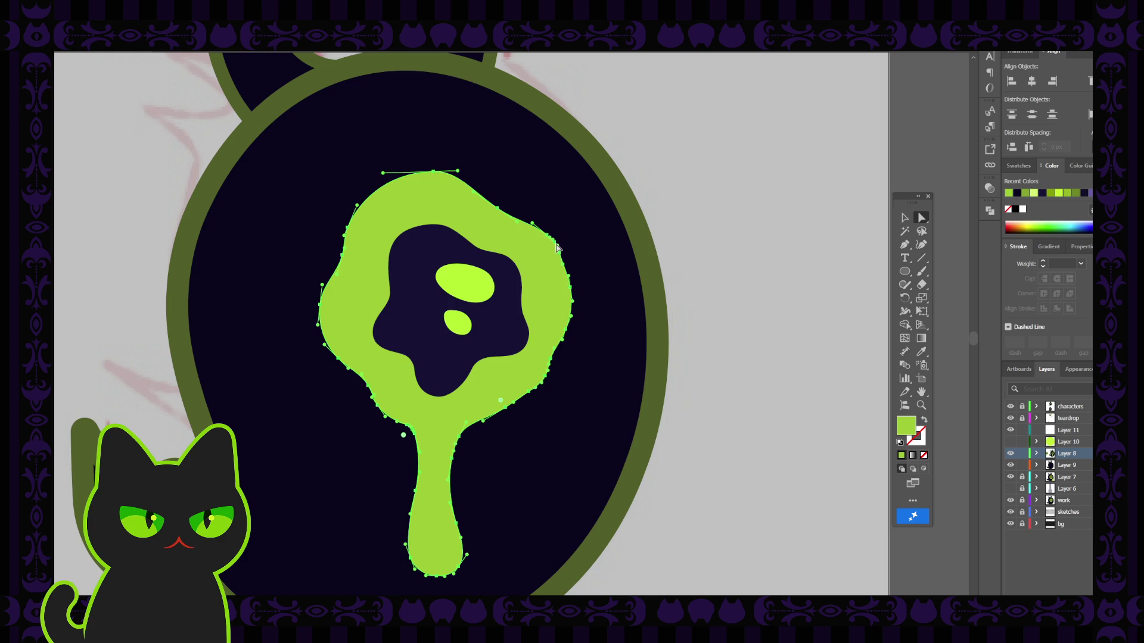
key(ctrl+plus)
key(ctrl+plus)
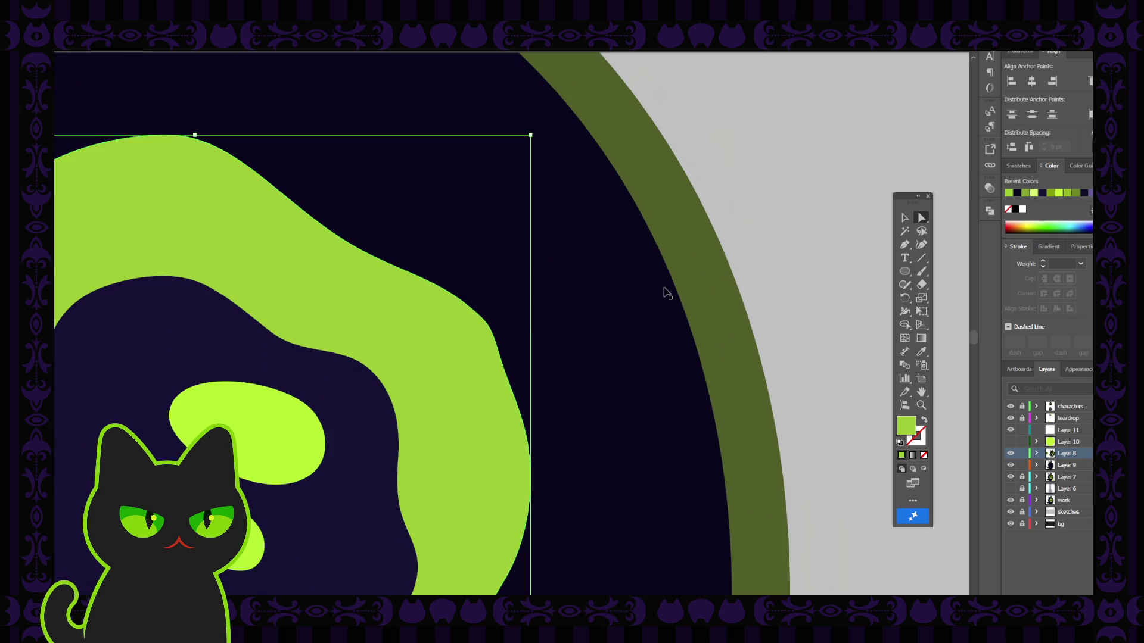
click(668, 293)
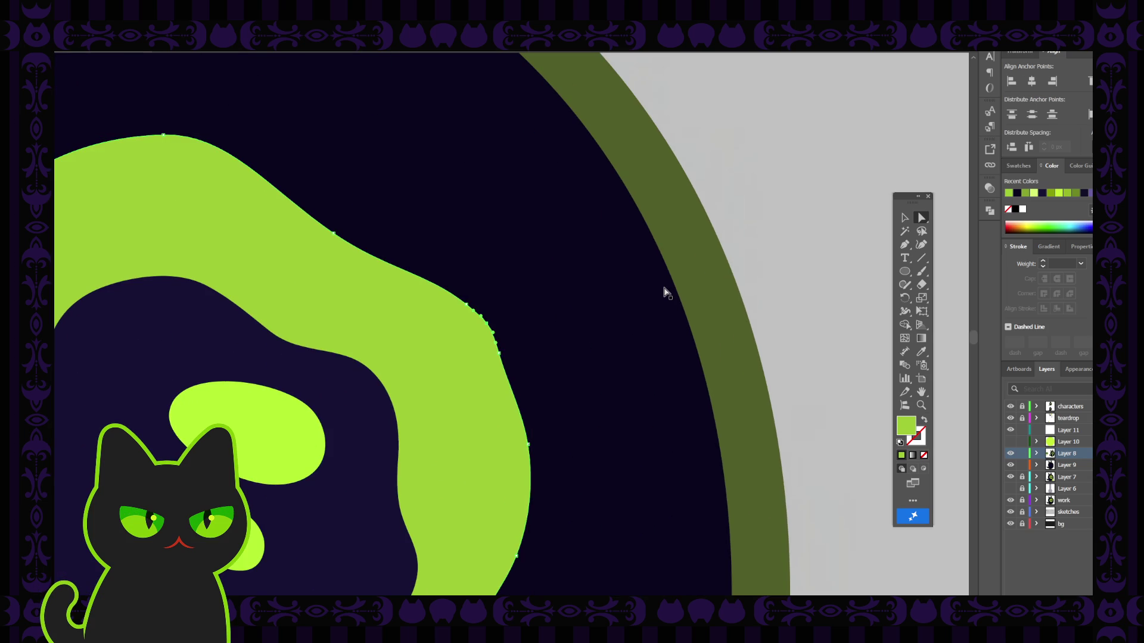
click(499, 354)
click(499, 355)
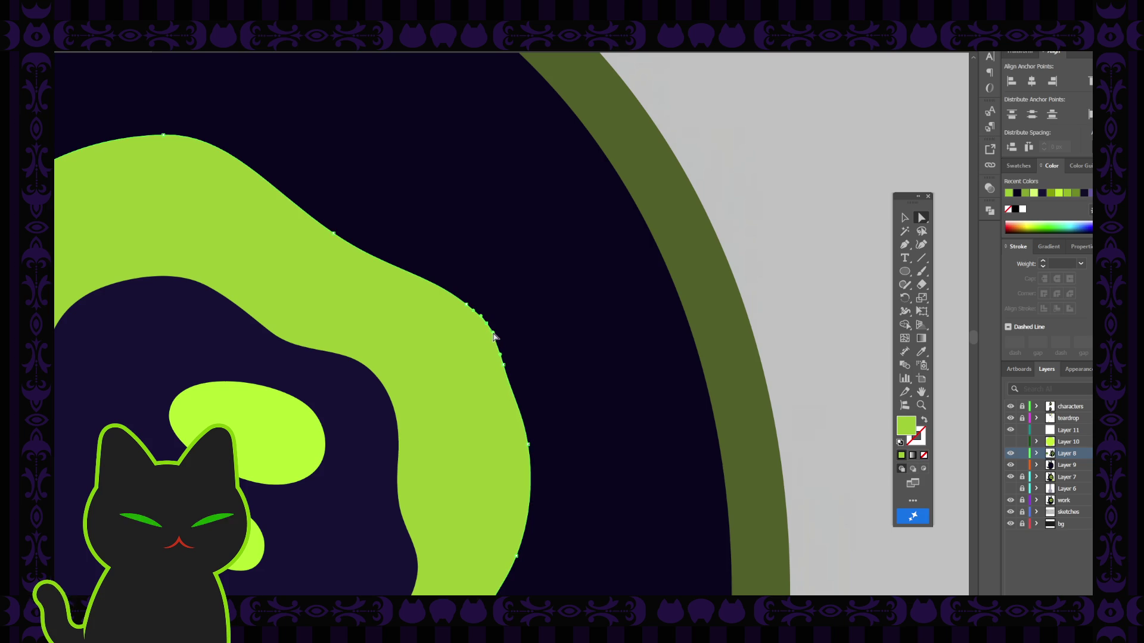
click(497, 342)
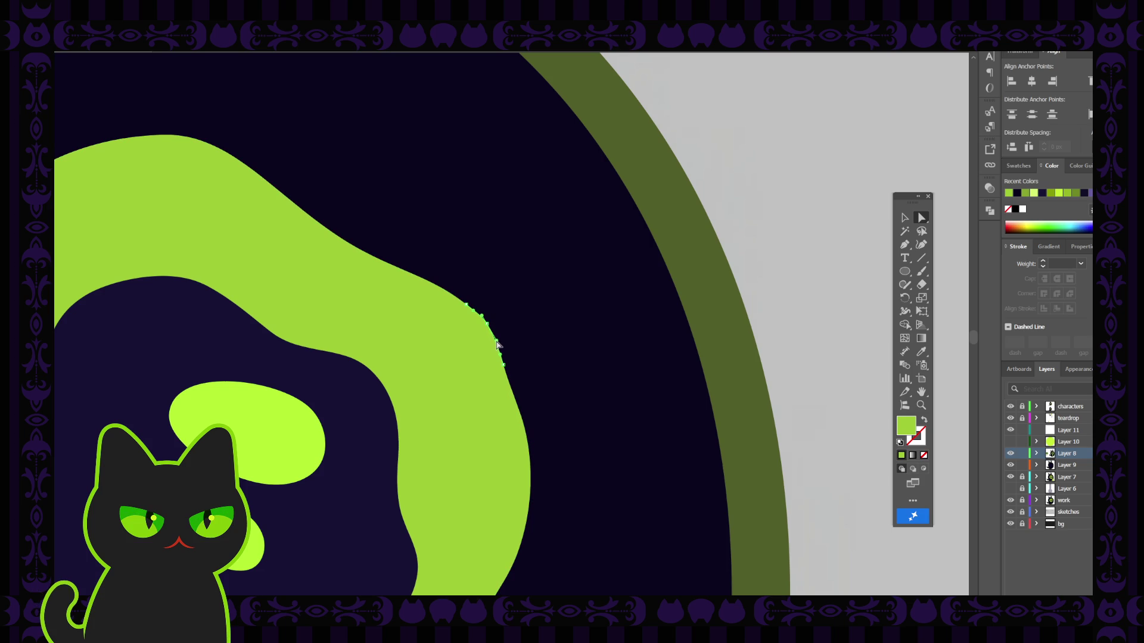
click(465, 307)
drag(466, 308, 421, 278)
click(742, 213)
Shift the right ghost's pupil group slightly to the right.
key(ctrl+minus)
key(ctrl+minus)
key(ctrl+minus)
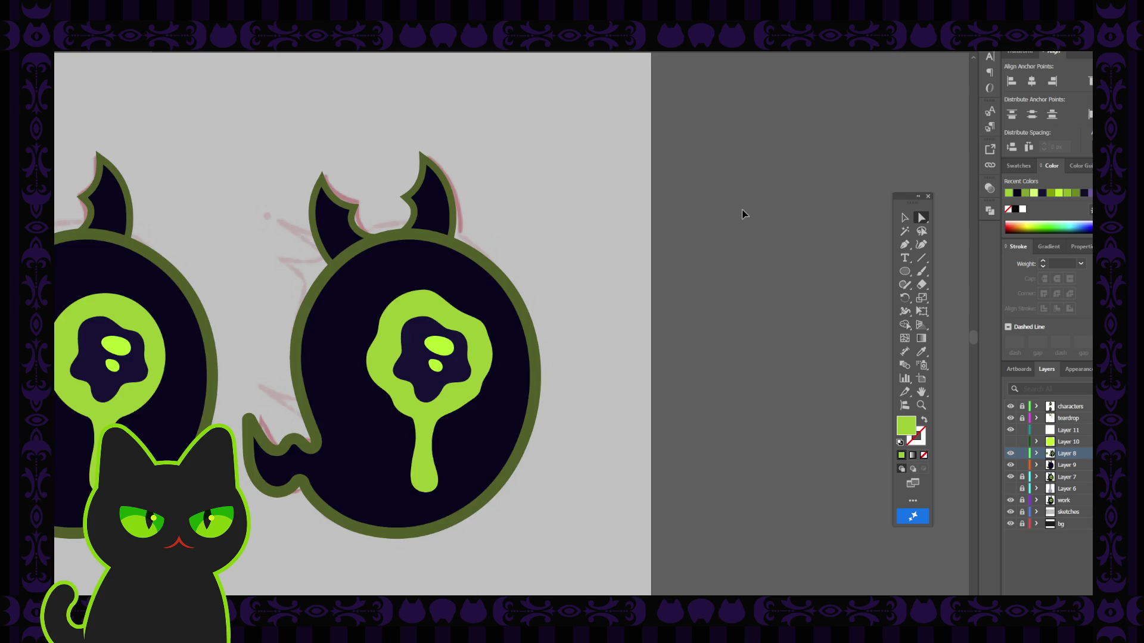
key(ctrl+minus)
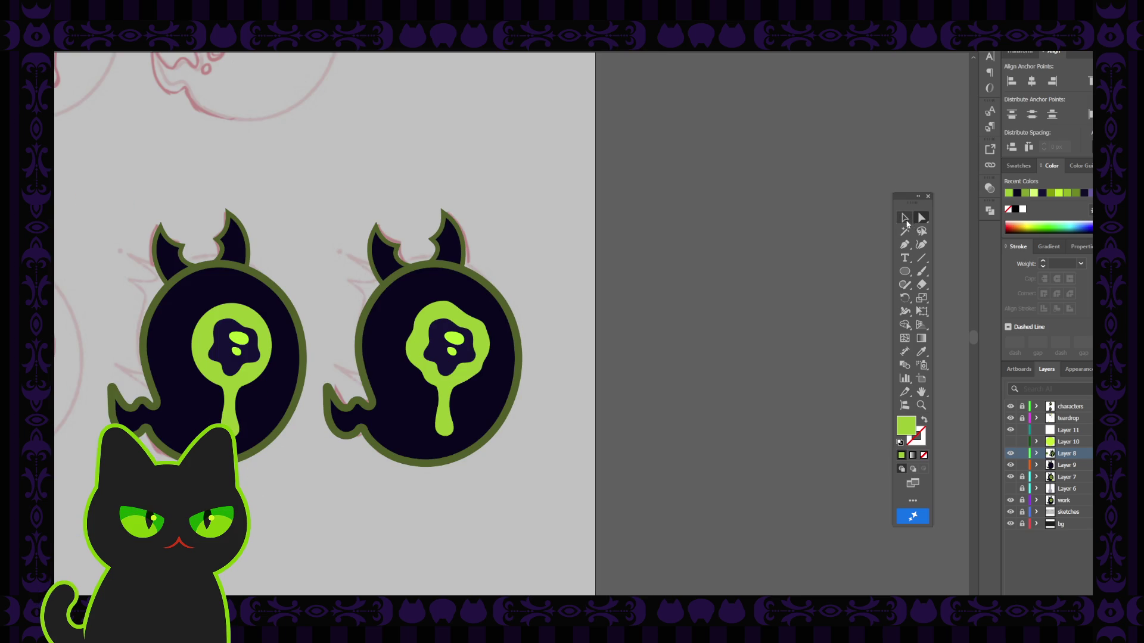
click(905, 217)
click(457, 344)
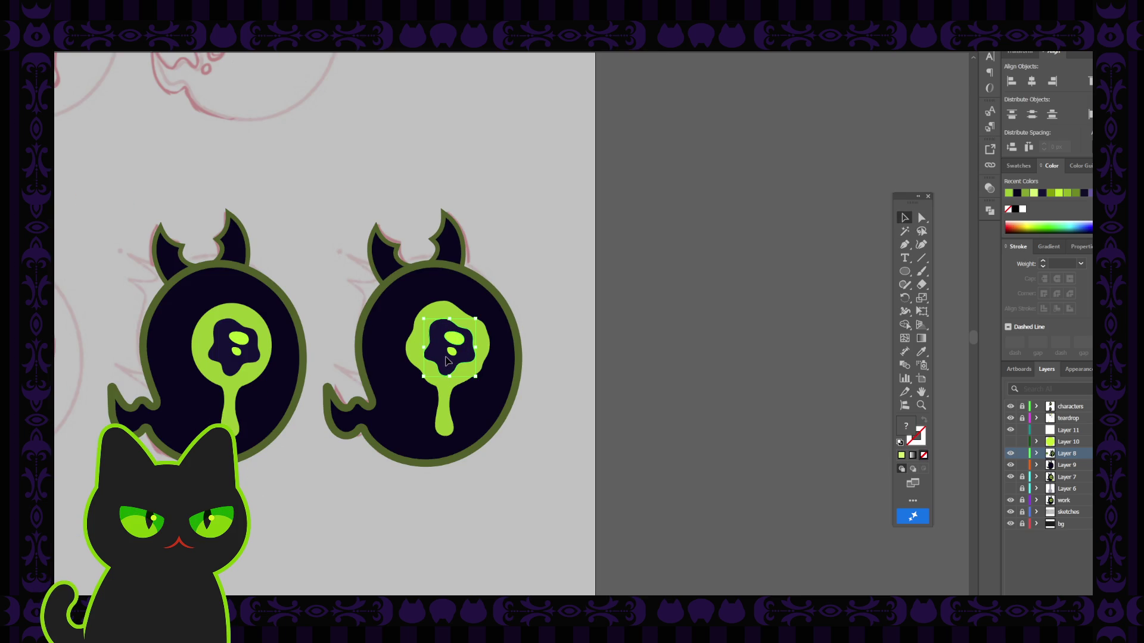
shift+click(450, 356)
drag(435, 349, 438, 349)
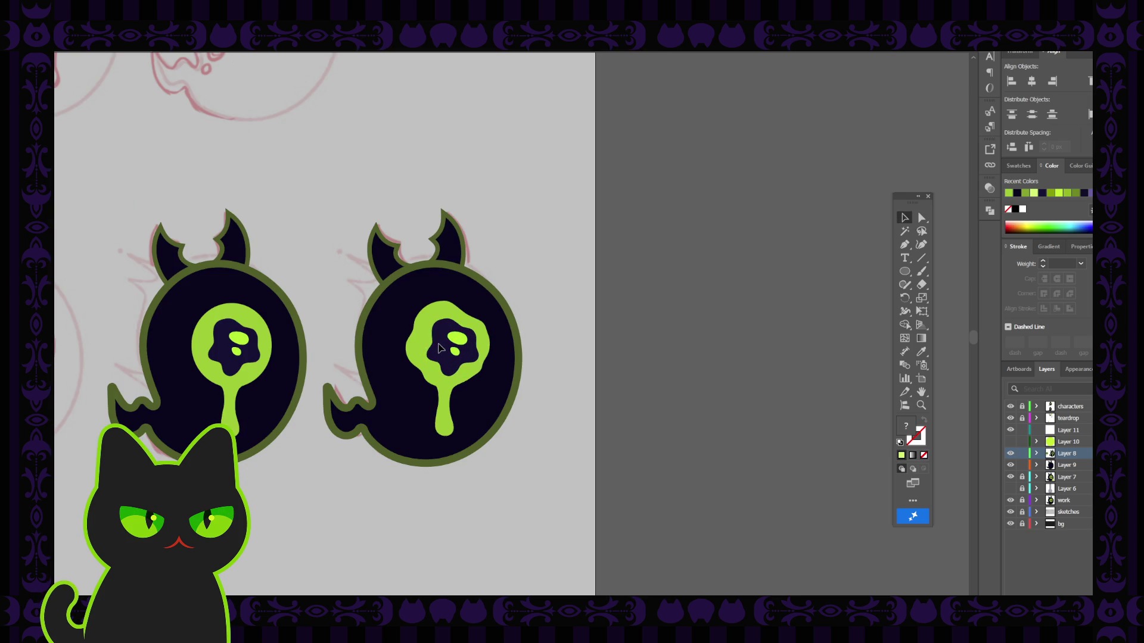
key(ctrl+shift+a)
drag(400, 352, 473, 366)
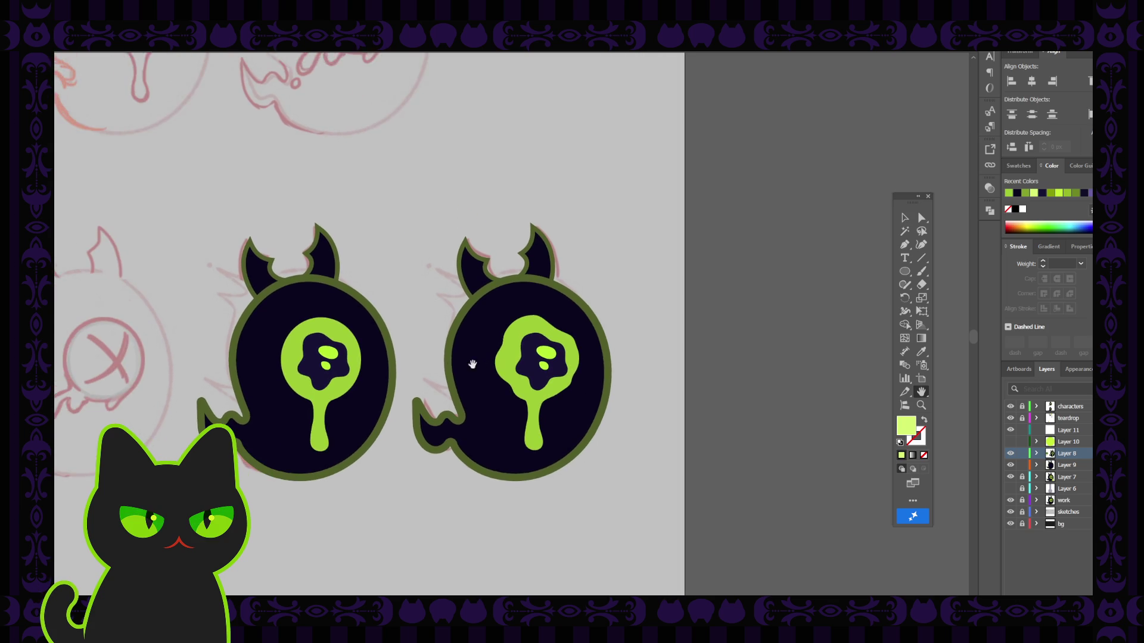
drag(363, 423, 388, 391)
key(ctrl+minus)
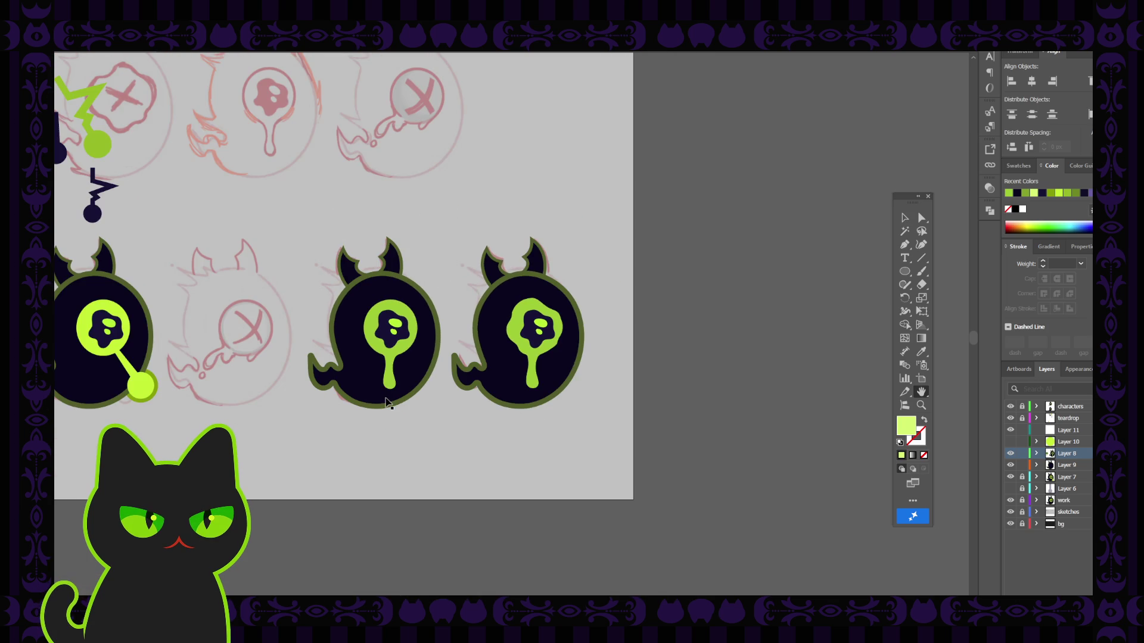
mouse_move(118, 405)
mouse_down()
mouse_move(266, 390)
mouse_move(312, 440)
mouse_move(331, 437)
mouse_up()
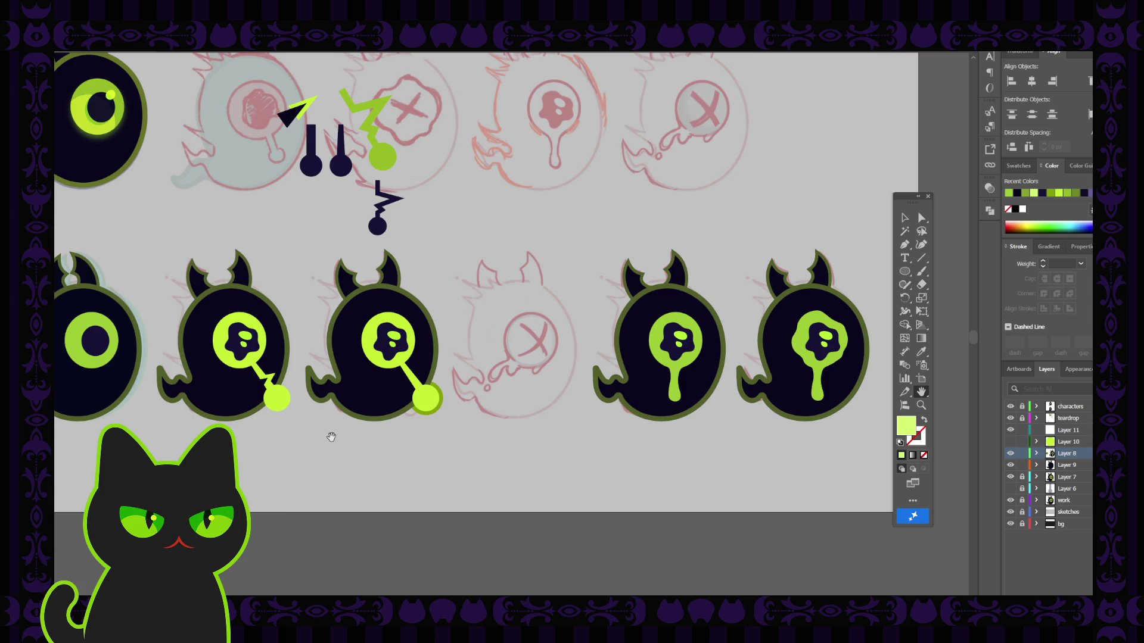
Unlock Layer 7 and select the middle ghost's eye-and-stalk group.
scroll(331, 438, up, 2)
scroll(331, 437, up, 2)
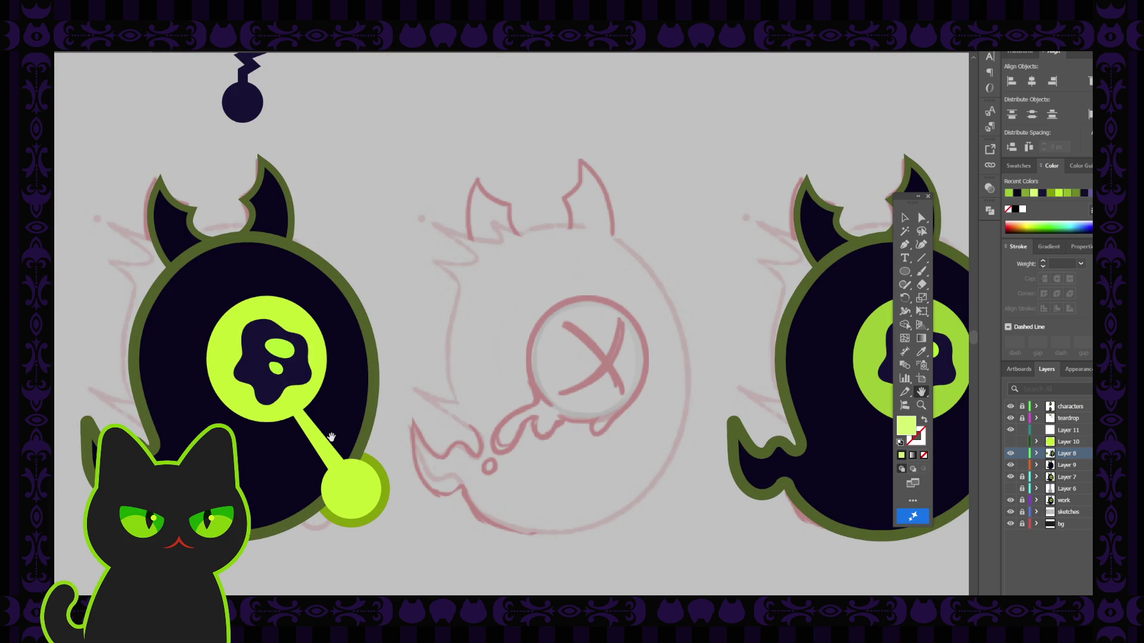
drag(332, 437, 491, 416)
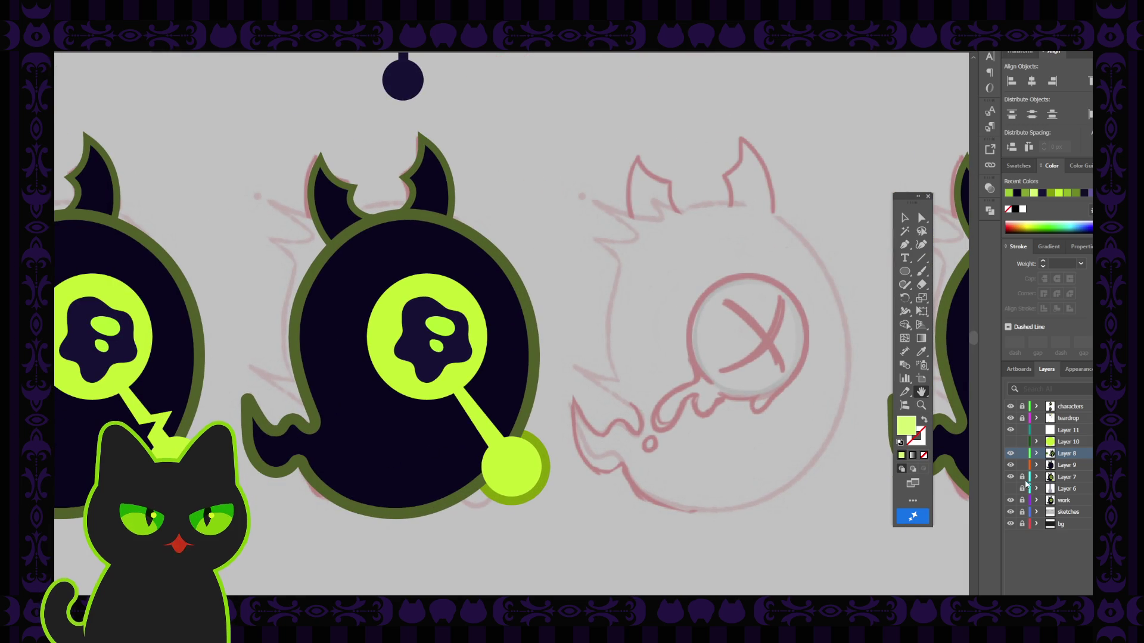
click(1022, 476)
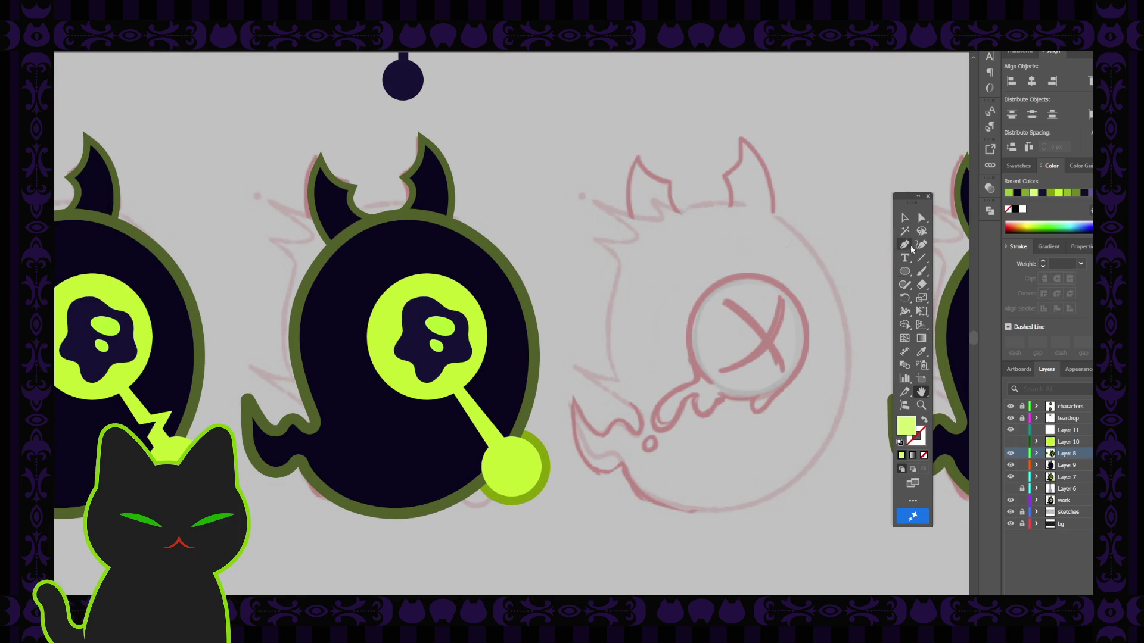
drag(904, 196, 668, 208)
key(v)
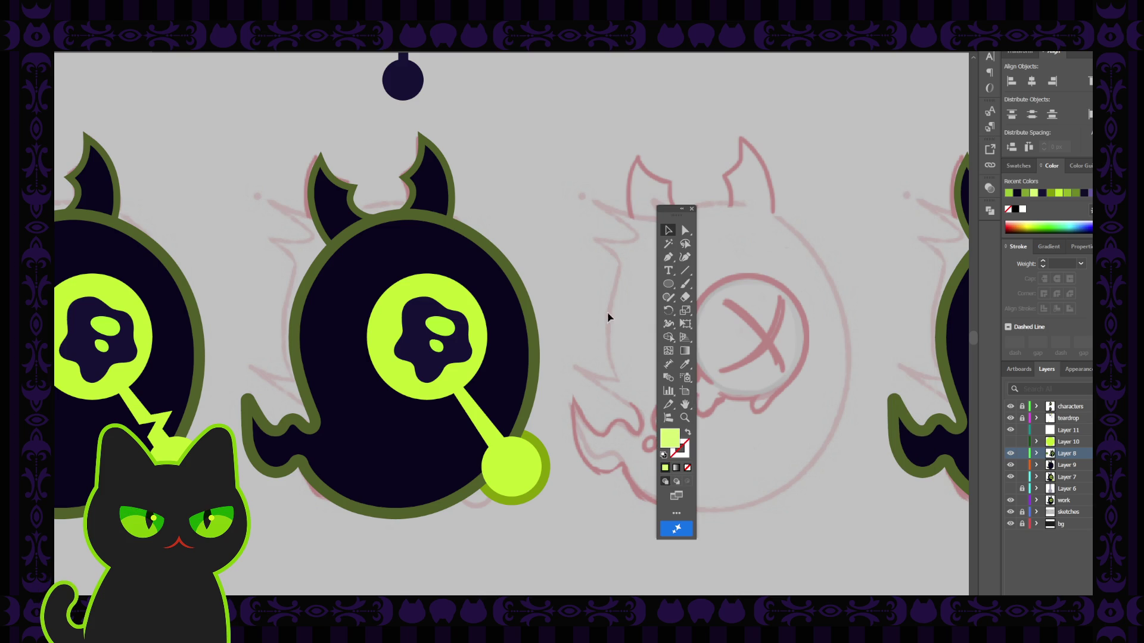
click(472, 329)
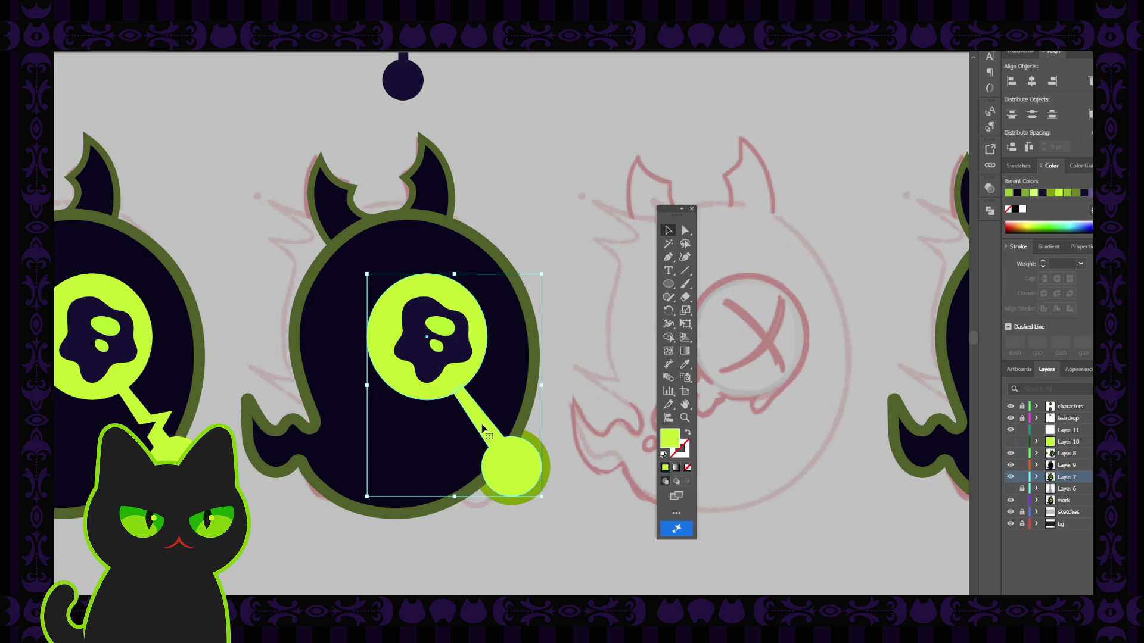
Eyedrop a muted green onto the middle ghost's eye ring.
key(a)
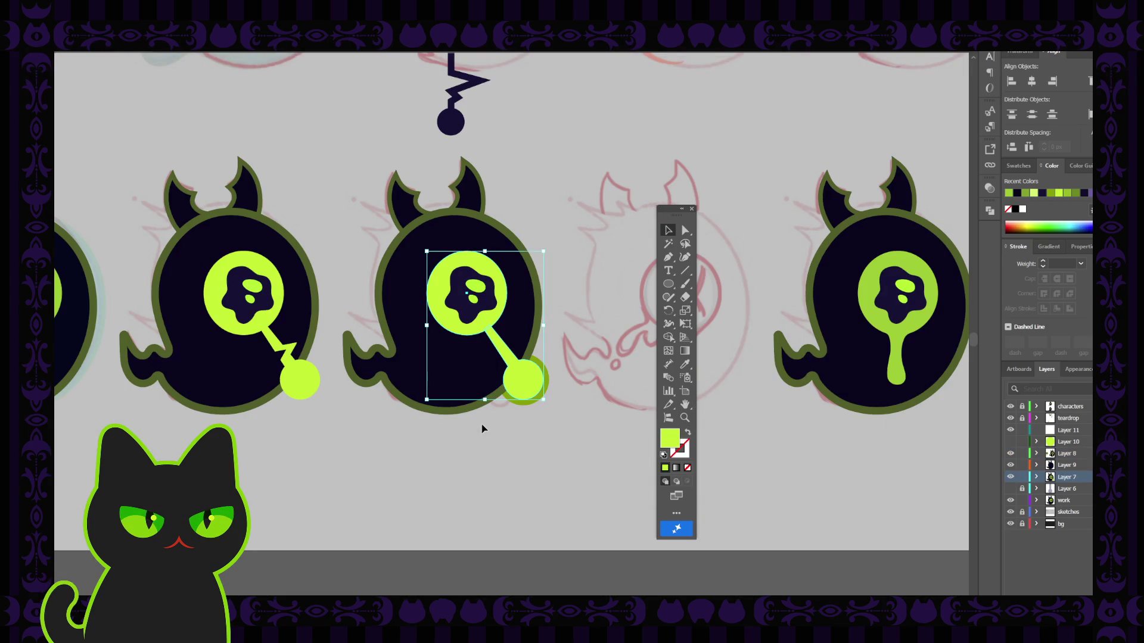
key(i)
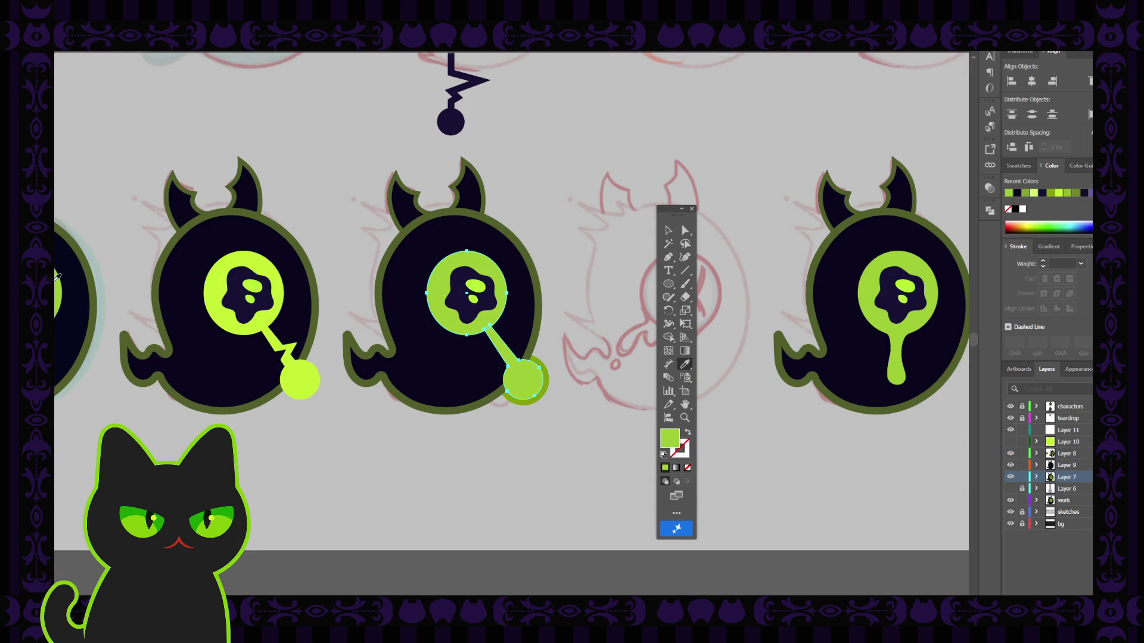
click(58, 278)
click(668, 231)
click(581, 305)
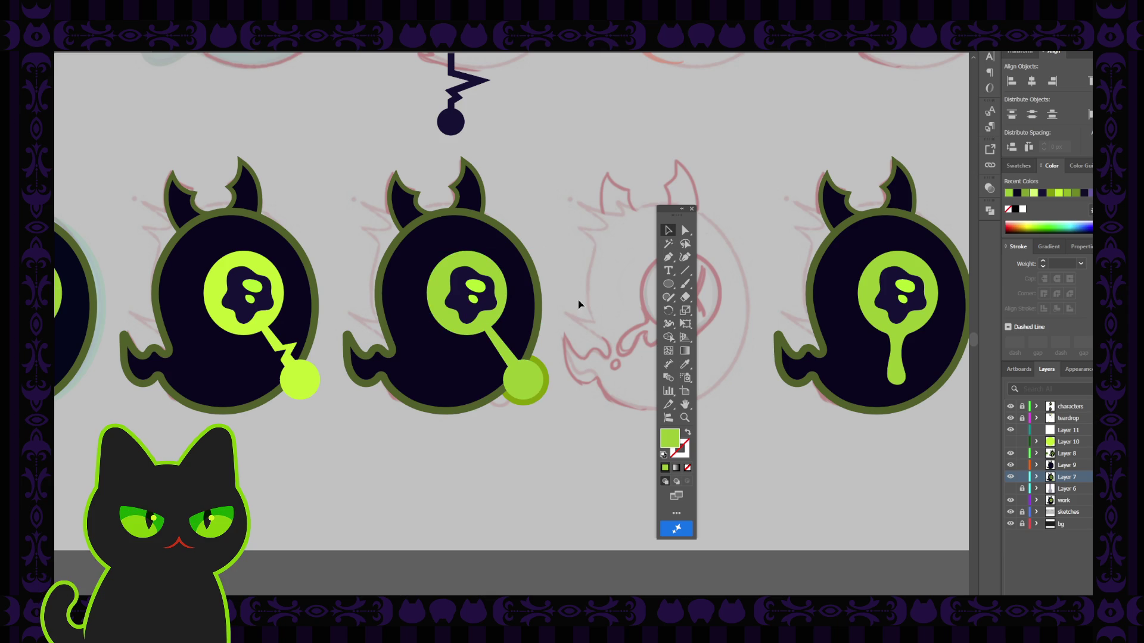
Recolour the stalk bead, add a 16 pt stroke and swap fill and stroke.
click(538, 381)
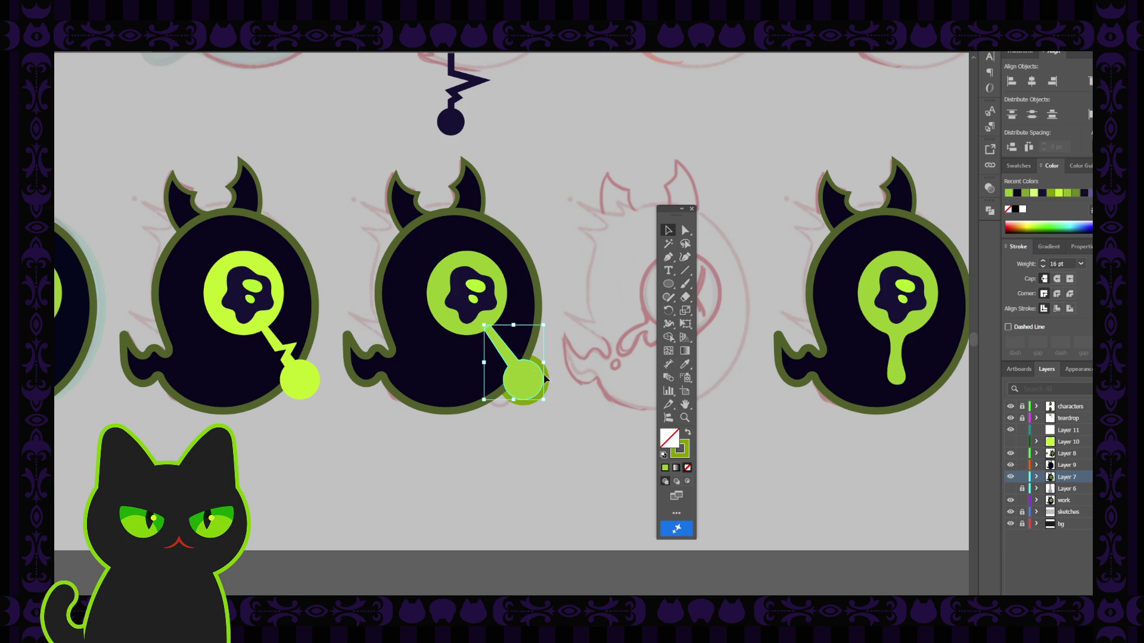
key(i)
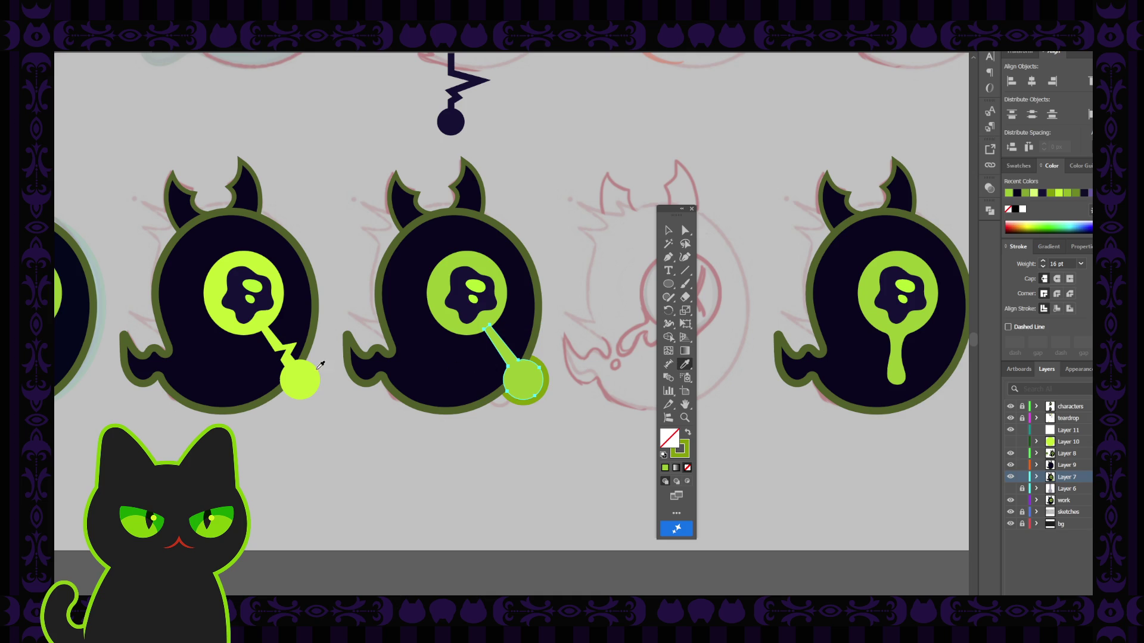
click(307, 376)
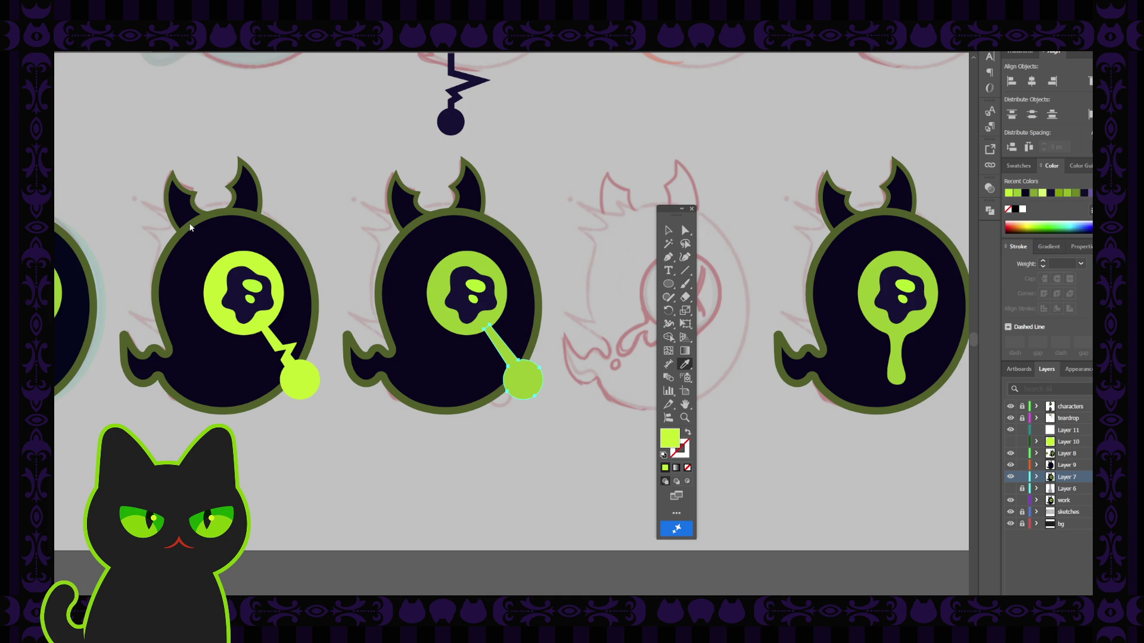
click(190, 225)
click(689, 433)
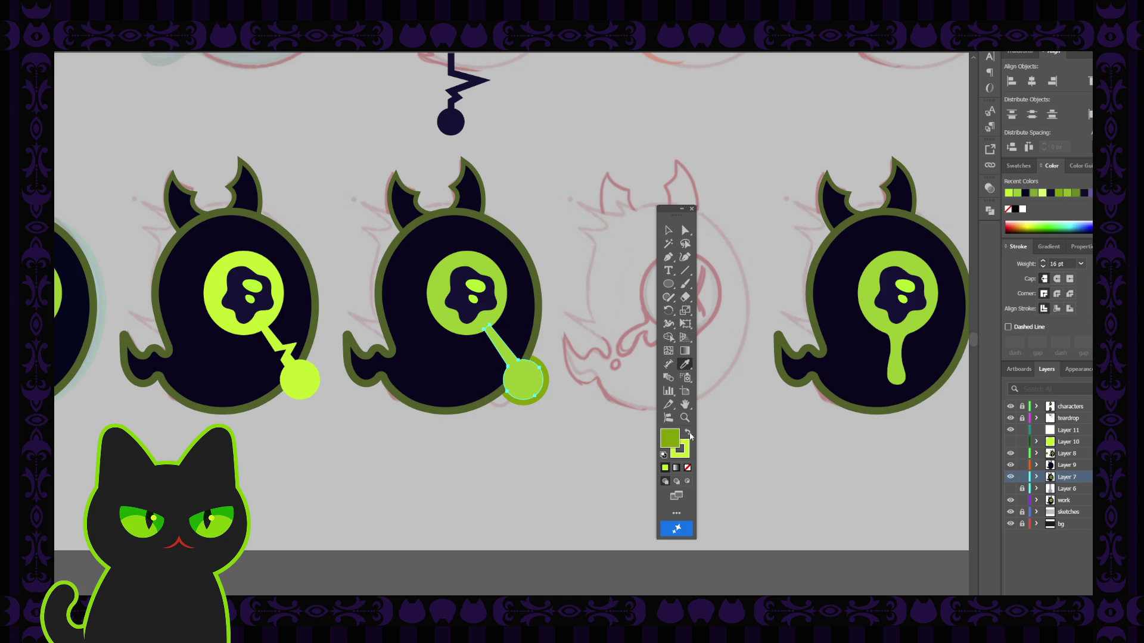
click(687, 467)
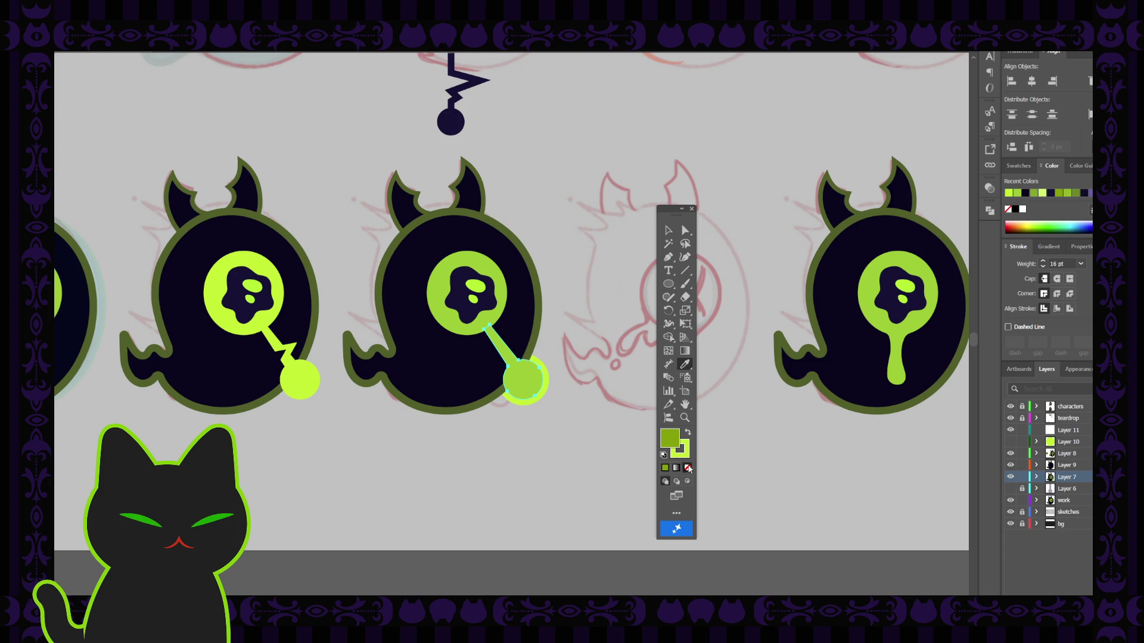
key(v)
click(603, 255)
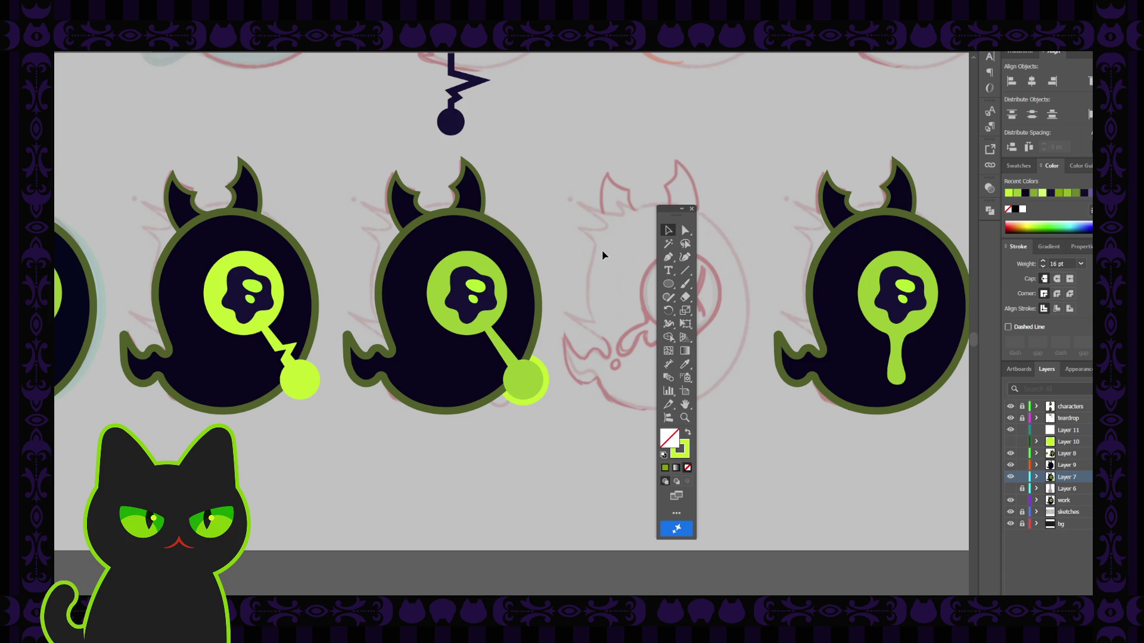
key(ctrl+minus)
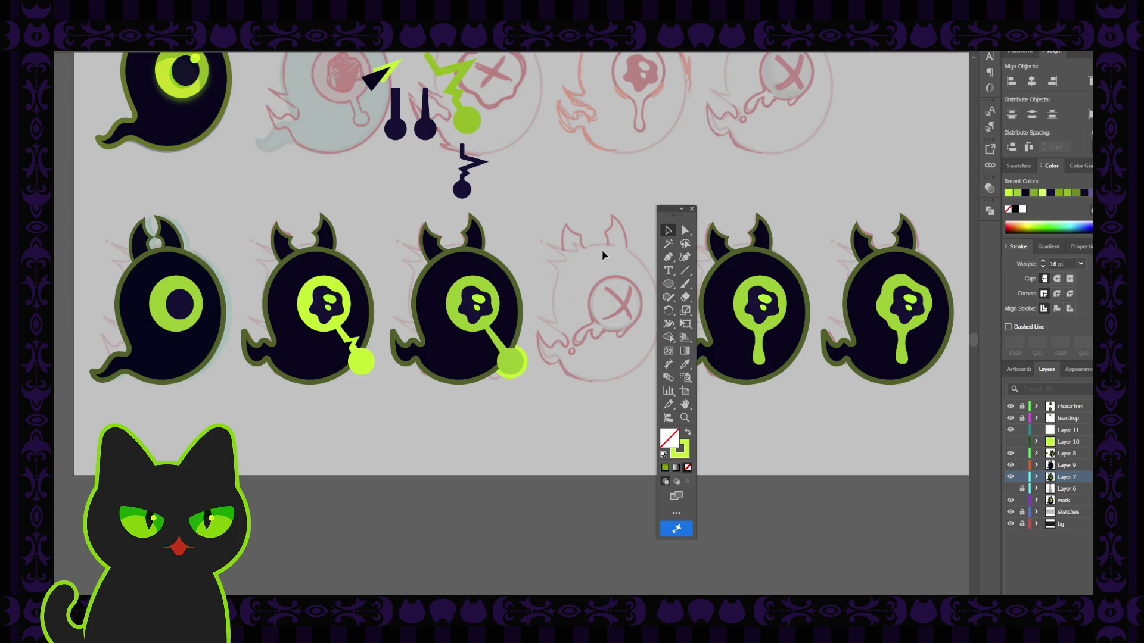
Shrink the lime stalk-and-circle toward the eye and tilt it slightly.
scroll(602, 255, up, 3)
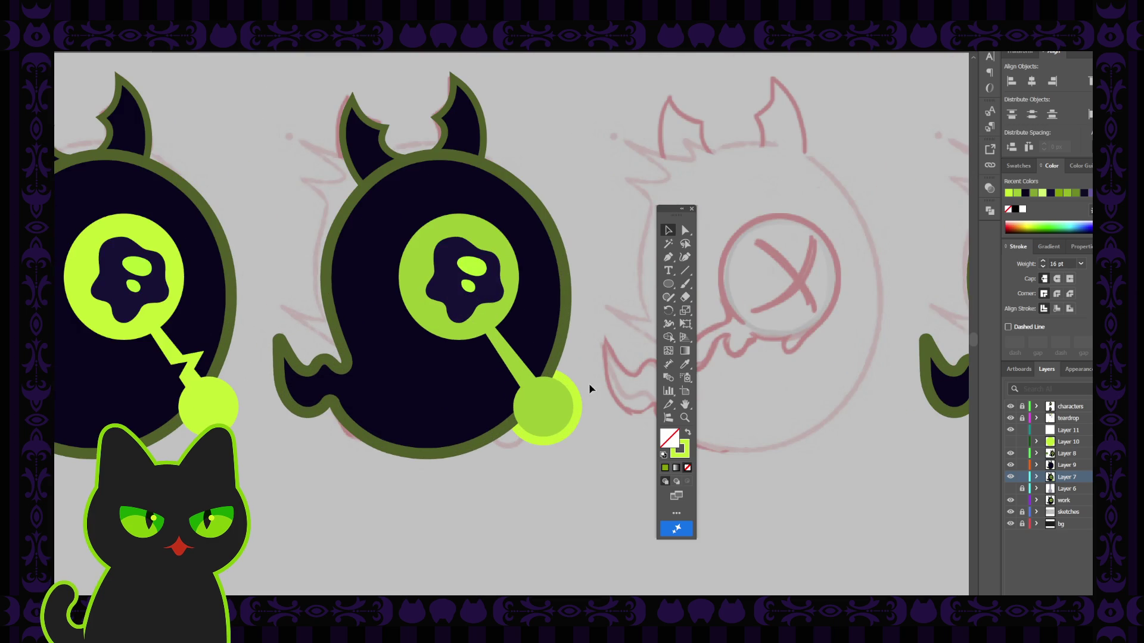
click(566, 409)
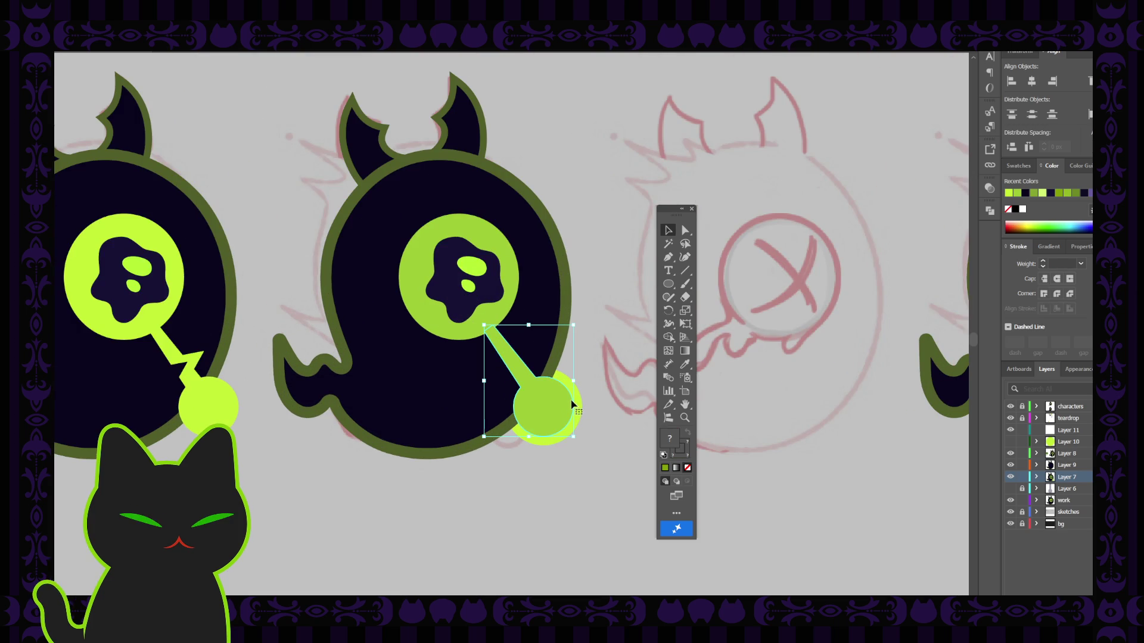
key(Delete)
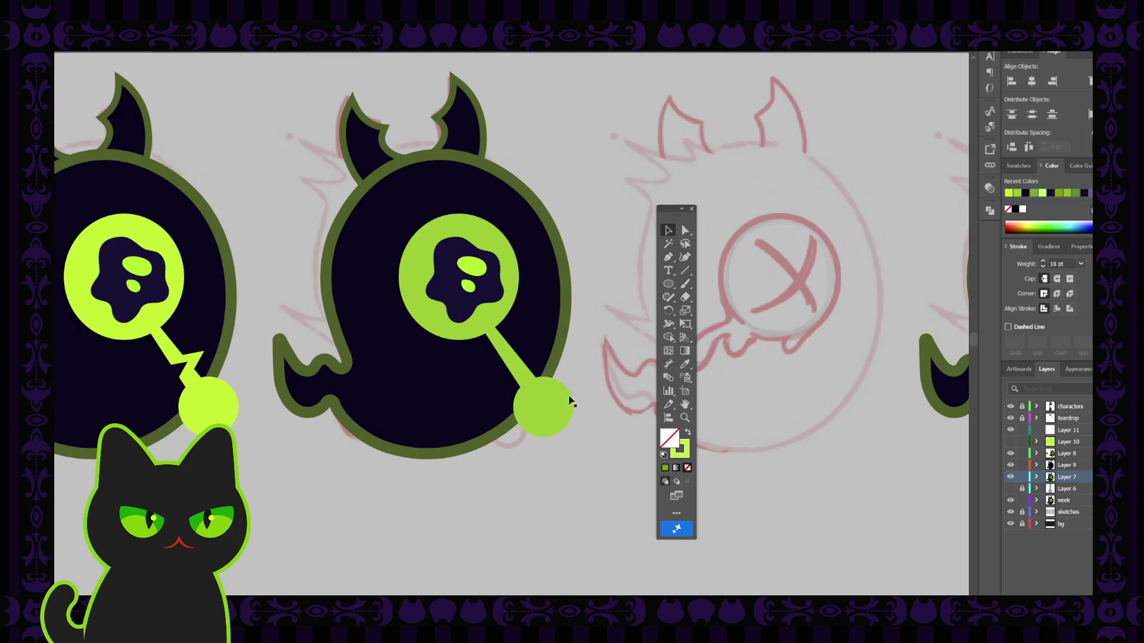
click(523, 364)
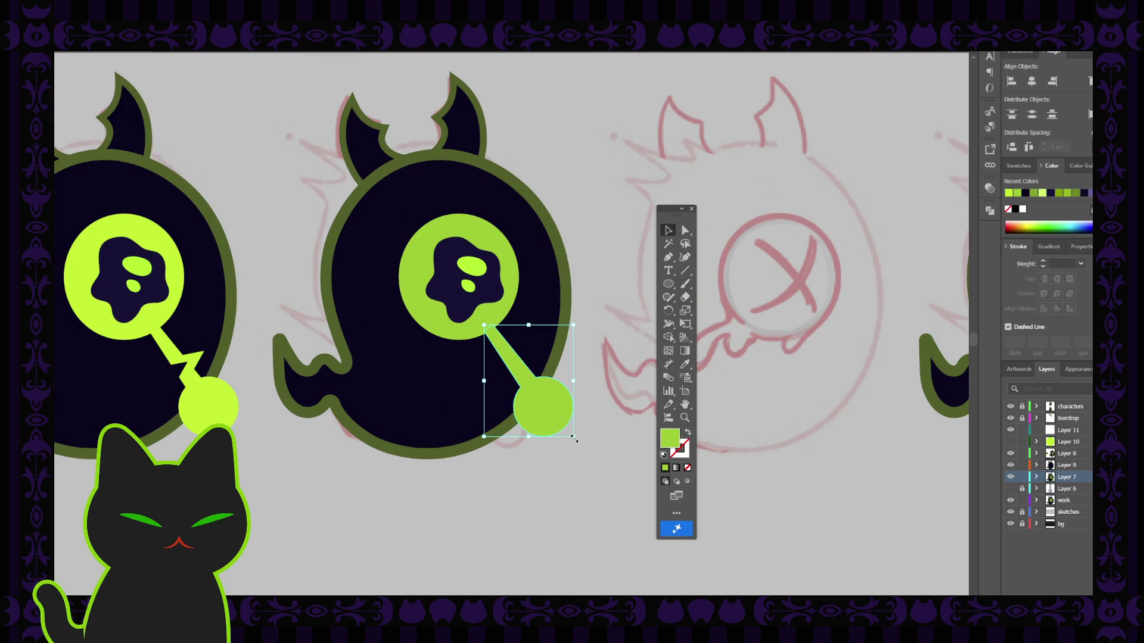
drag(572, 436, 518, 379)
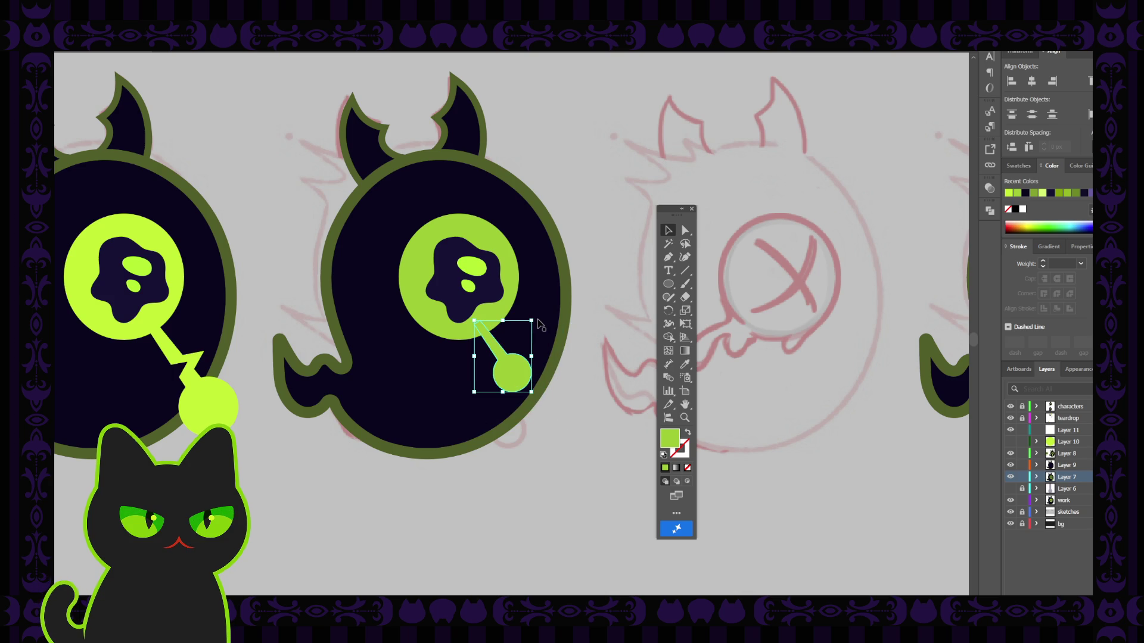
drag(536, 319, 507, 382)
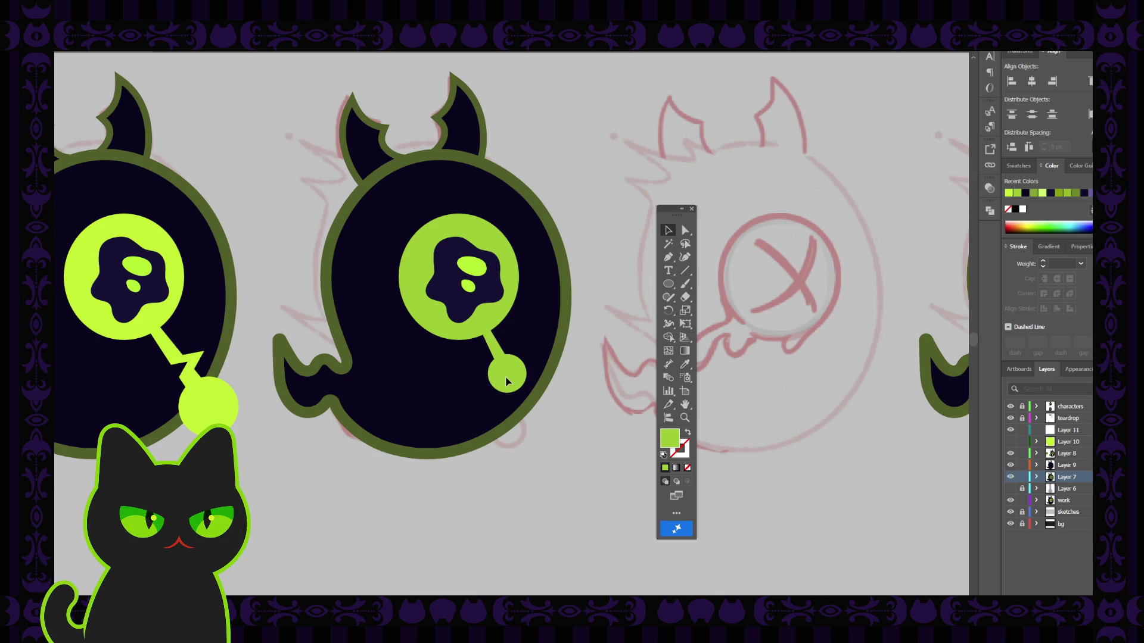
click(506, 378)
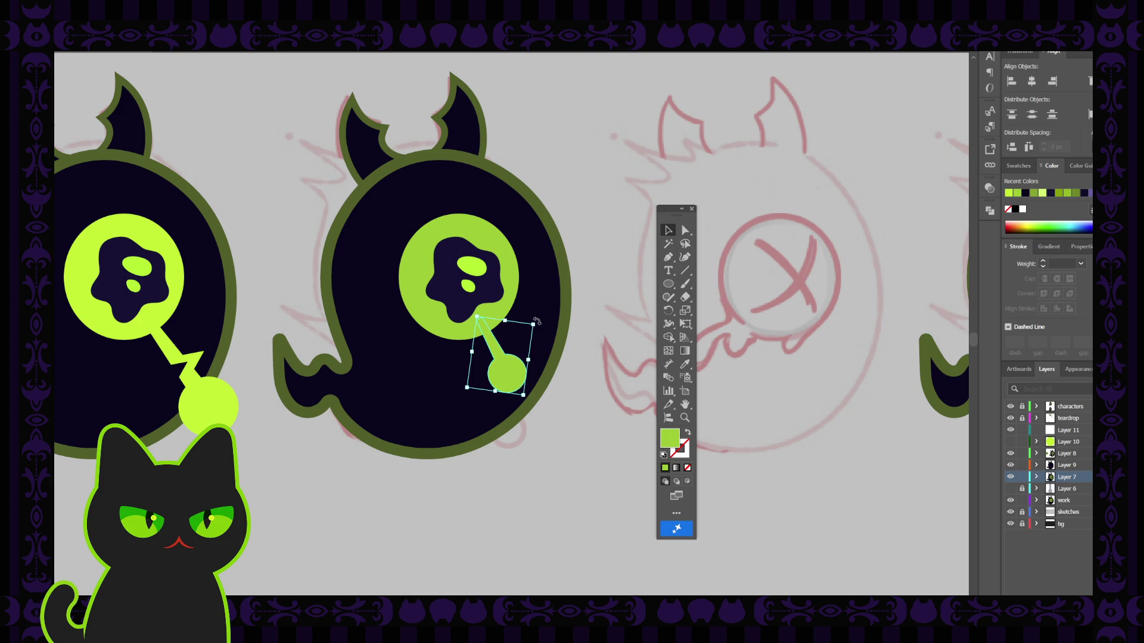
click(578, 346)
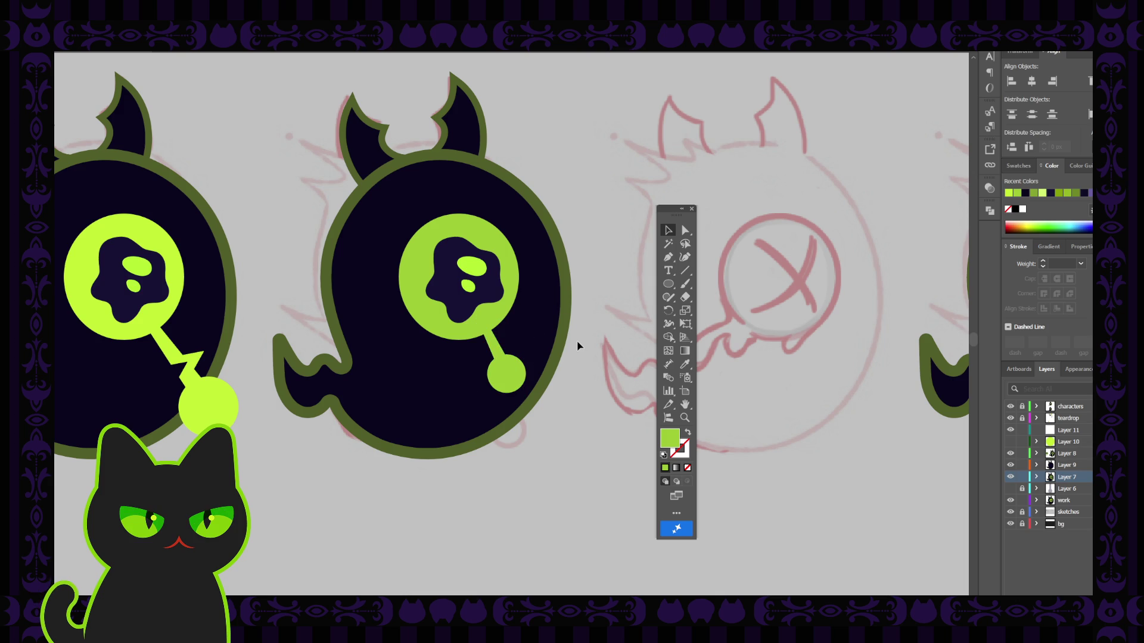
key(ctrl+minus)
key(ctrl+minus)
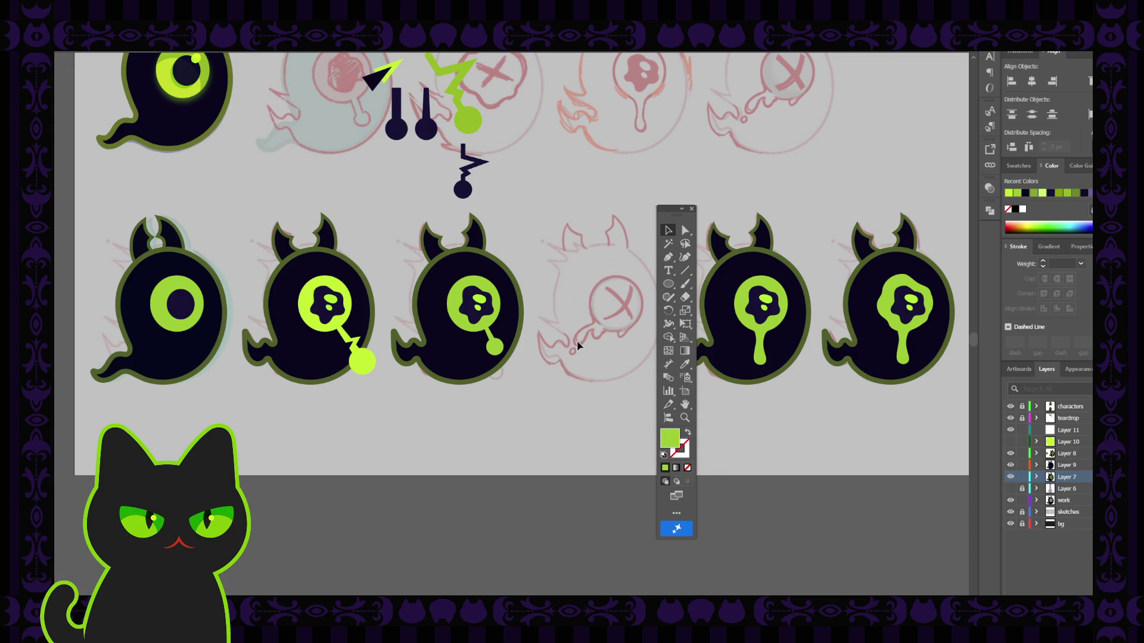
Rotate the third ghost's teardrop stem slightly clockwise, then select the whole second ghost.
click(691, 210)
key(Tab)
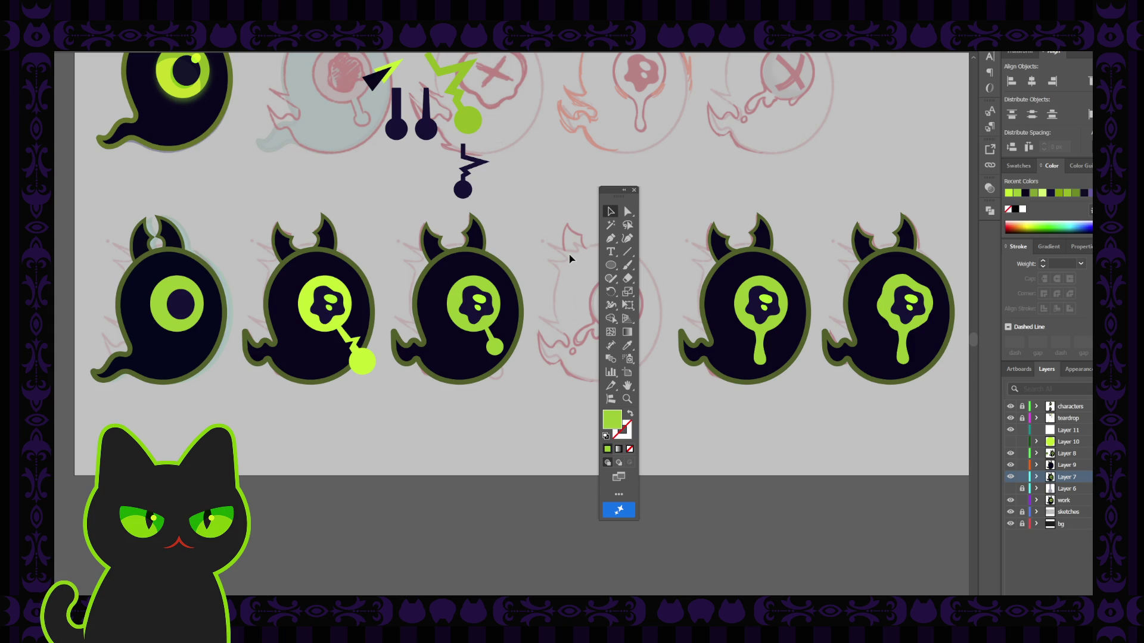
click(497, 345)
drag(511, 321, 487, 351)
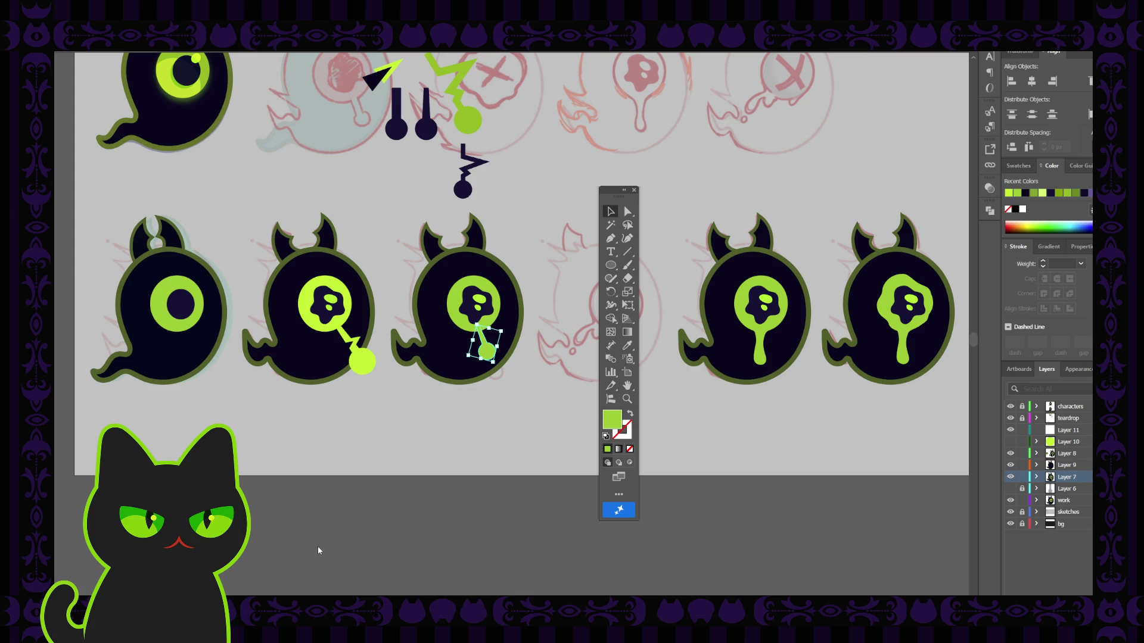
click(480, 399)
click(492, 356)
click(563, 305)
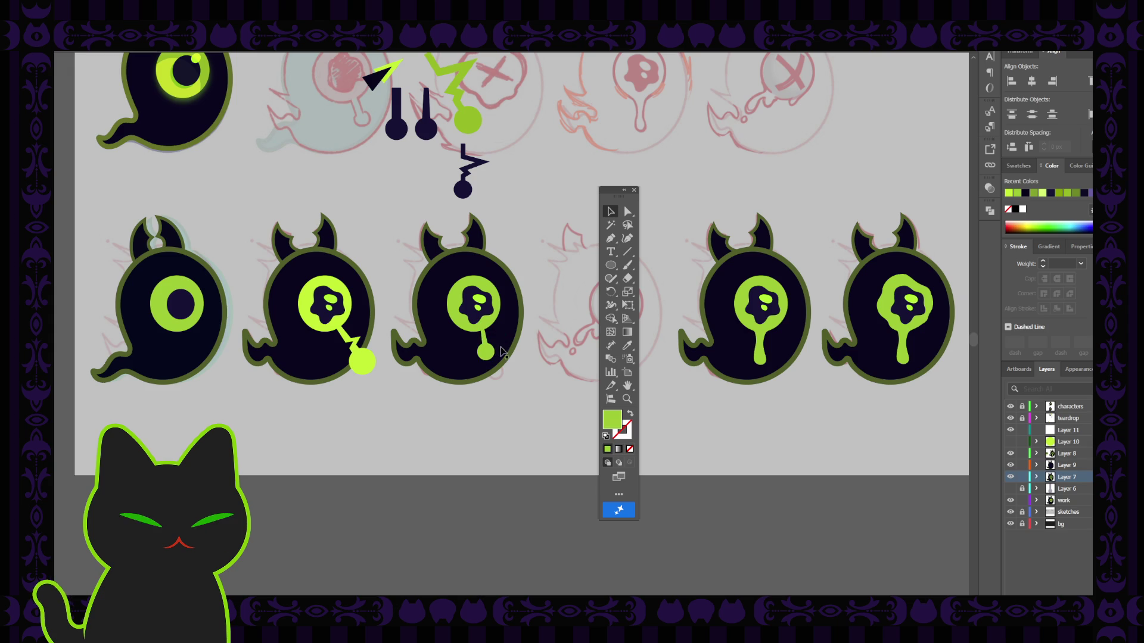
click(486, 349)
click(561, 313)
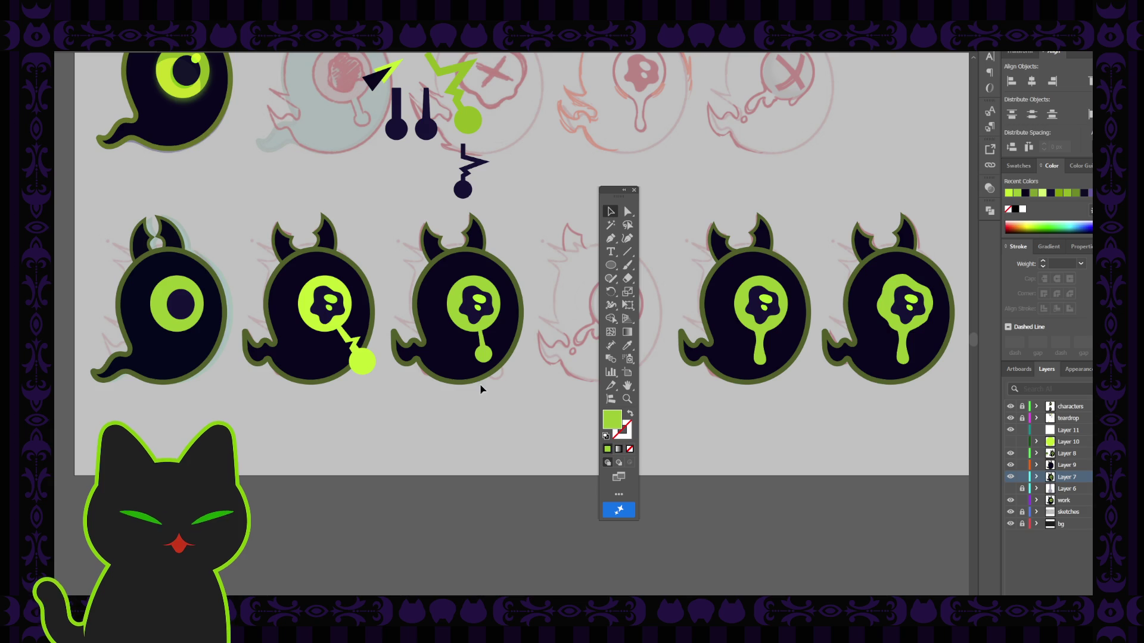
drag(247, 203, 368, 411)
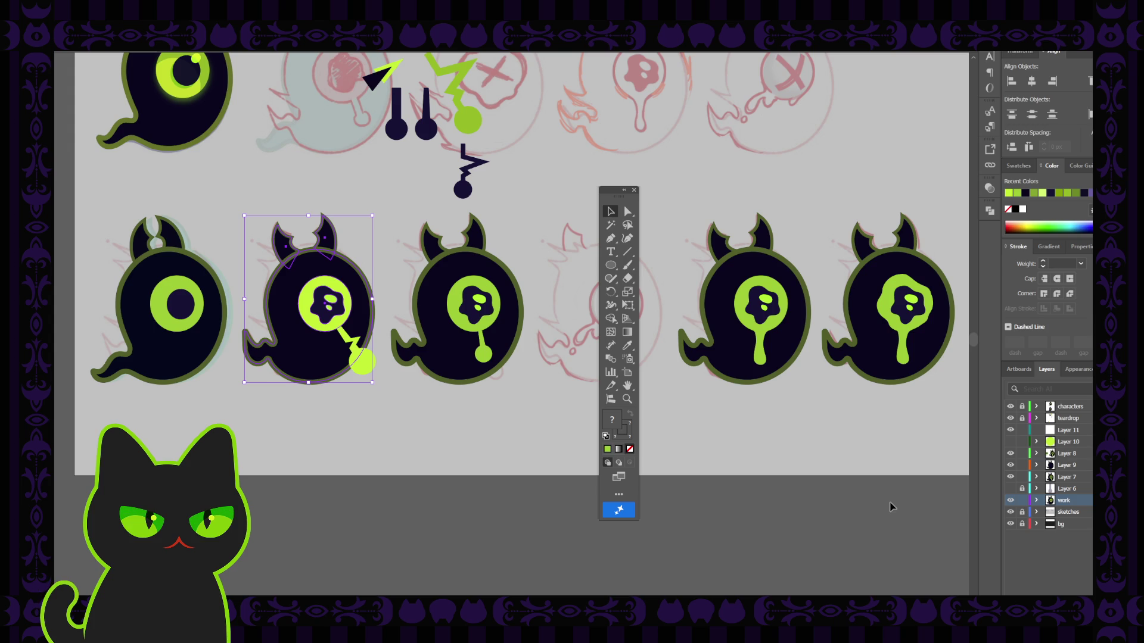
Select the whole second ghost group.
click(1010, 500)
click(1011, 500)
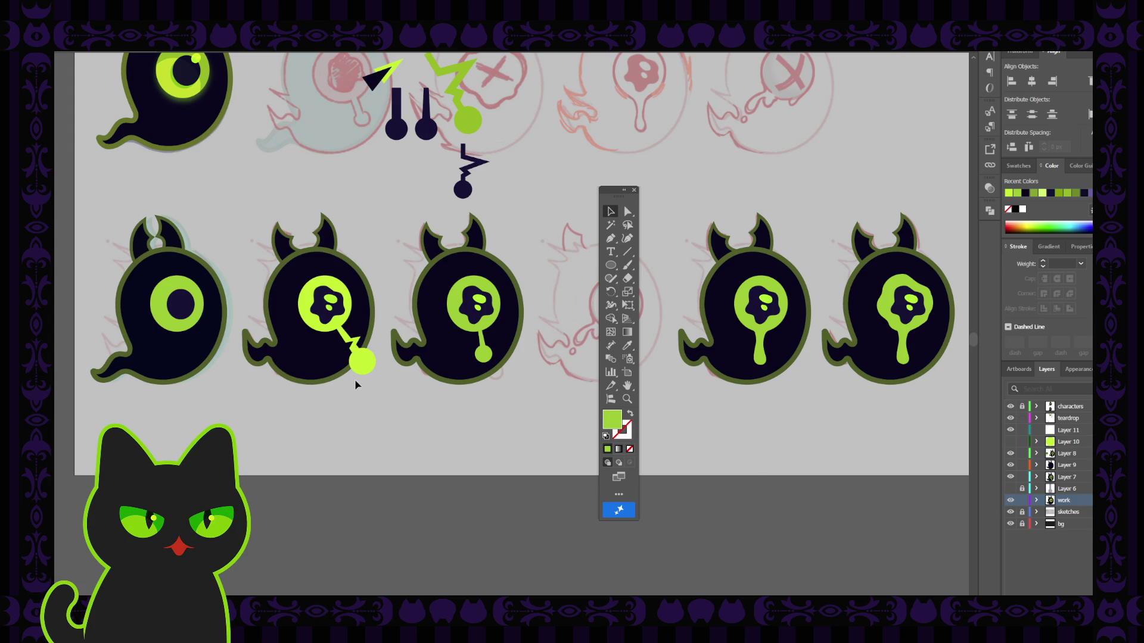
click(361, 363)
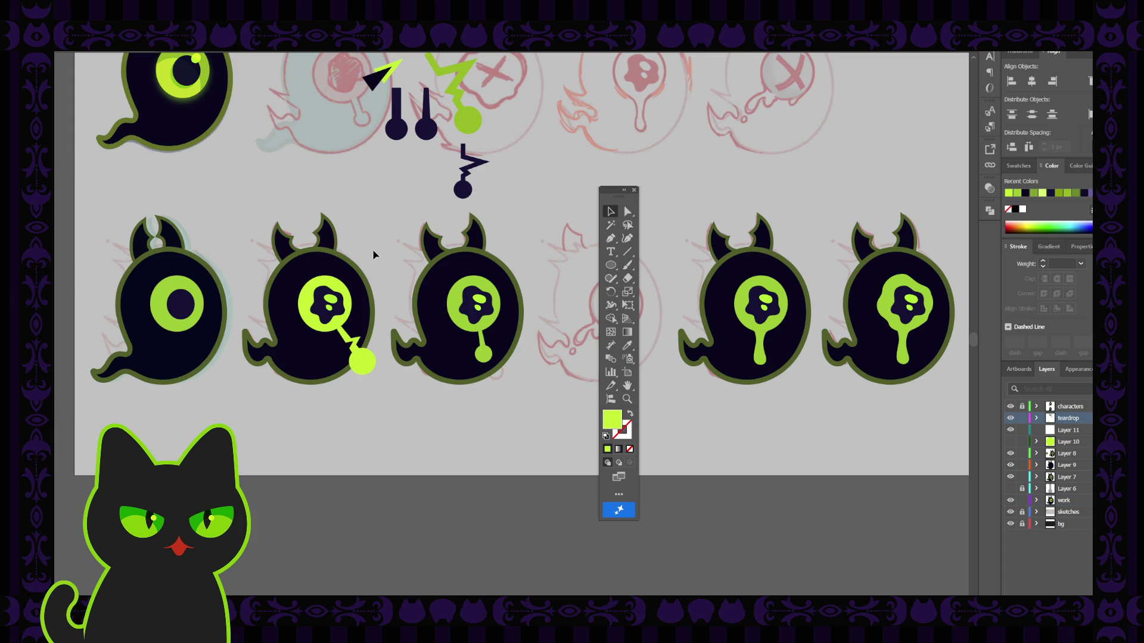
drag(258, 214, 364, 398)
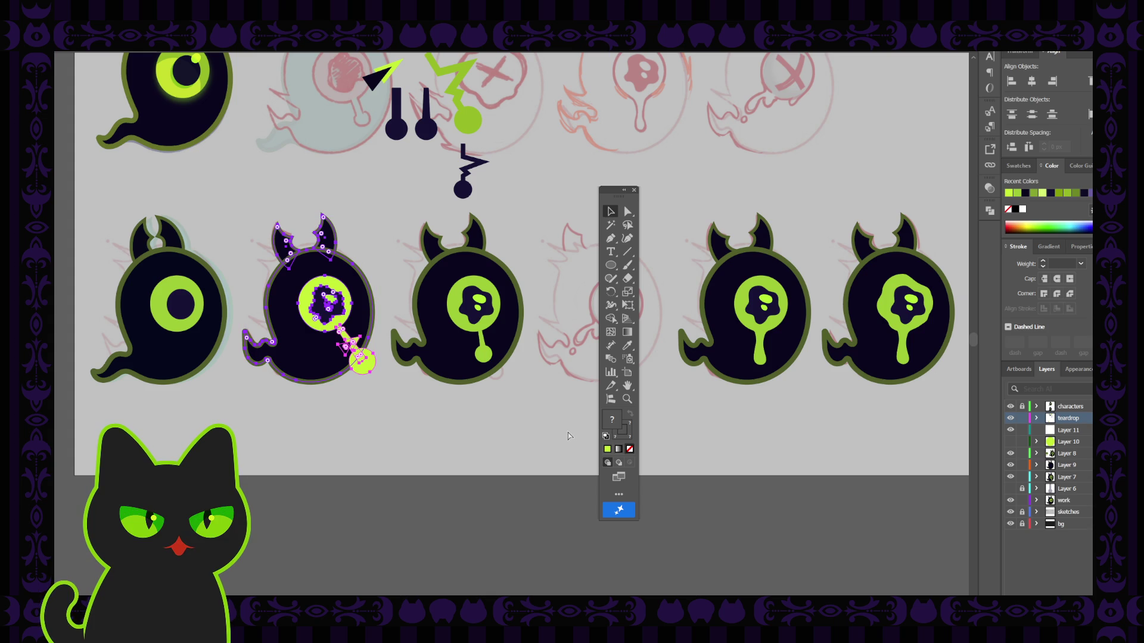
click(546, 440)
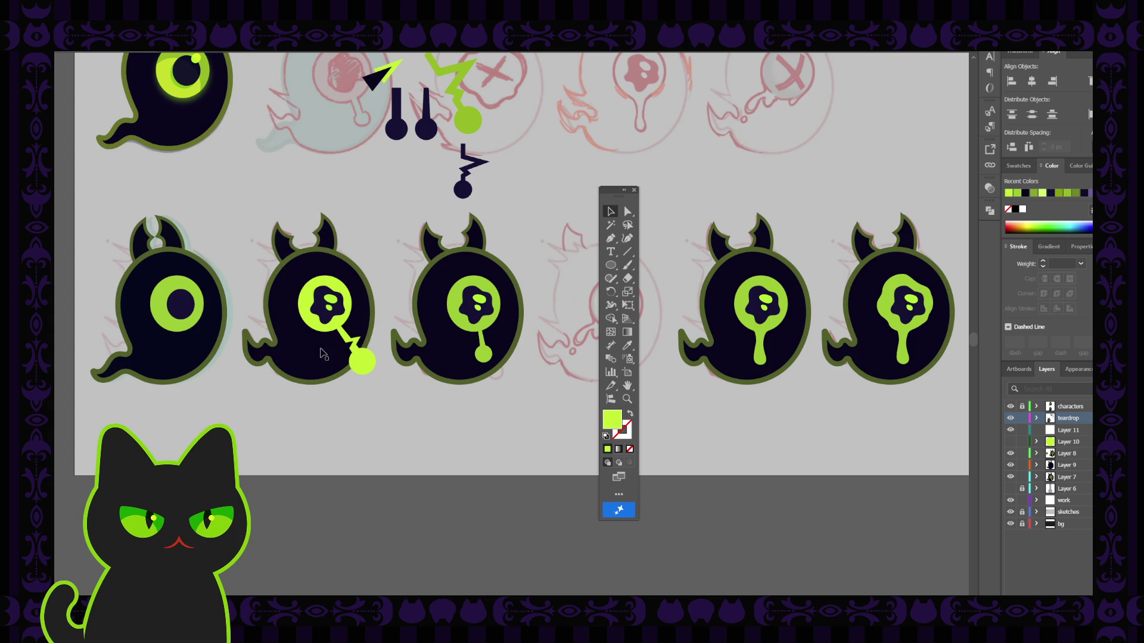
click(362, 363)
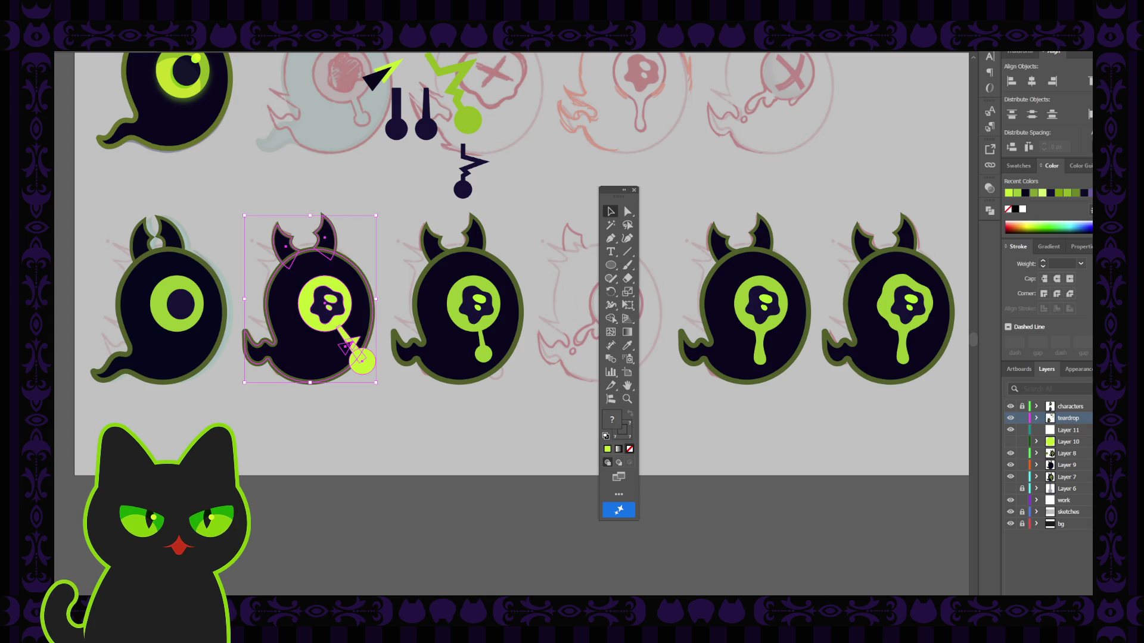
Move the ghost into Layer 11, rename it 'did not pass' and hide it.
drag(1089, 418, 1070, 433)
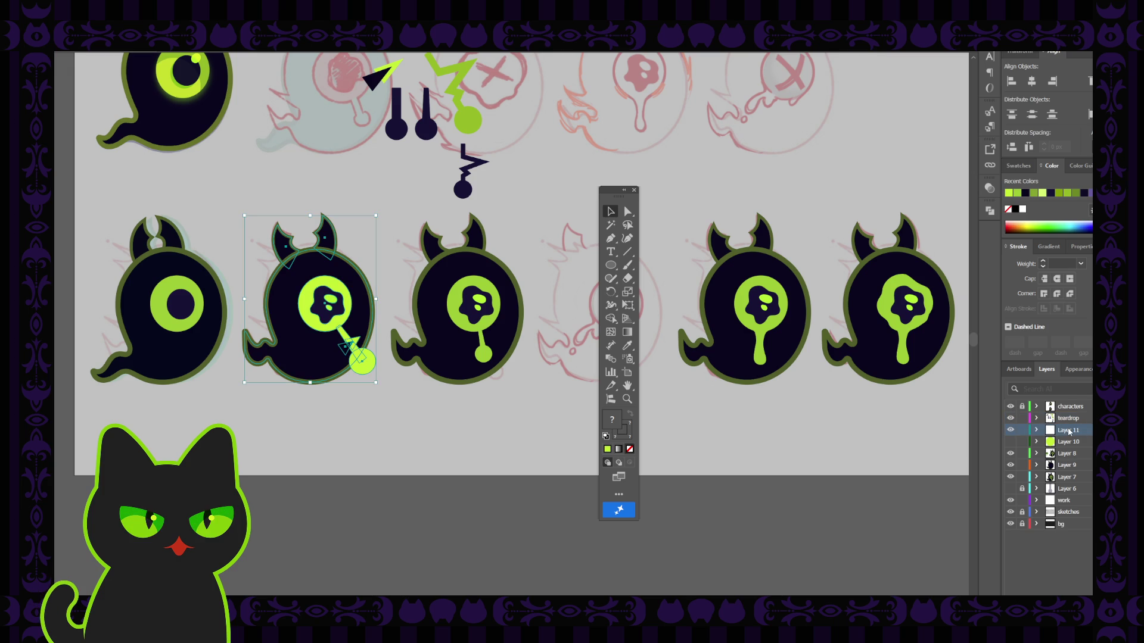
double_click(1070, 430)
text(did not pas)
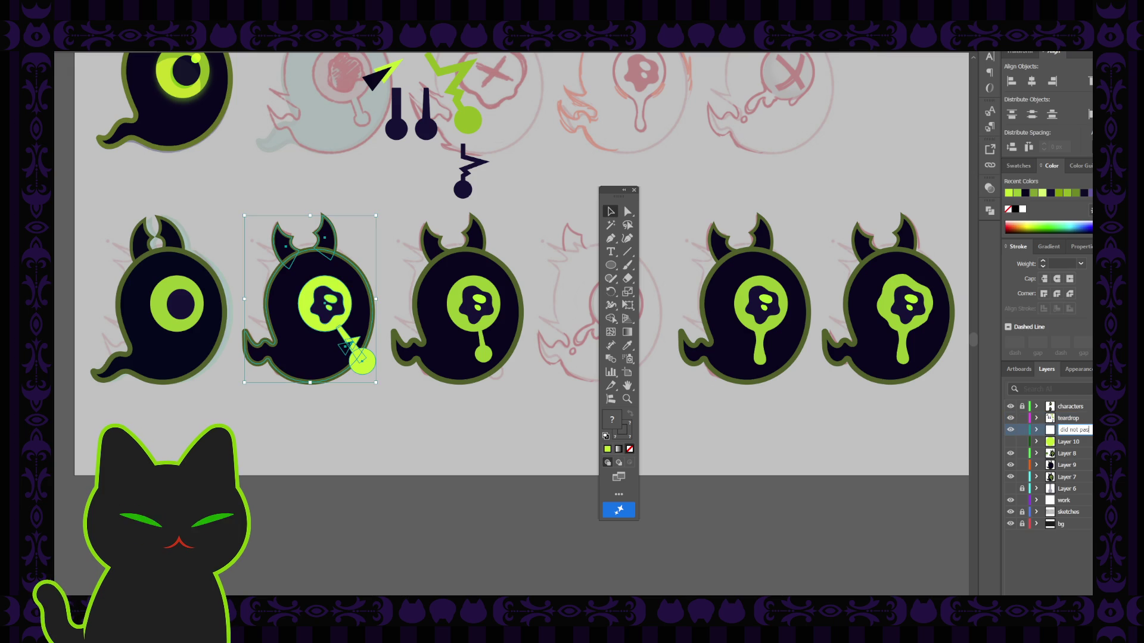
text(s)
key(Return)
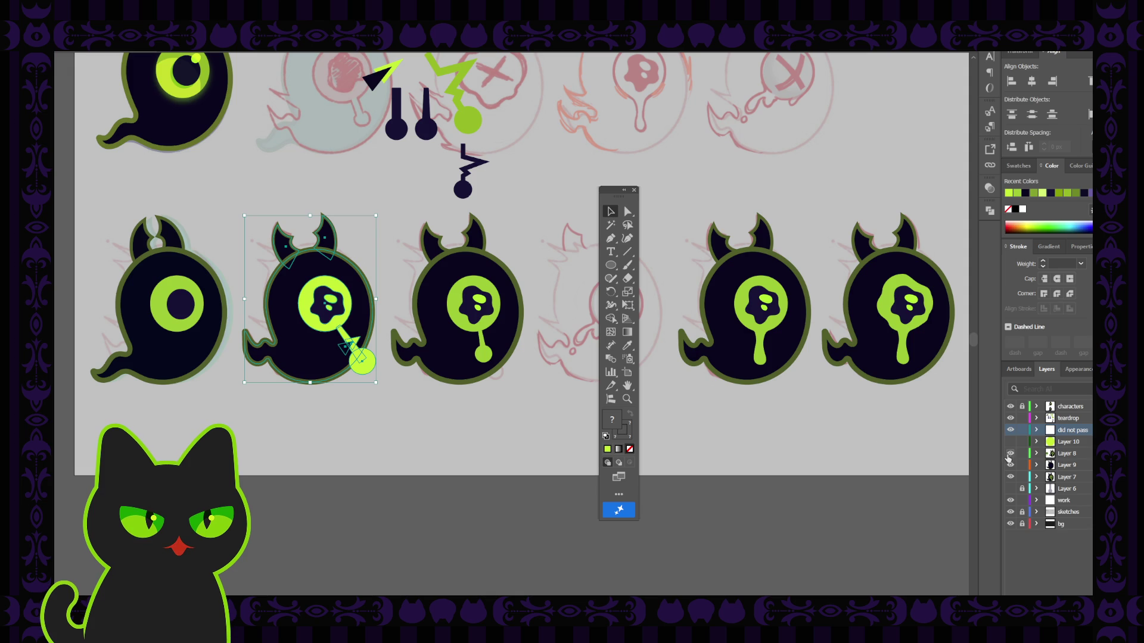
click(1011, 430)
click(634, 189)
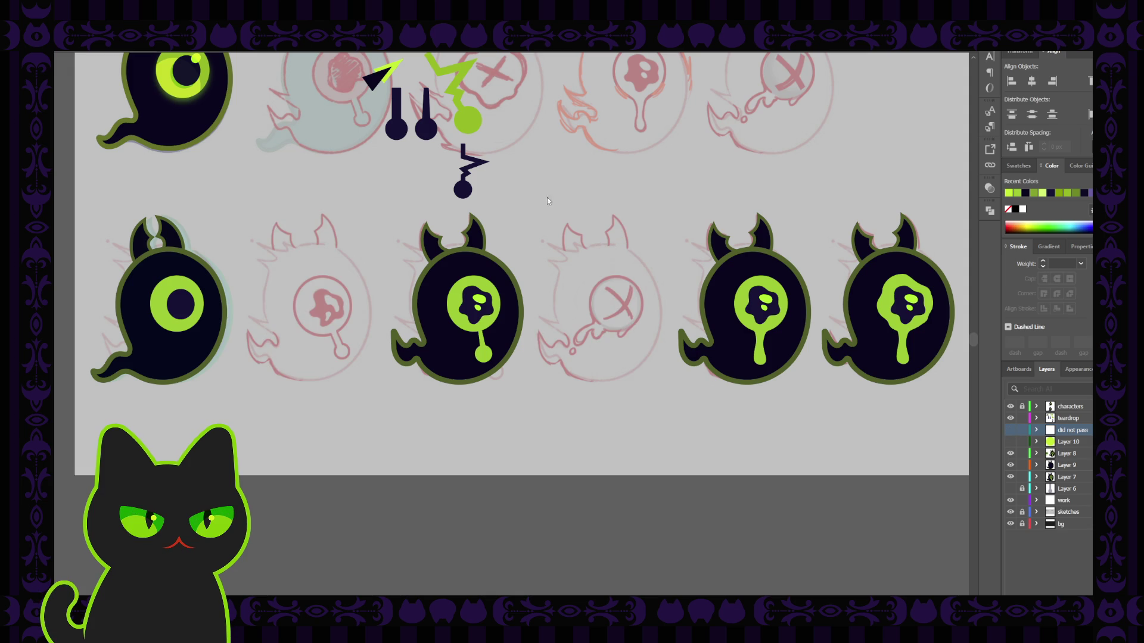
Hide the teardrop layer's artwork and pan the view toward the lower ghost row.
click(1011, 417)
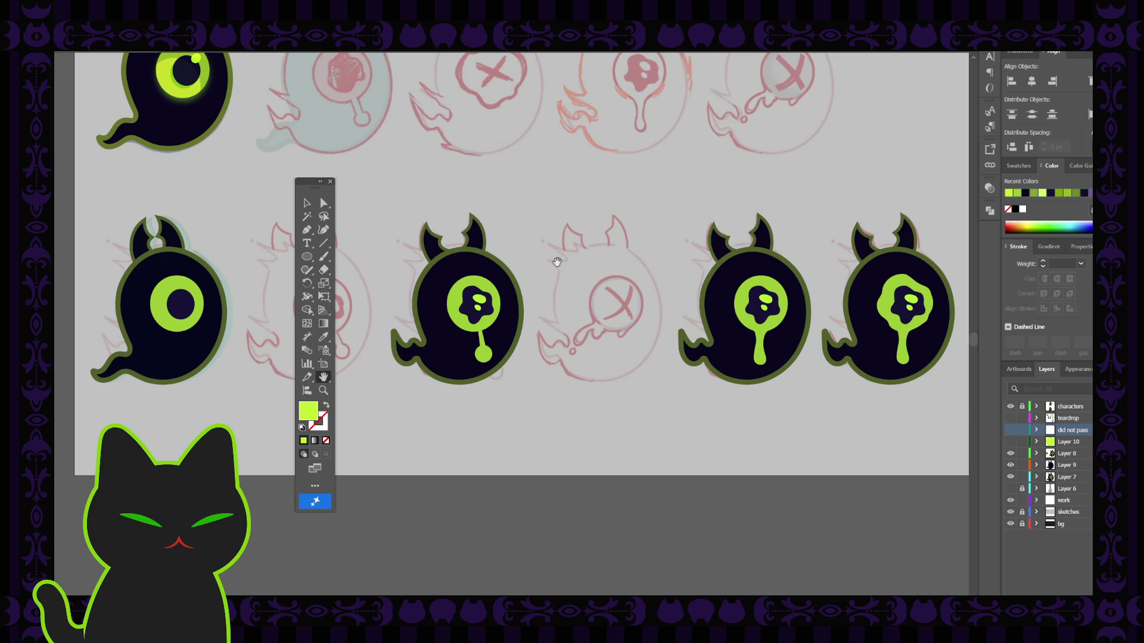
drag(359, 185, 311, 214)
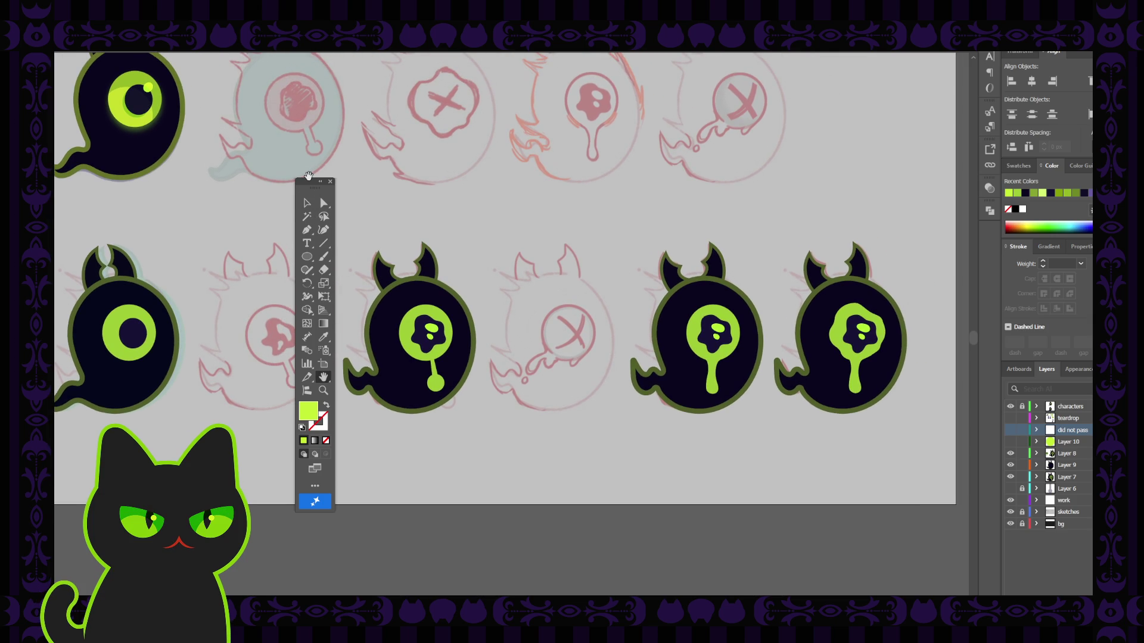
click(309, 180)
key(Tab)
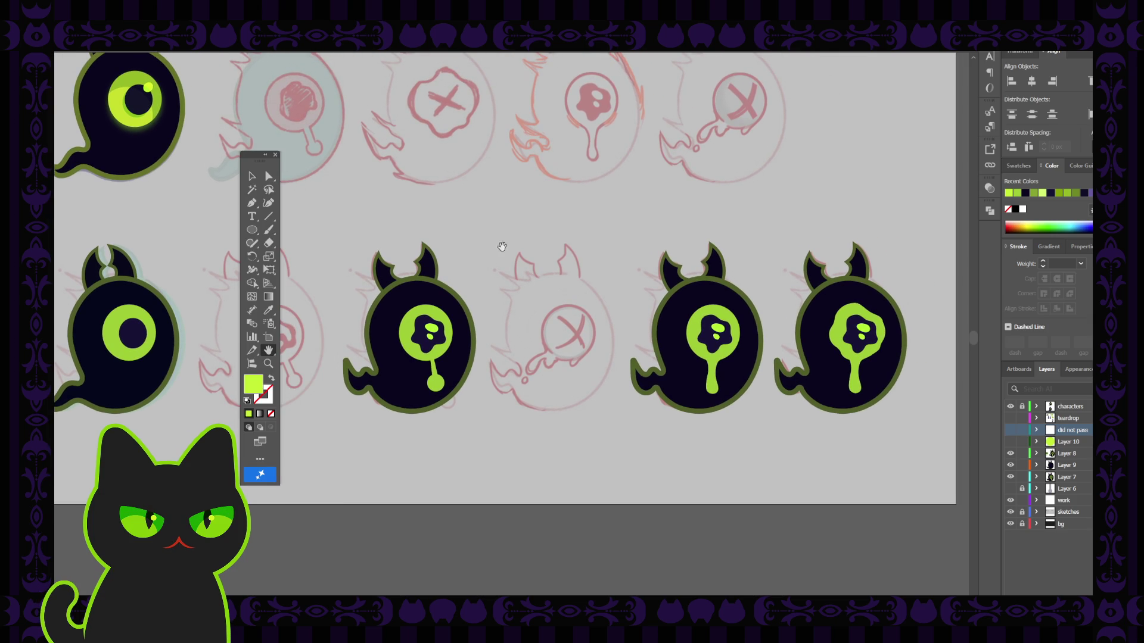
drag(549, 265, 529, 265)
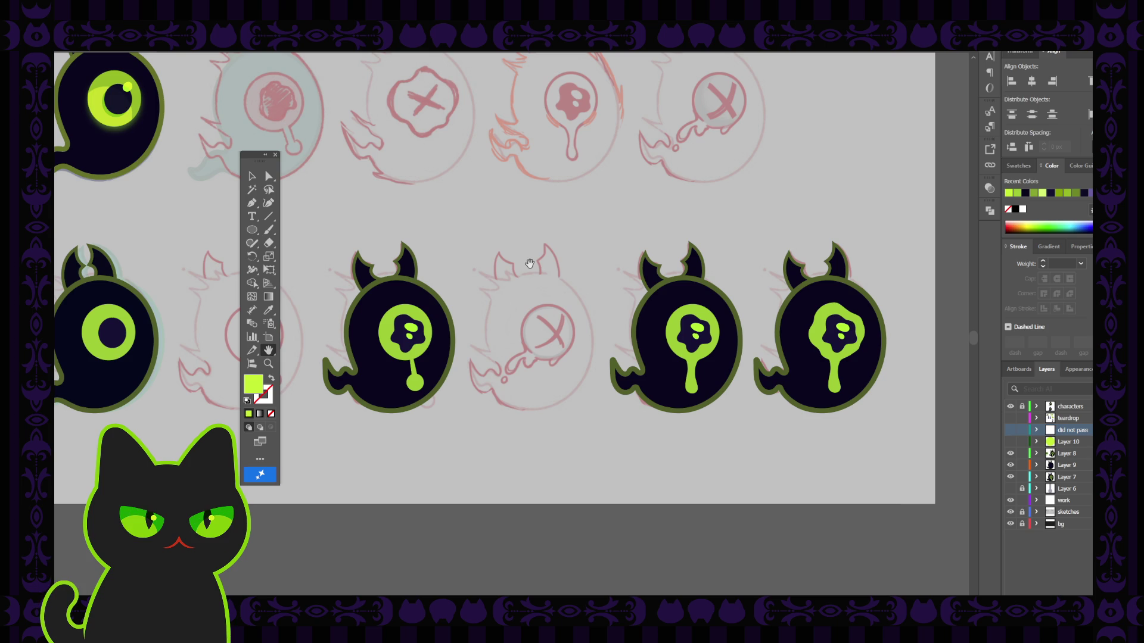
Select the rightmost ghost's dark artwork and delete it, leaving its pink sketch.
key(v)
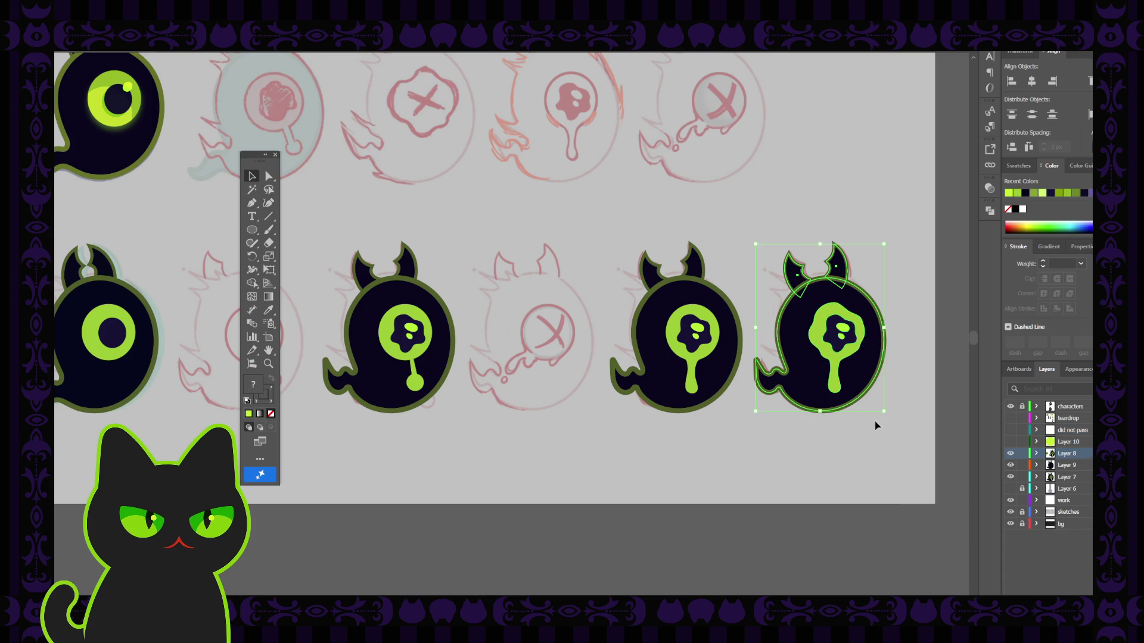
click(860, 358)
click(909, 398)
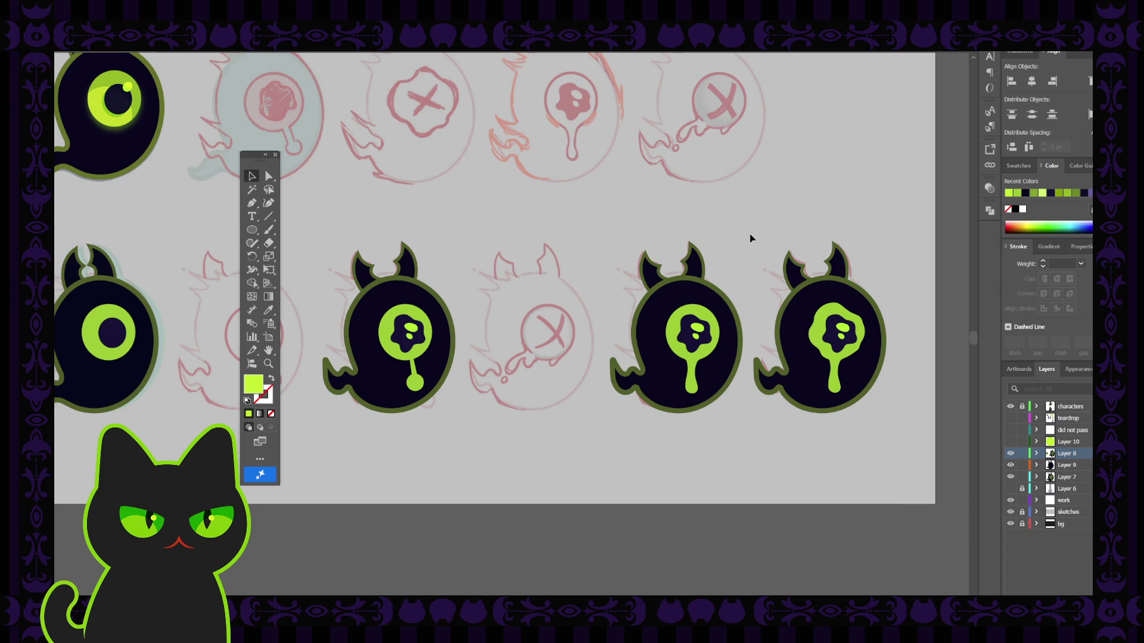
drag(755, 224, 890, 453)
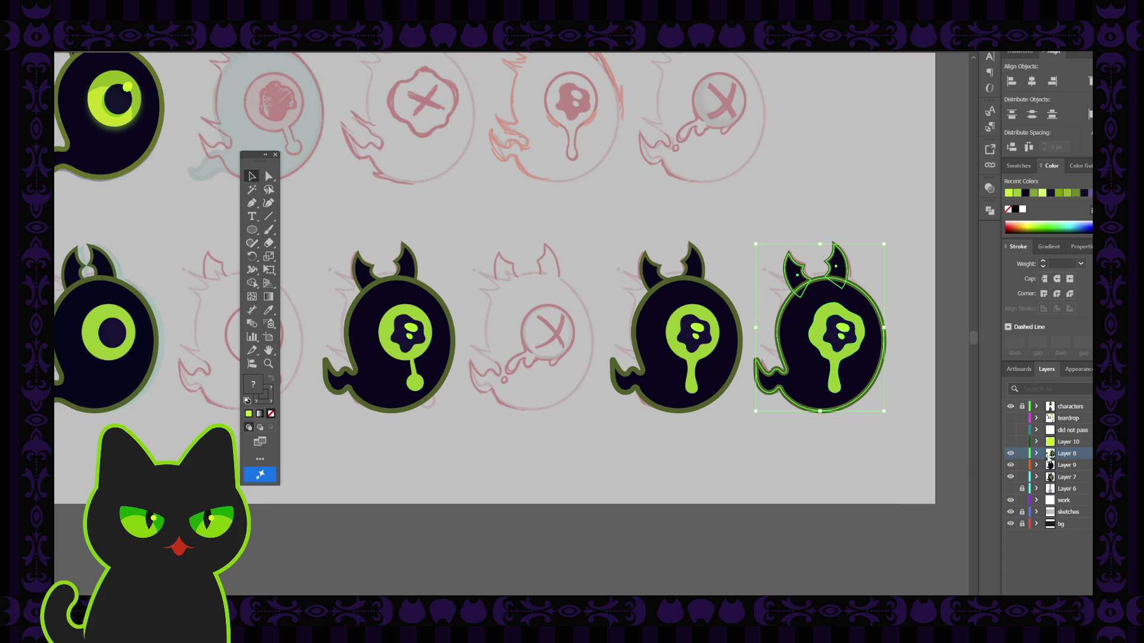
key(ctrl+shift+a)
click(1010, 454)
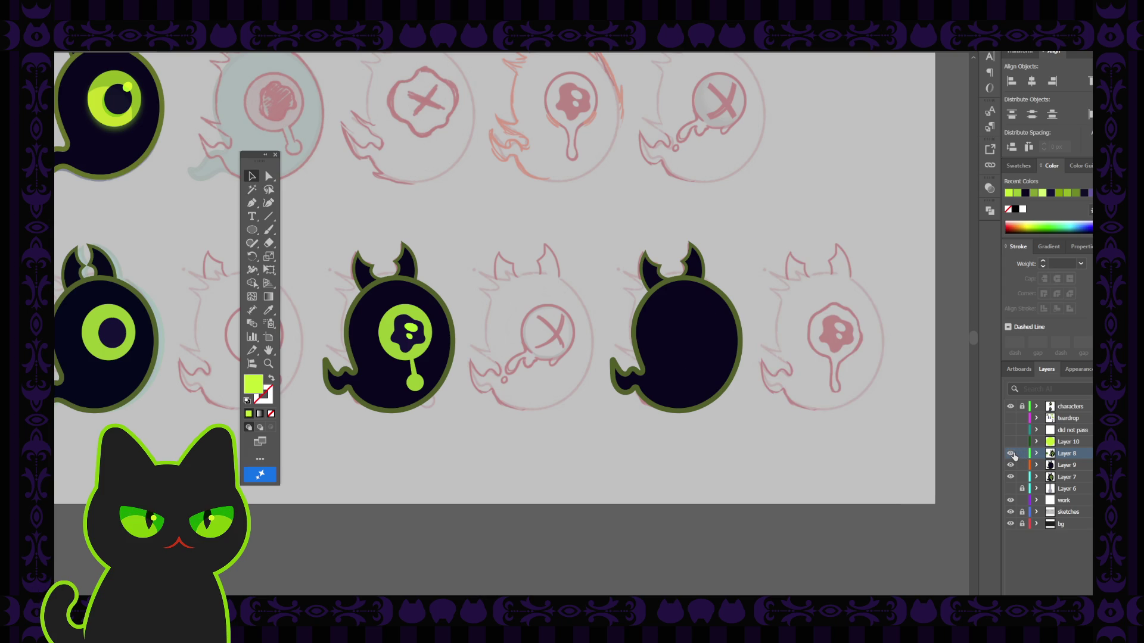
click(1011, 454)
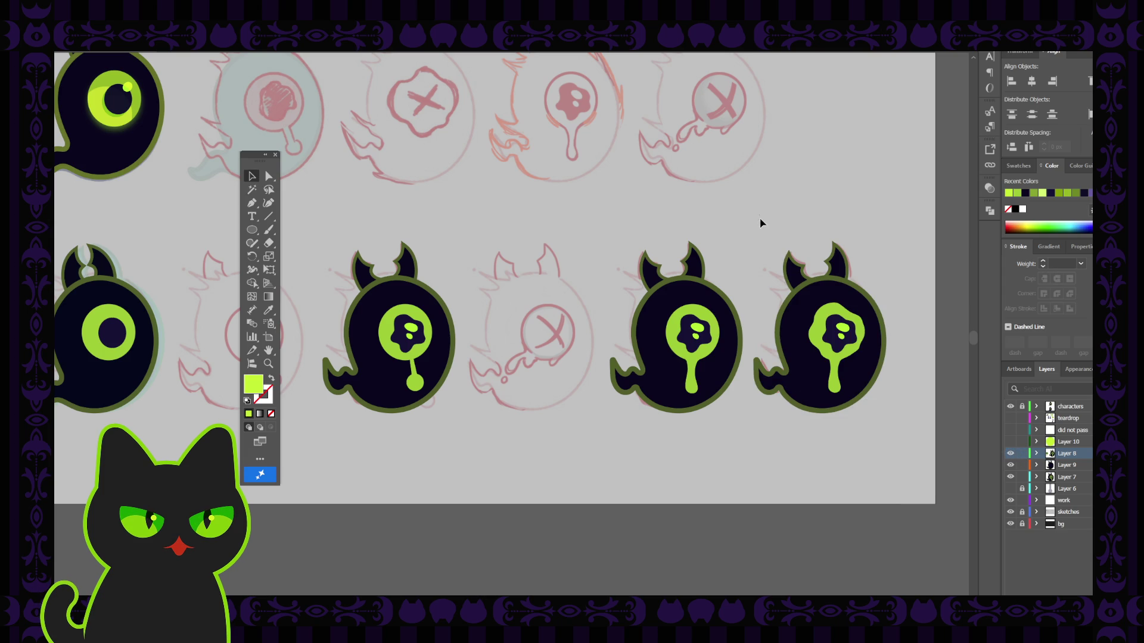
drag(758, 222, 891, 459)
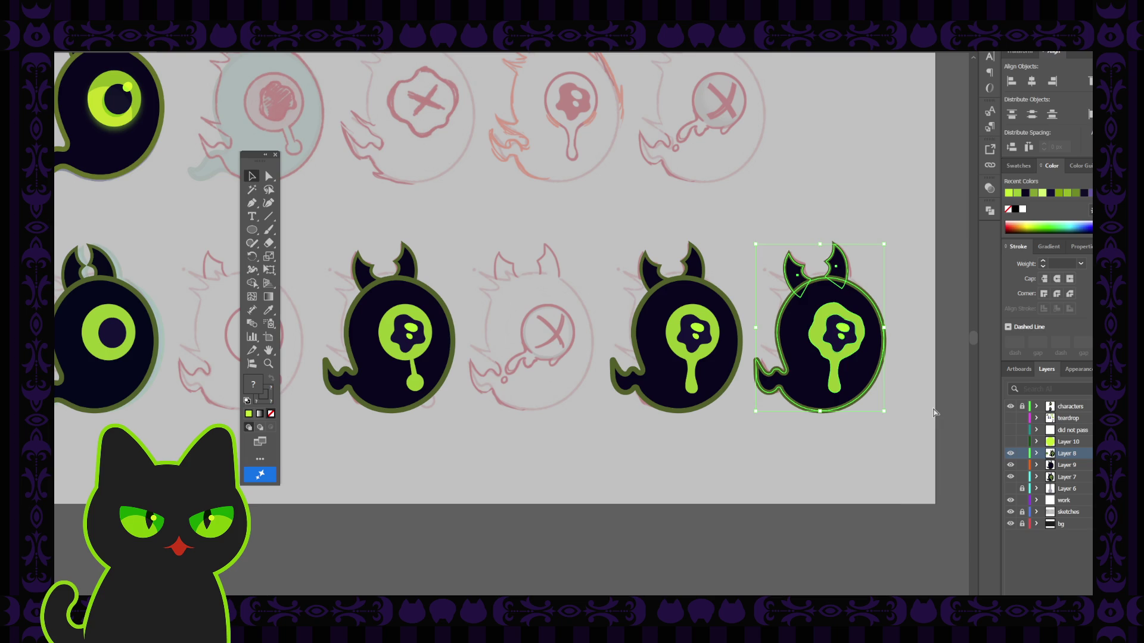
click(917, 422)
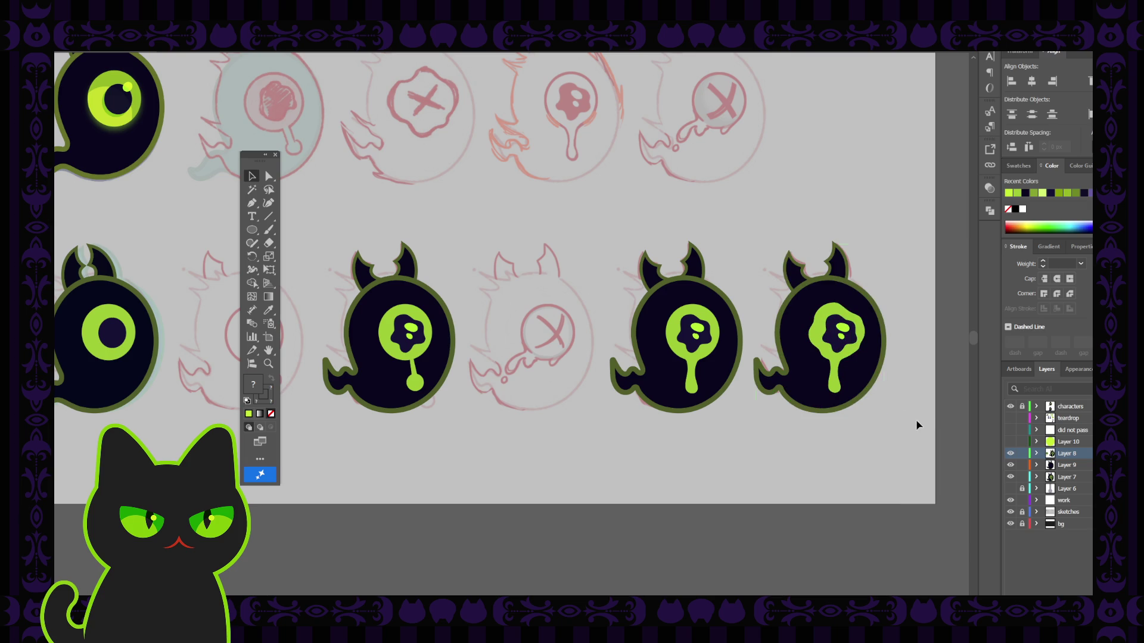
click(867, 374)
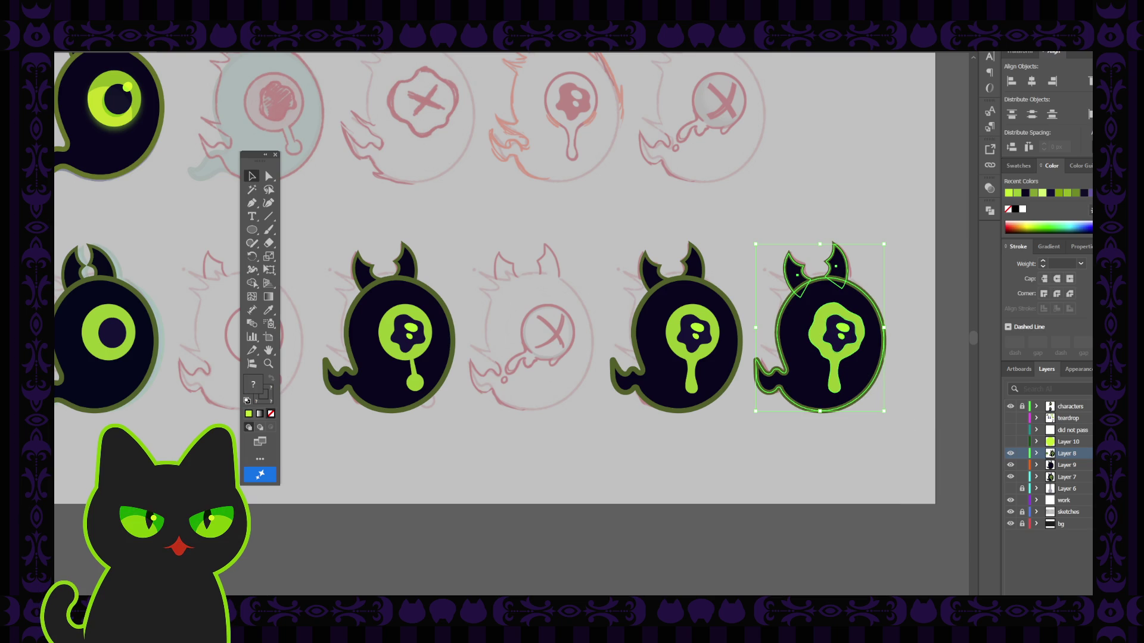
key(Delete)
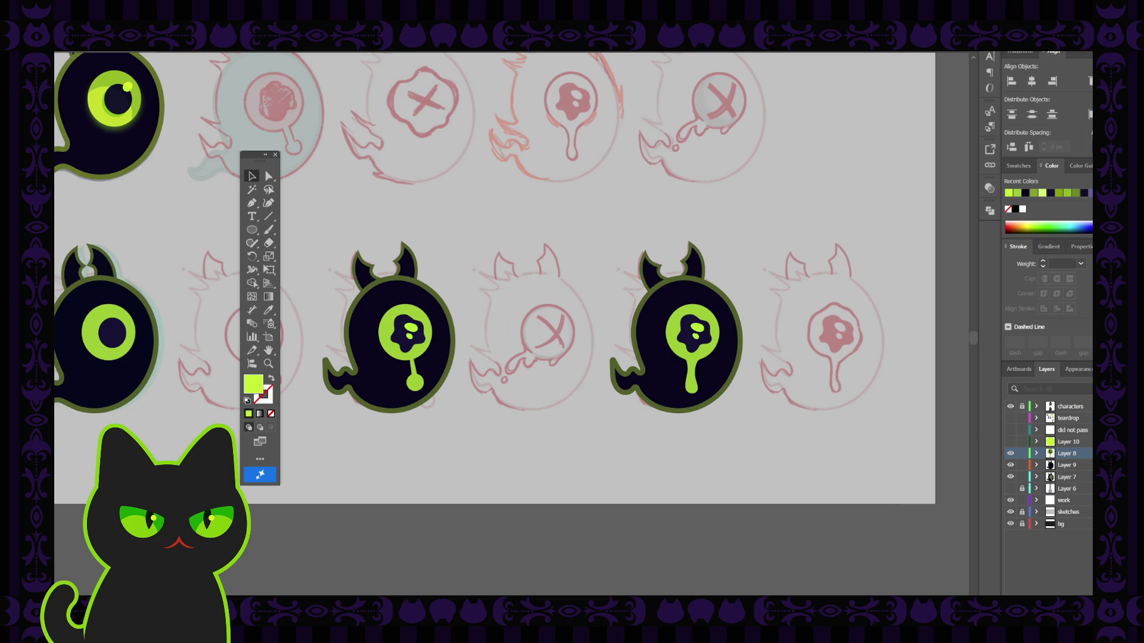
Delete empty Layer 8, then reveal Layer 10 and delete its stray green circle.
click(1088, 453)
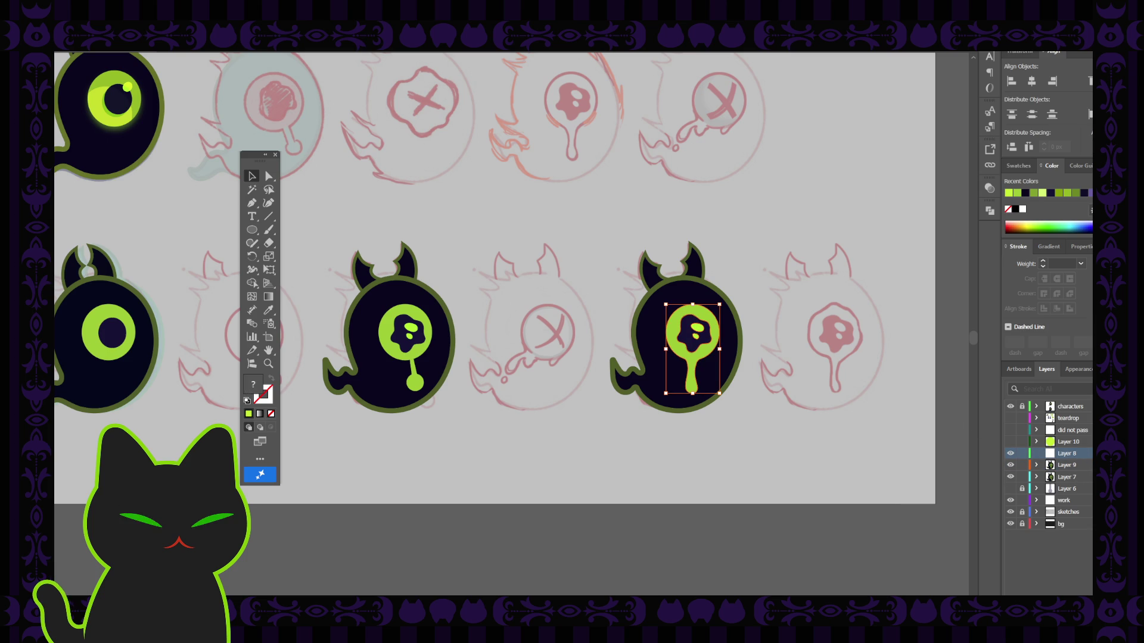
click(1083, 587)
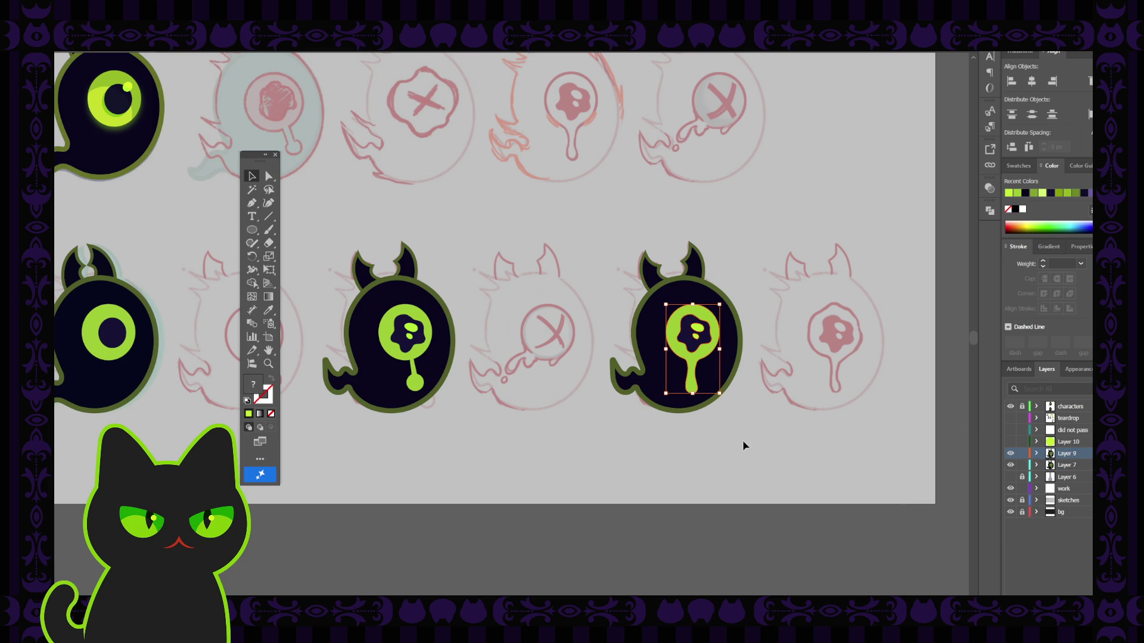
click(1011, 441)
click(1010, 442)
click(1010, 441)
click(853, 338)
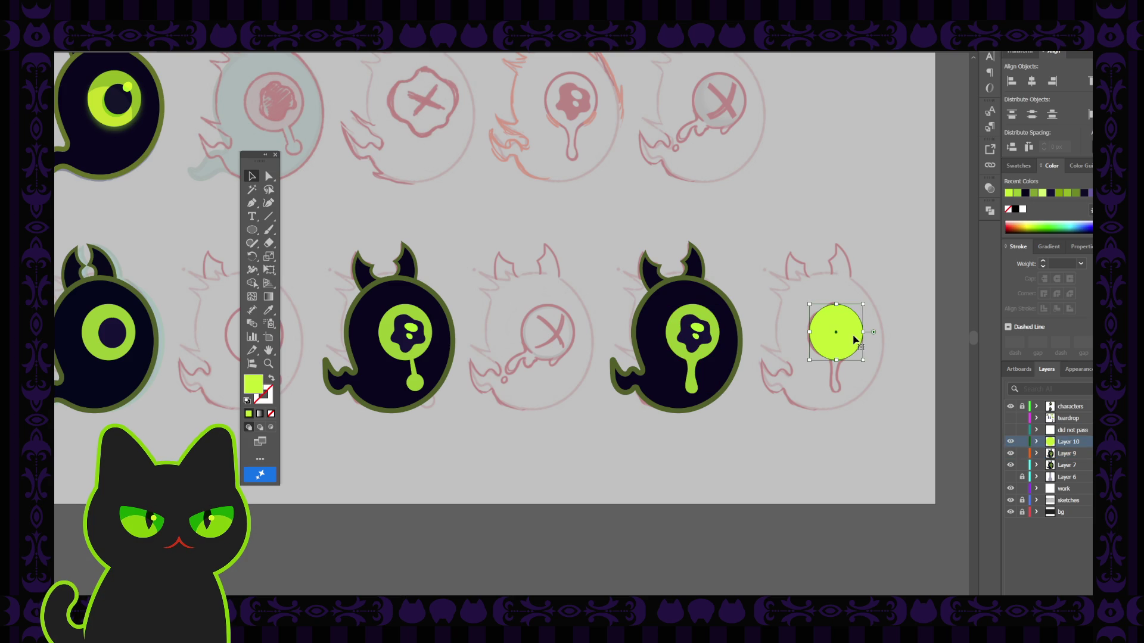
key(Delete)
Delete the now-empty Layer 10.
key(space)
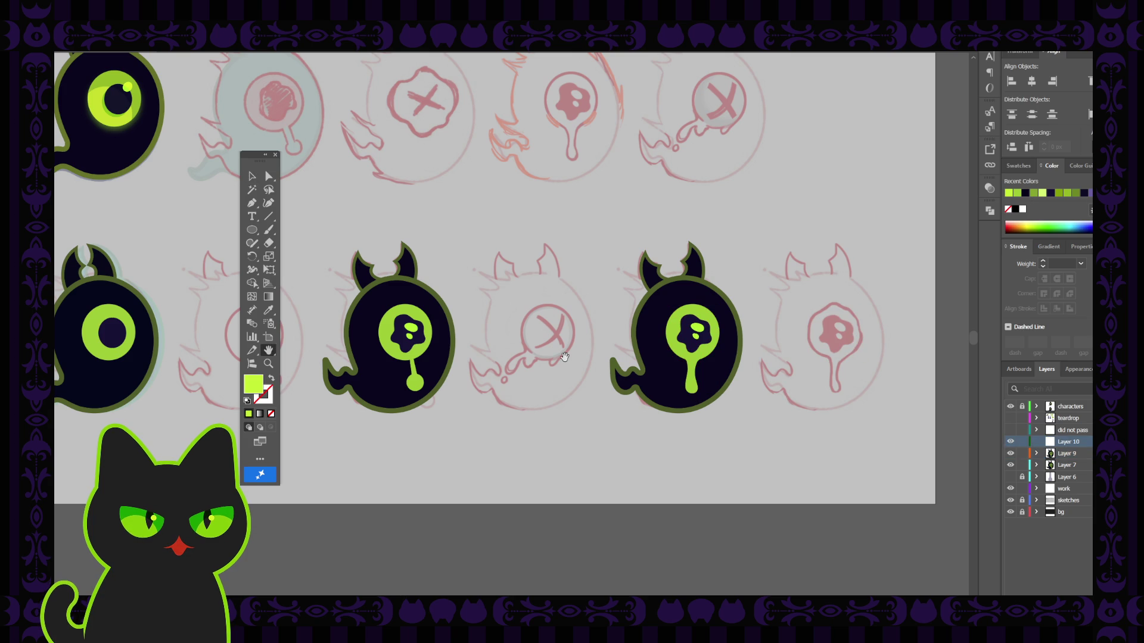
drag(564, 357, 588, 369)
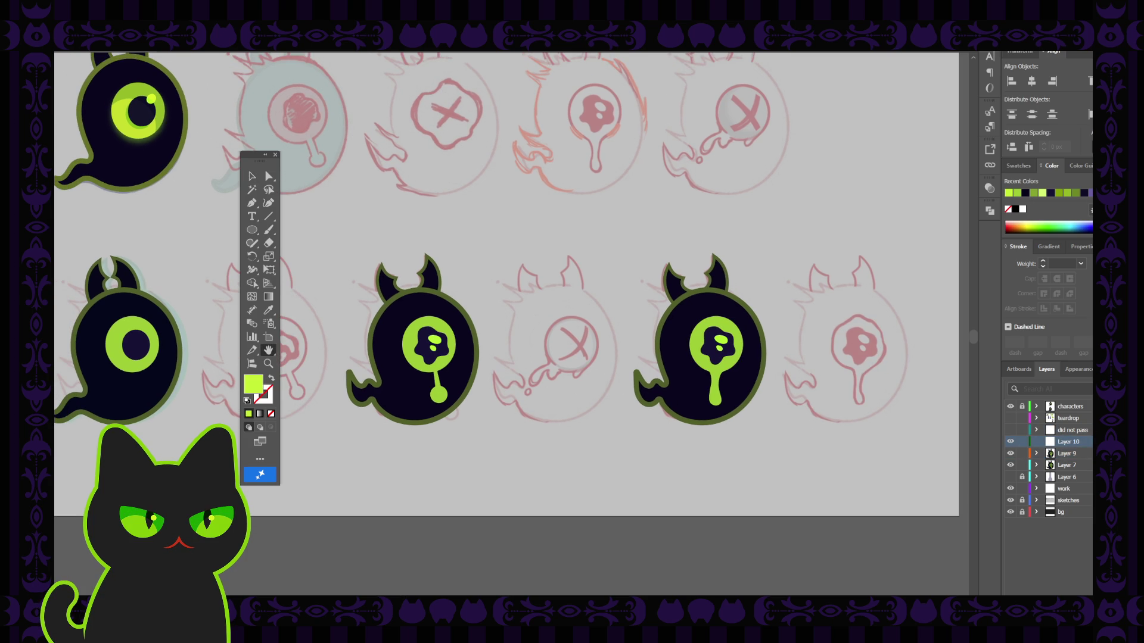
click(1083, 603)
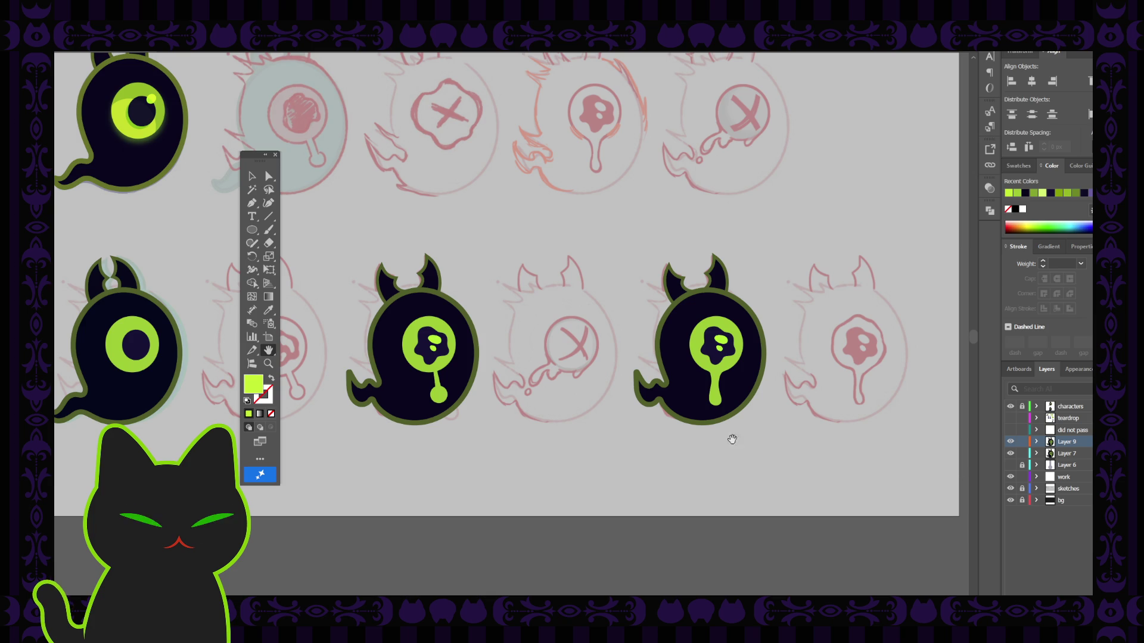
Rotate the left horned ghost's green teardrop slightly and nudge its bulb down and right.
mouse_move(641, 439)
mouse_down()
mouse_move(661, 440)
mouse_move(659, 466)
mouse_up()
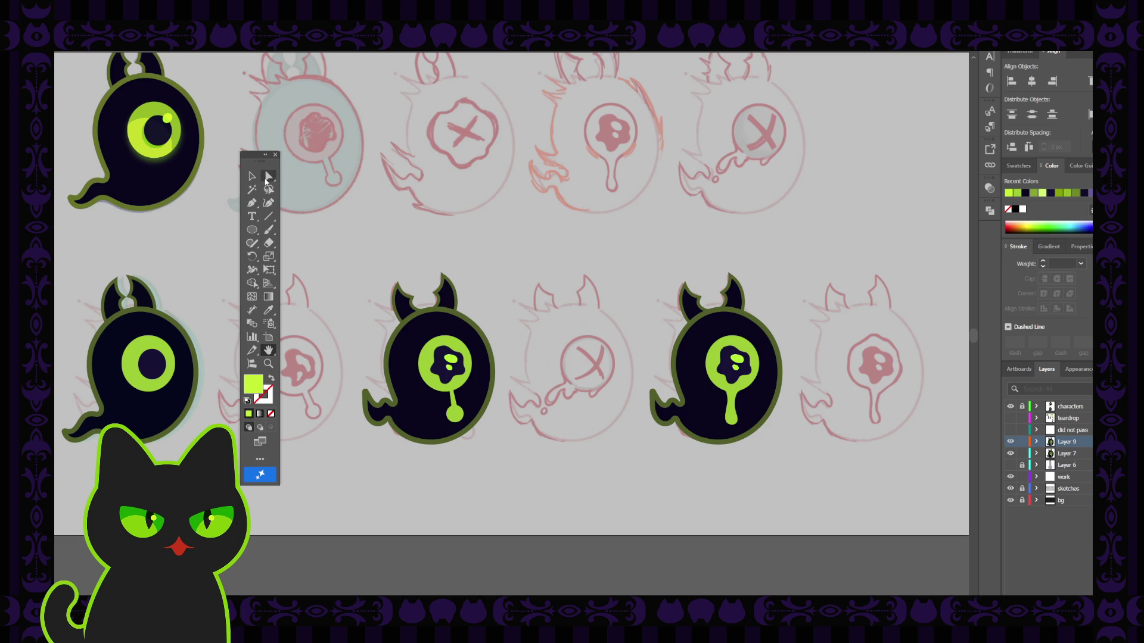
click(252, 176)
click(455, 403)
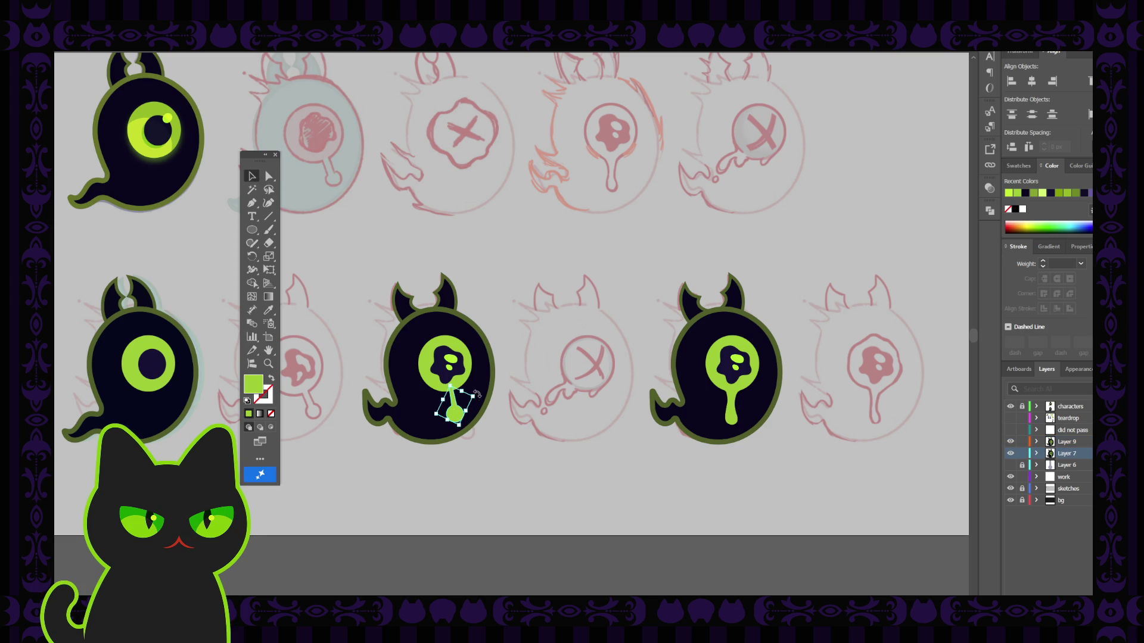
drag(474, 397, 484, 424)
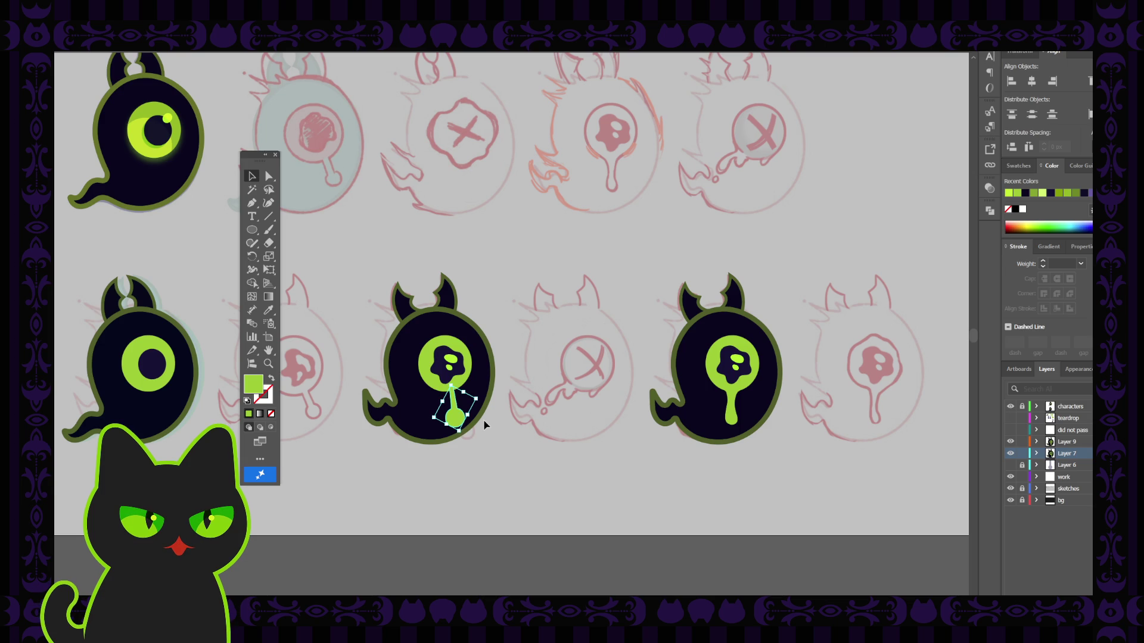
click(524, 414)
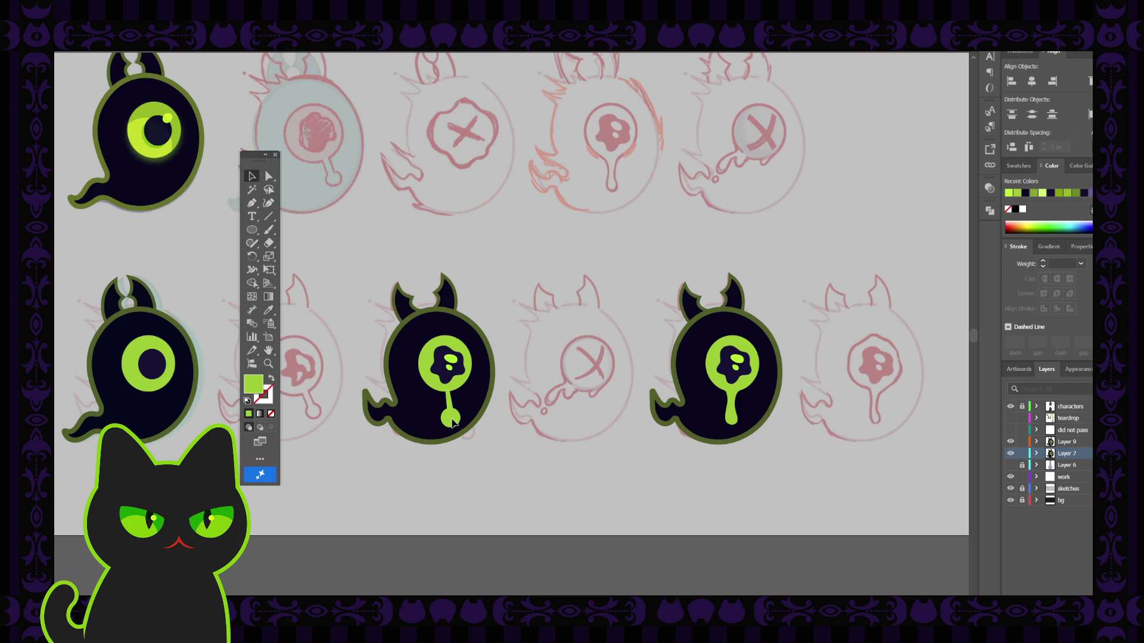
drag(458, 419, 456, 422)
click(532, 383)
Zoom out until all of Artboard 1 with sketches A–D is visible.
scroll(517, 400, down, 2)
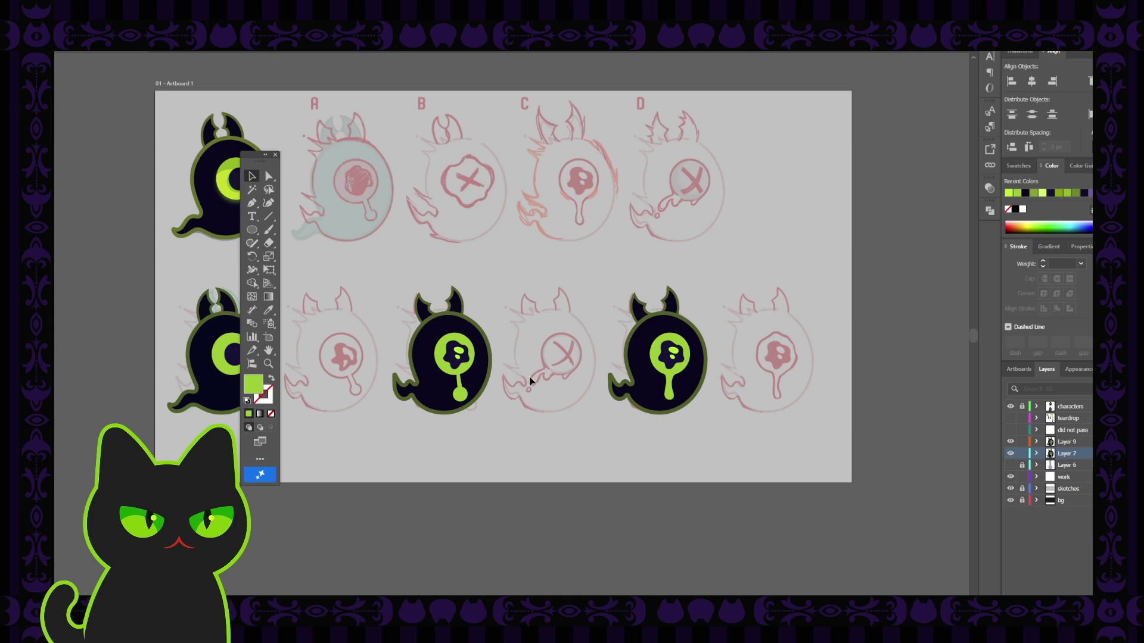
click(250, 156)
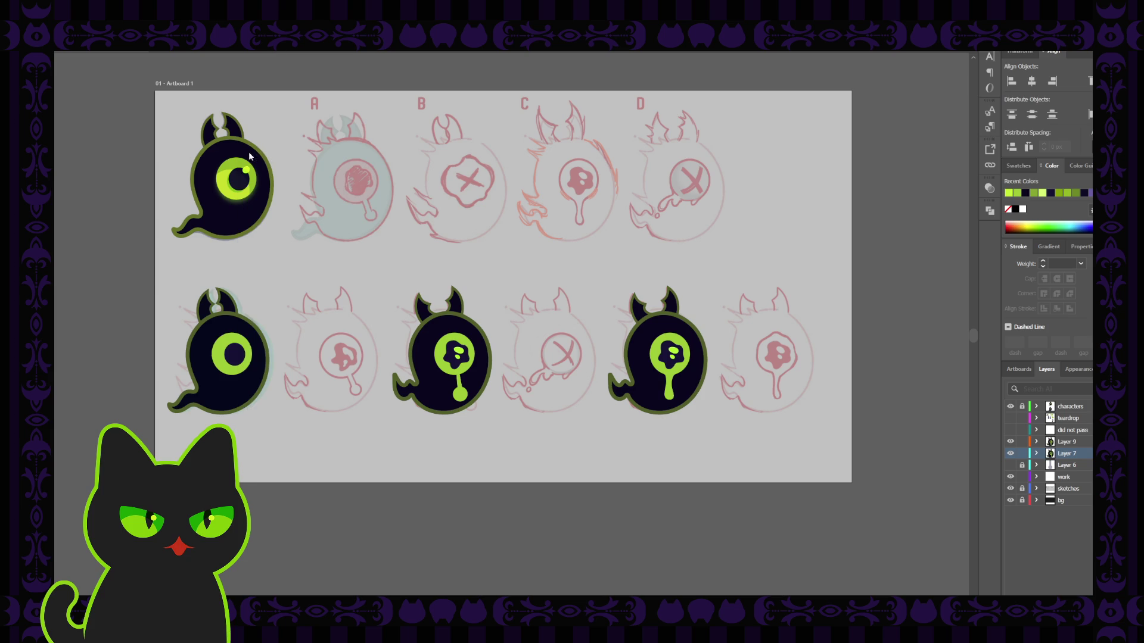
key(Tab)
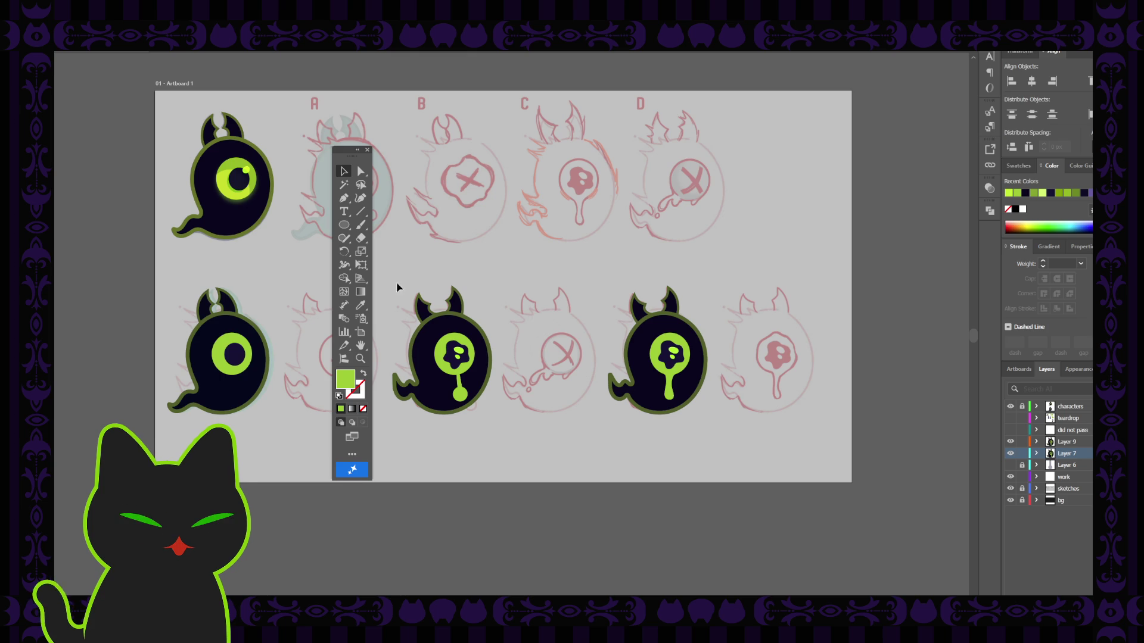
Check character B's artwork, then expand the work layer to list its two paths and og pupil.
drag(393, 256, 490, 414)
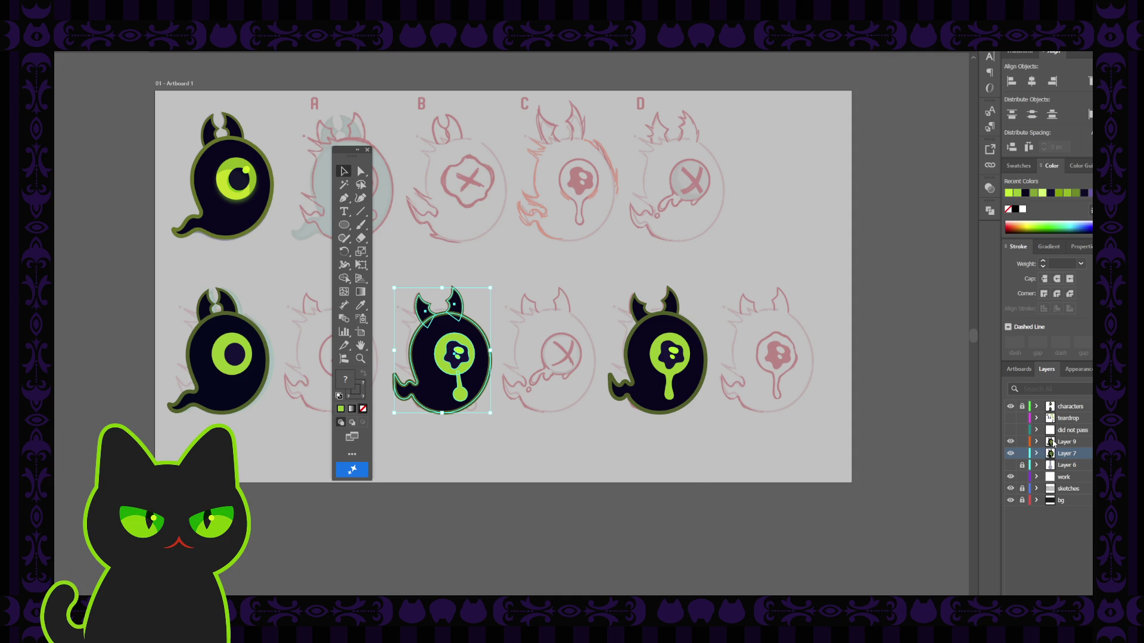
click(791, 375)
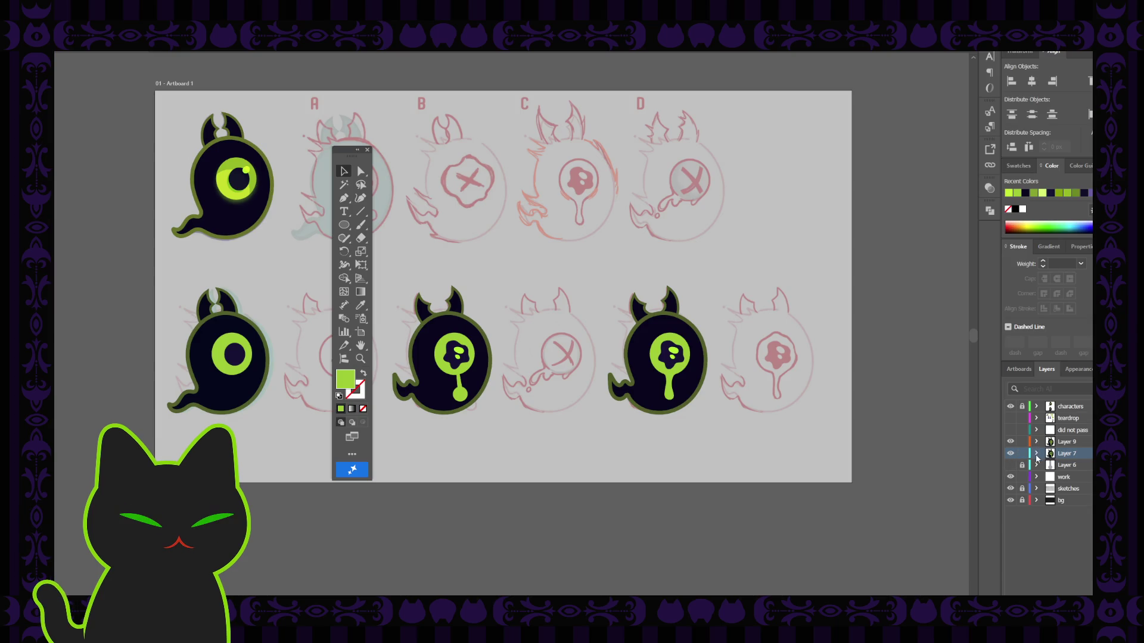
click(1037, 455)
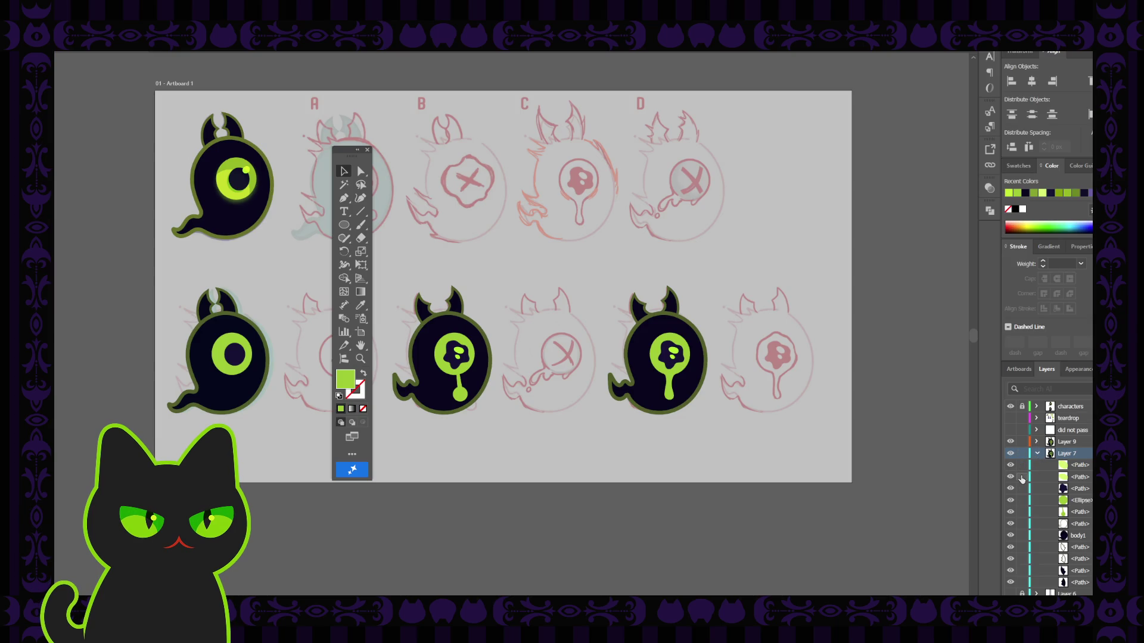
click(1038, 453)
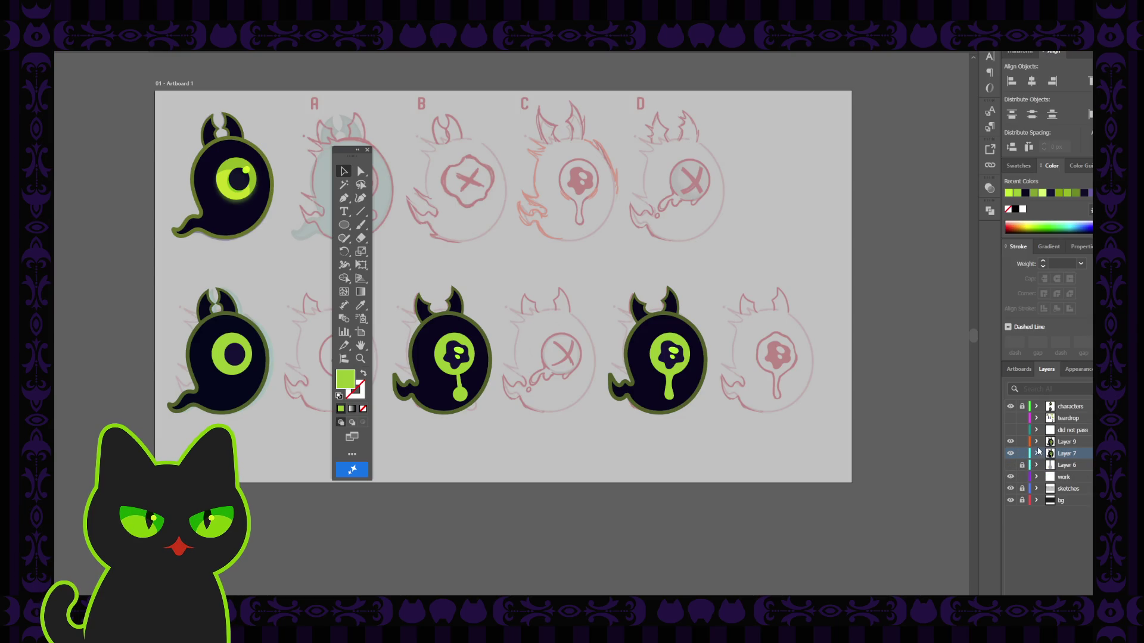
click(1037, 477)
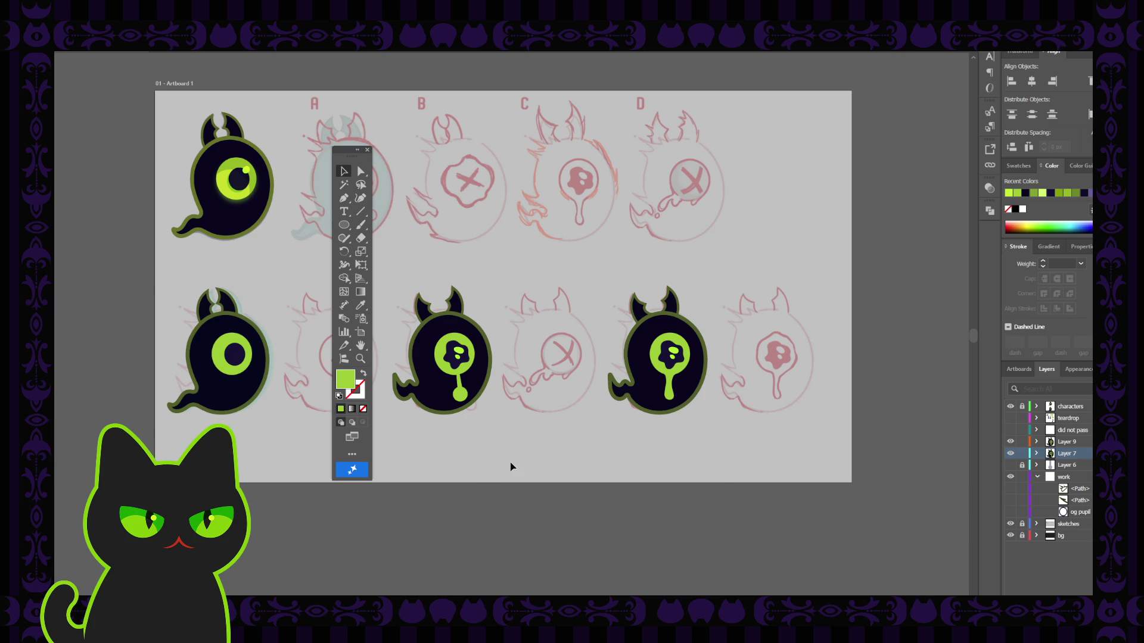
Make the two hidden zigzag spike paths and the og pupil visible.
click(367, 150)
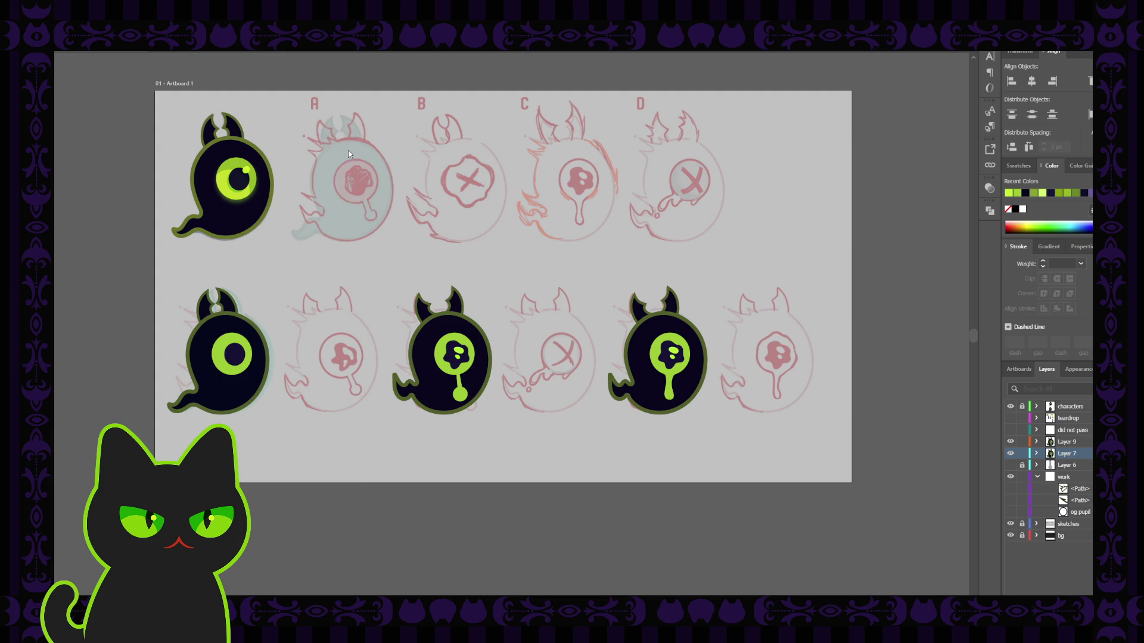
drag(117, 146, 117, 146)
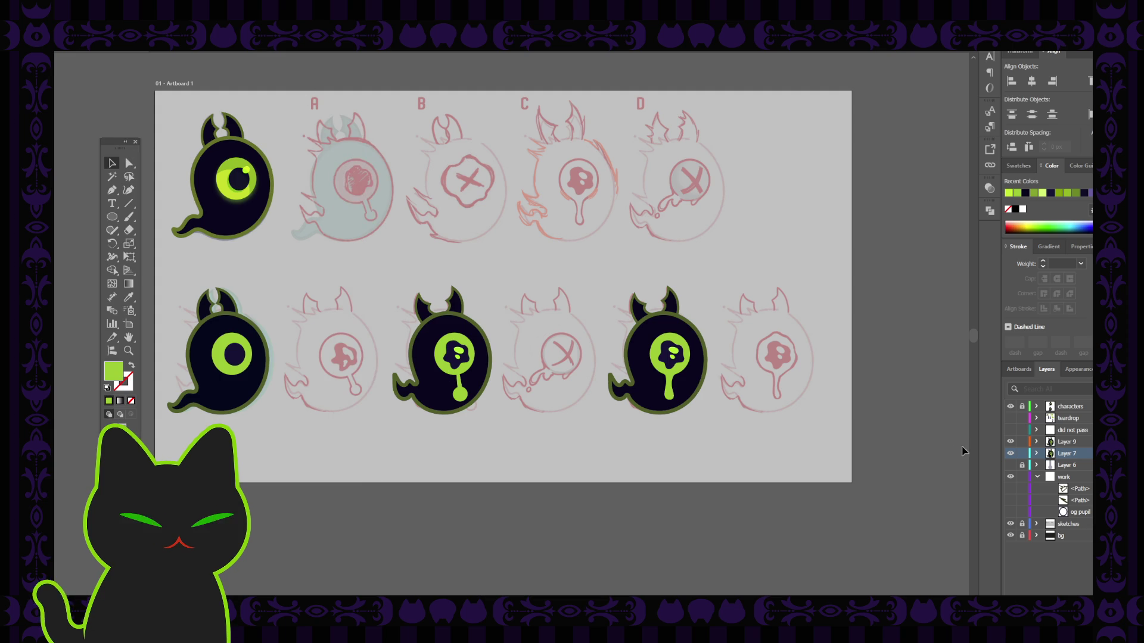
click(1010, 489)
click(1011, 502)
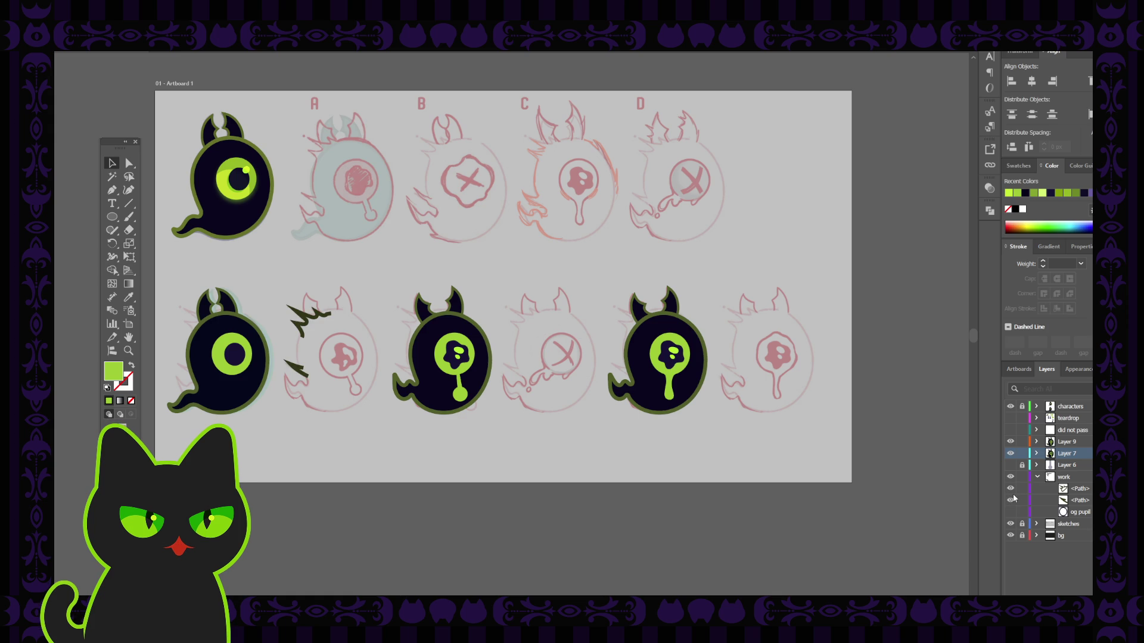
click(1010, 512)
Copy the zigzag spikes in place and move the copy to the horned ghost's left side.
drag(311, 386, 311, 336)
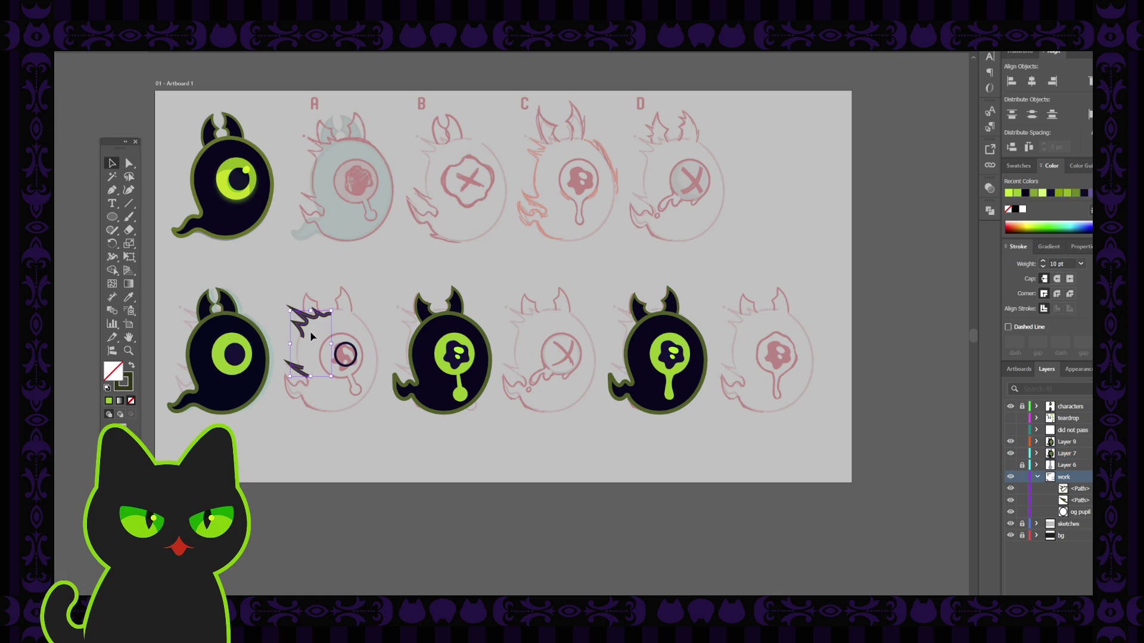
key(ctrl+c)
key(ctrl+f)
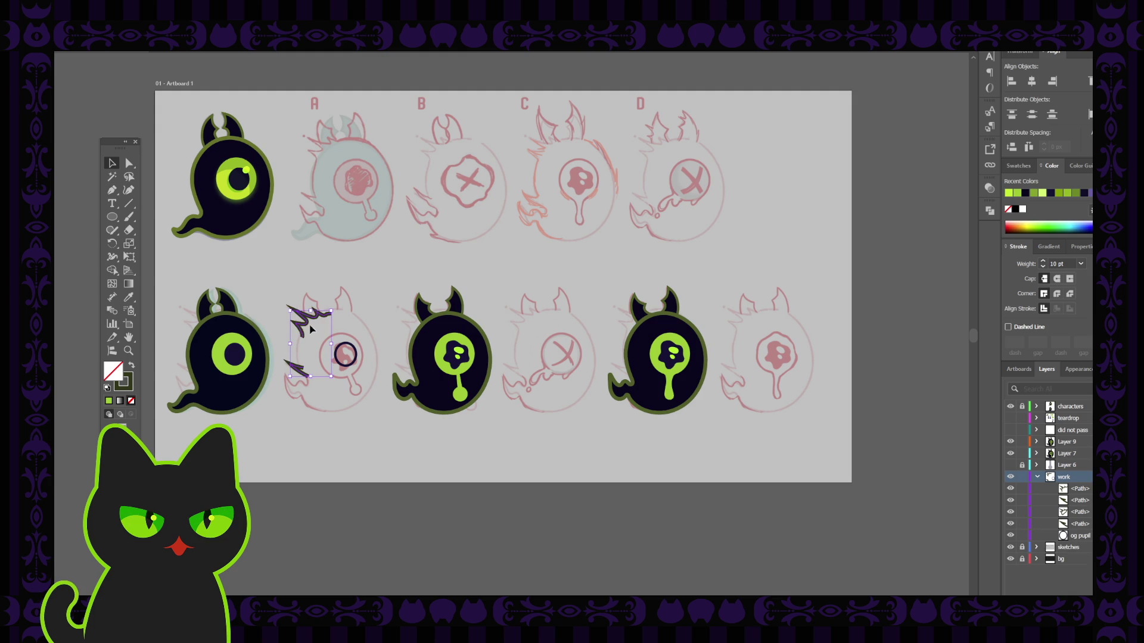
drag(302, 329, 418, 328)
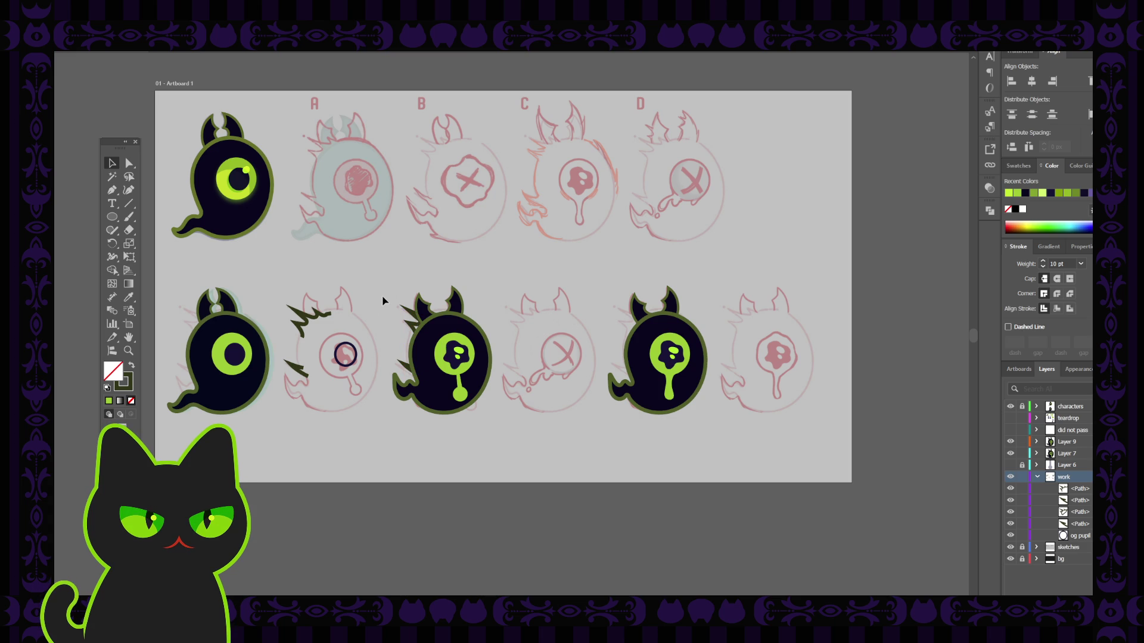
Lock Layers 9 and 7, then move the horned ghost's spike paths onto a new Layer 10.
click(1022, 442)
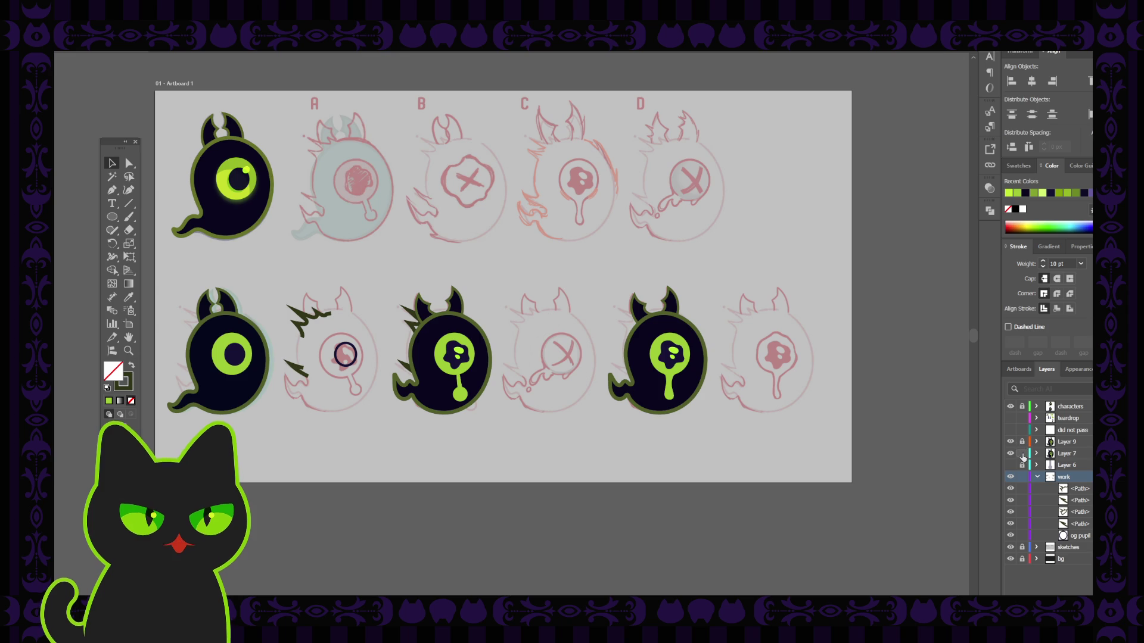
click(1022, 453)
click(1076, 443)
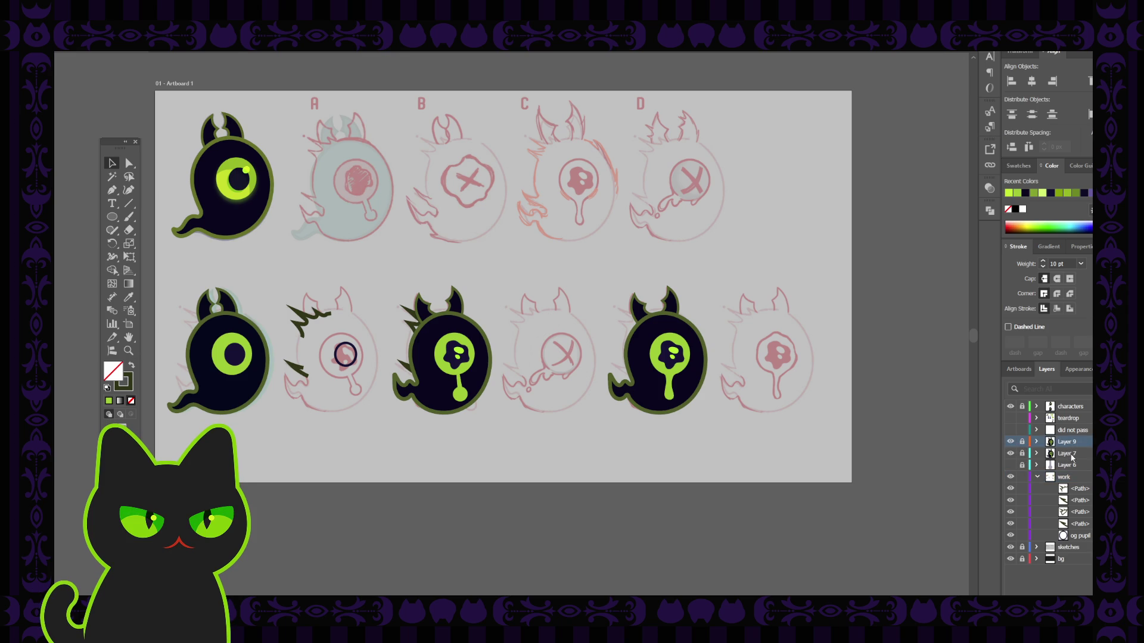
drag(371, 292, 418, 401)
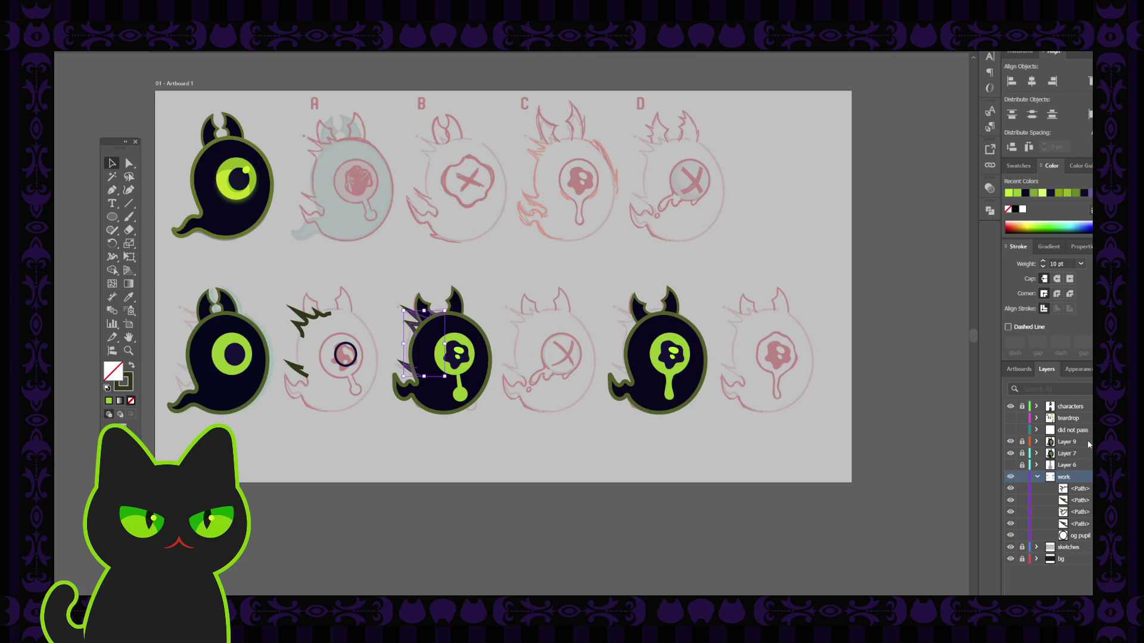
click(1067, 441)
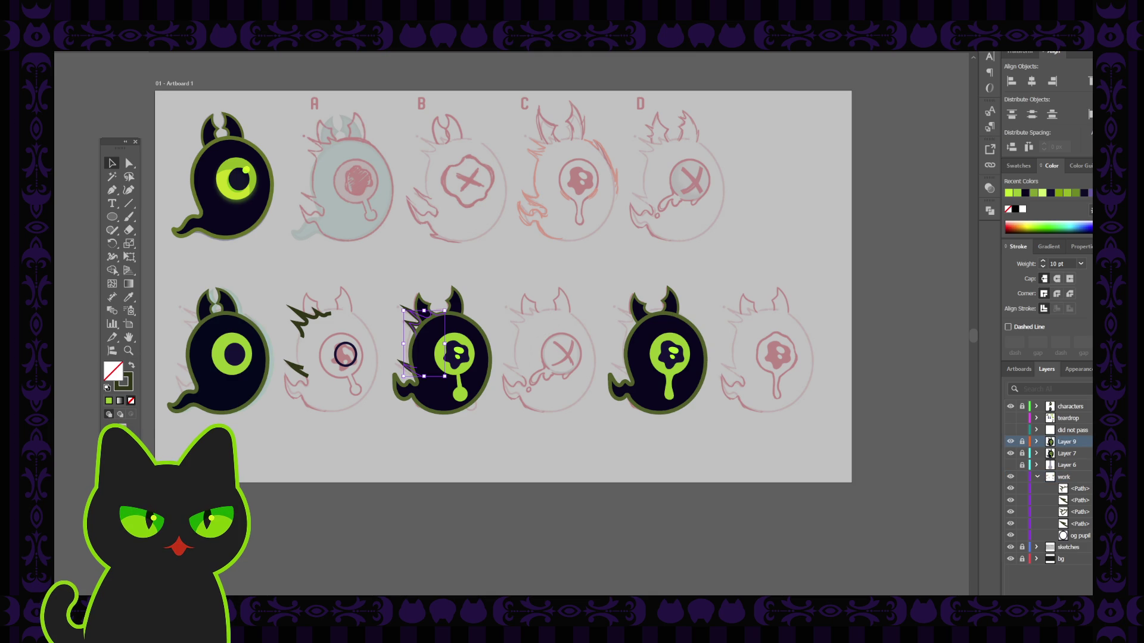
key(ctrl+l)
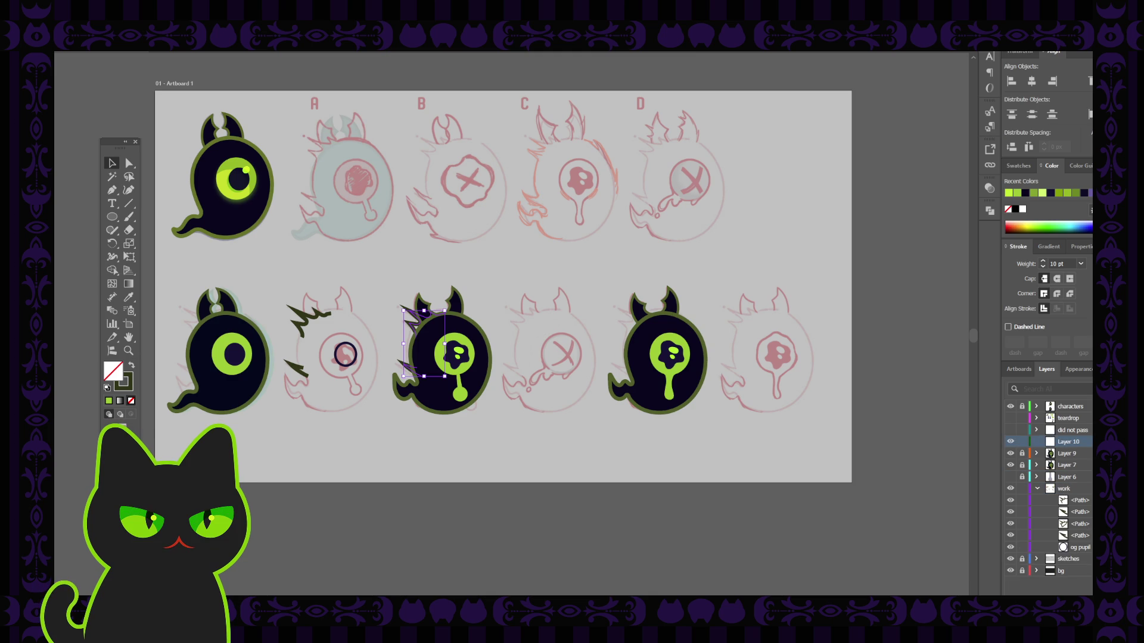
key(ctrl+x)
key(ctrl+f)
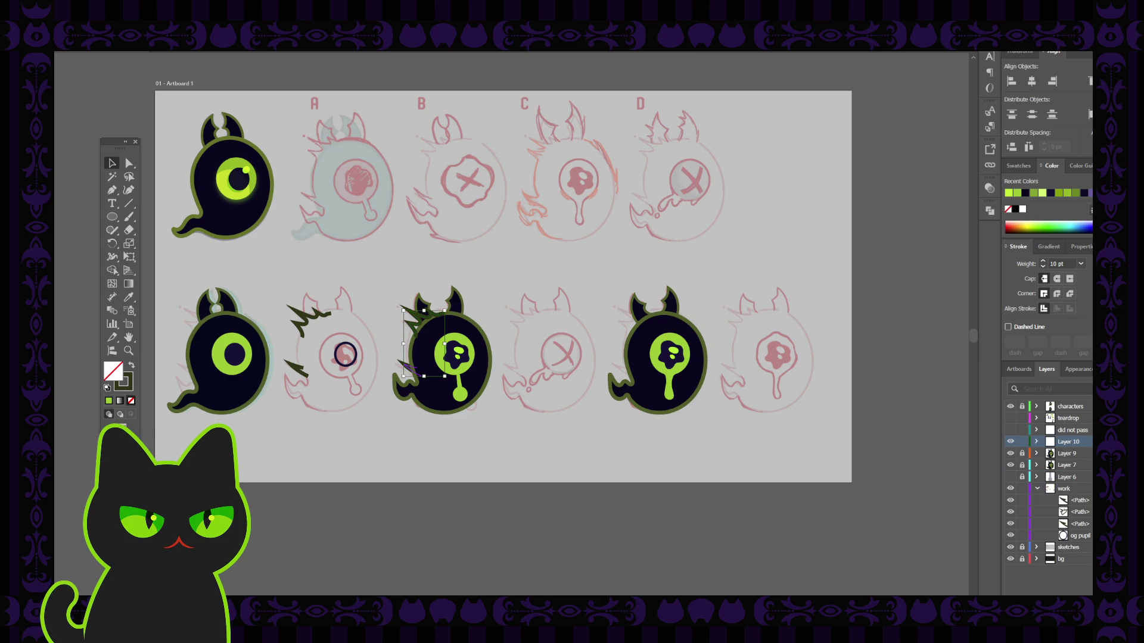
Name the new layer 'hit particles', then rename it 'impact frames'.
double_click(1072, 442)
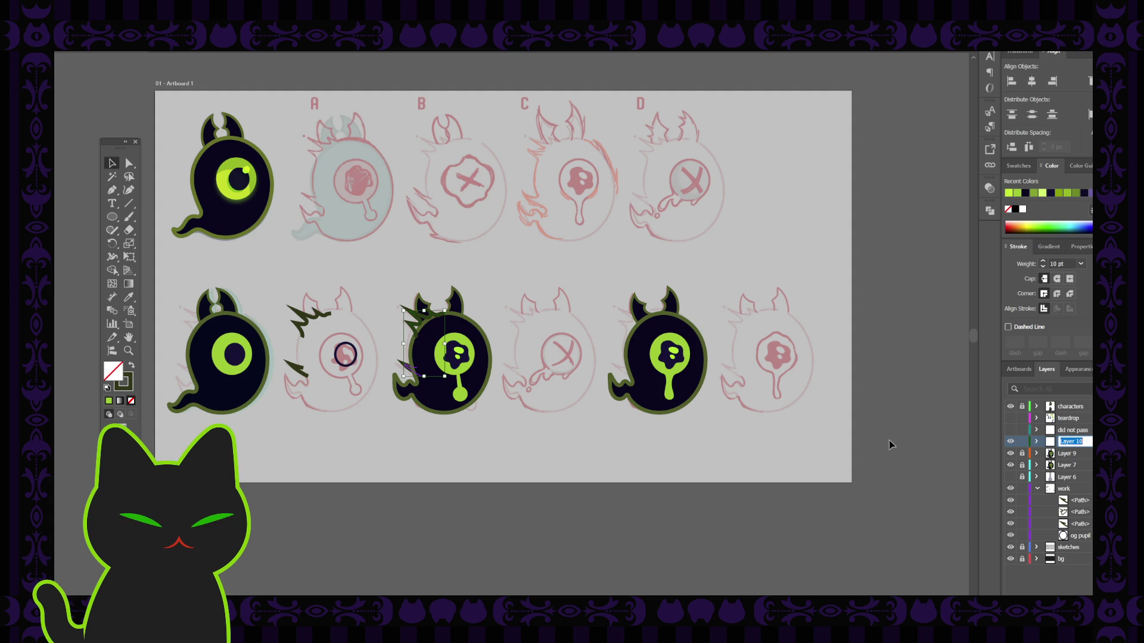
text(hit partic)
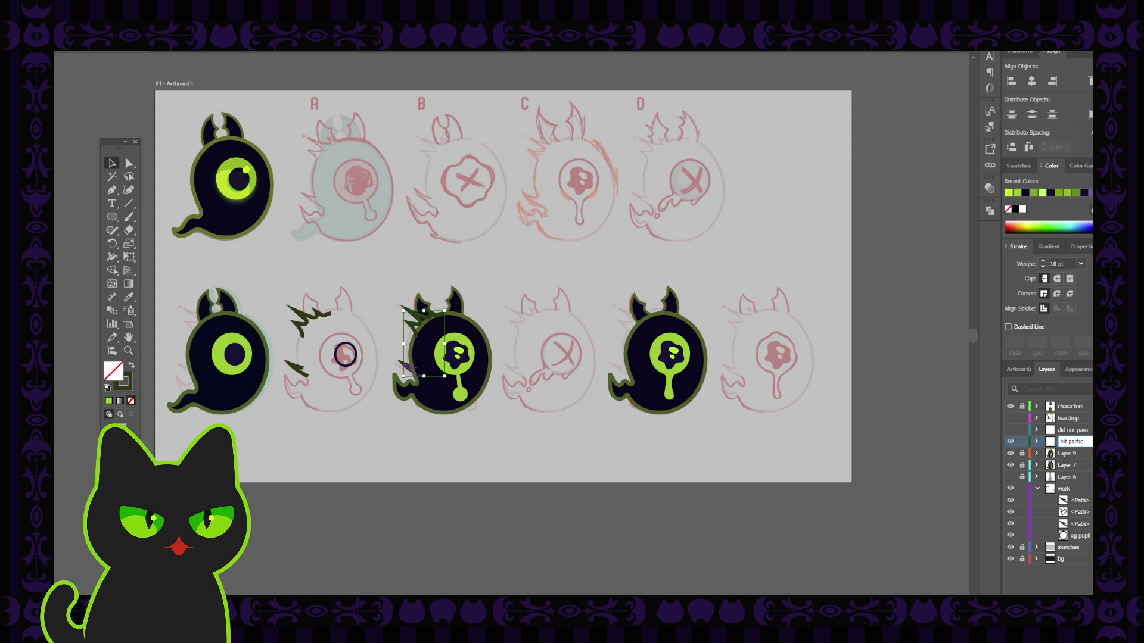
text(les)
key(Return)
click(490, 337)
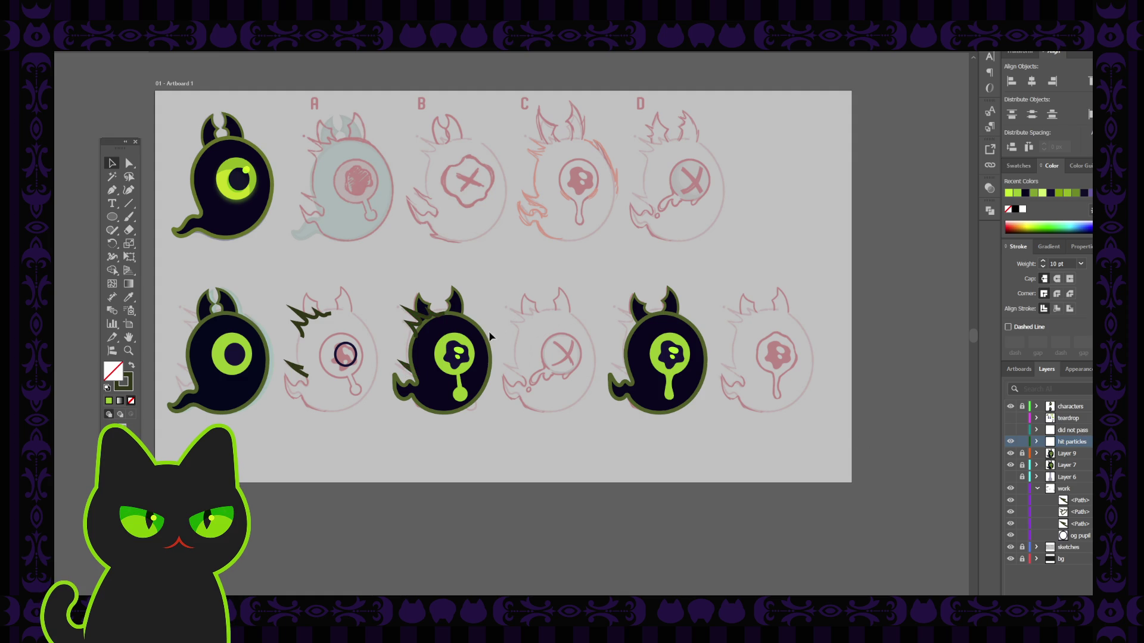
double_click(1075, 442)
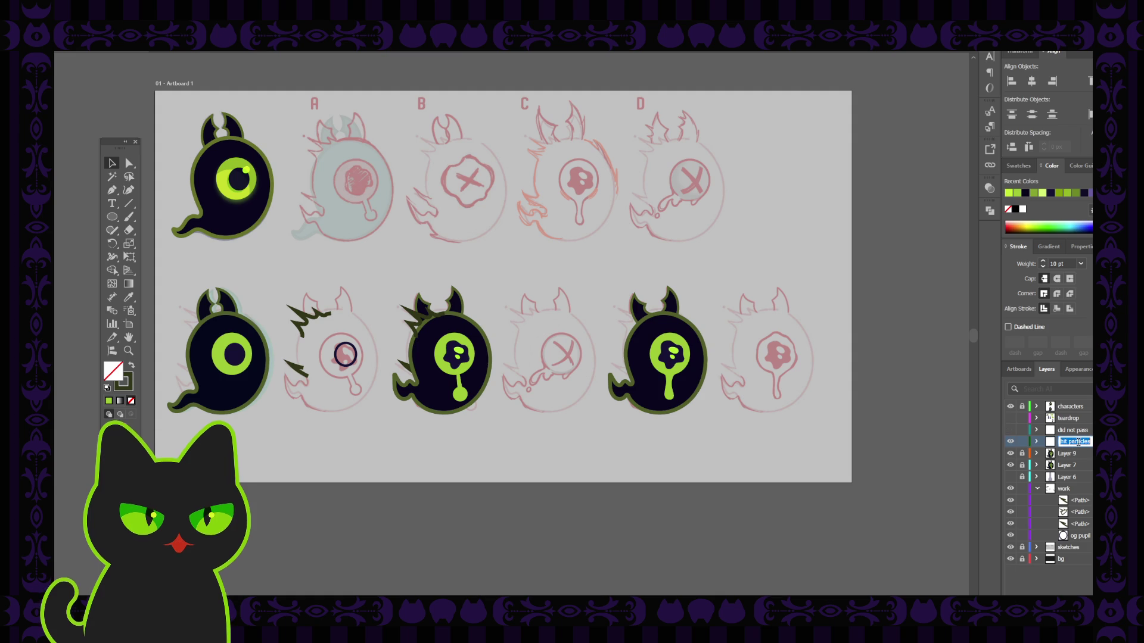
key(BackSpace)
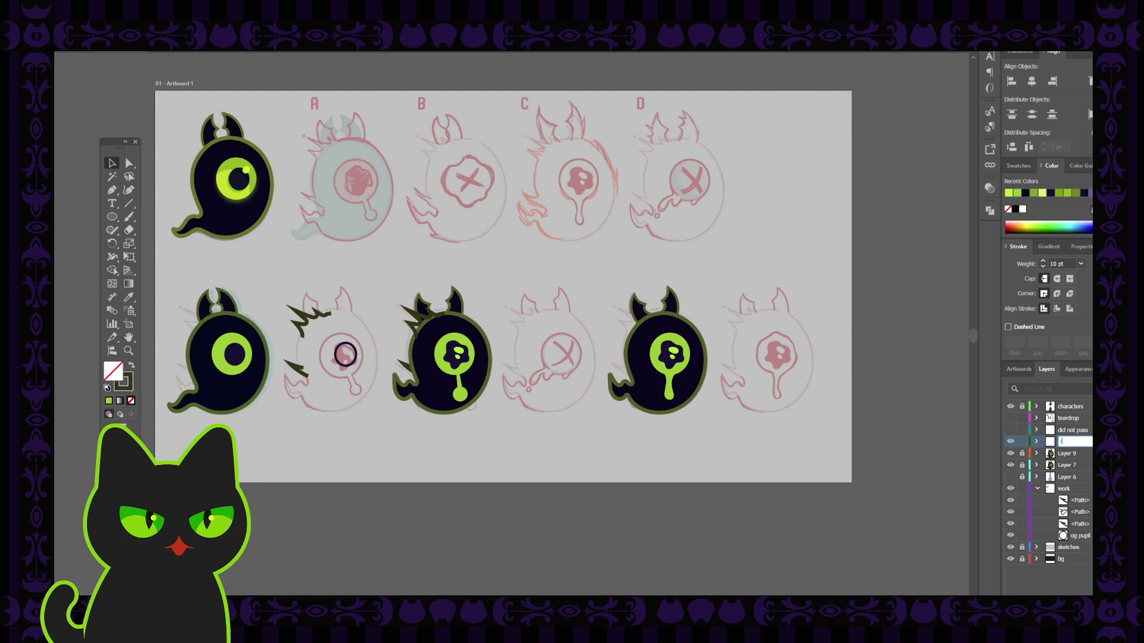
text(act frame)
key(Return)
Move the small stray spike at the third ghost's lower left into the impact frames layer.
drag(383, 323, 443, 377)
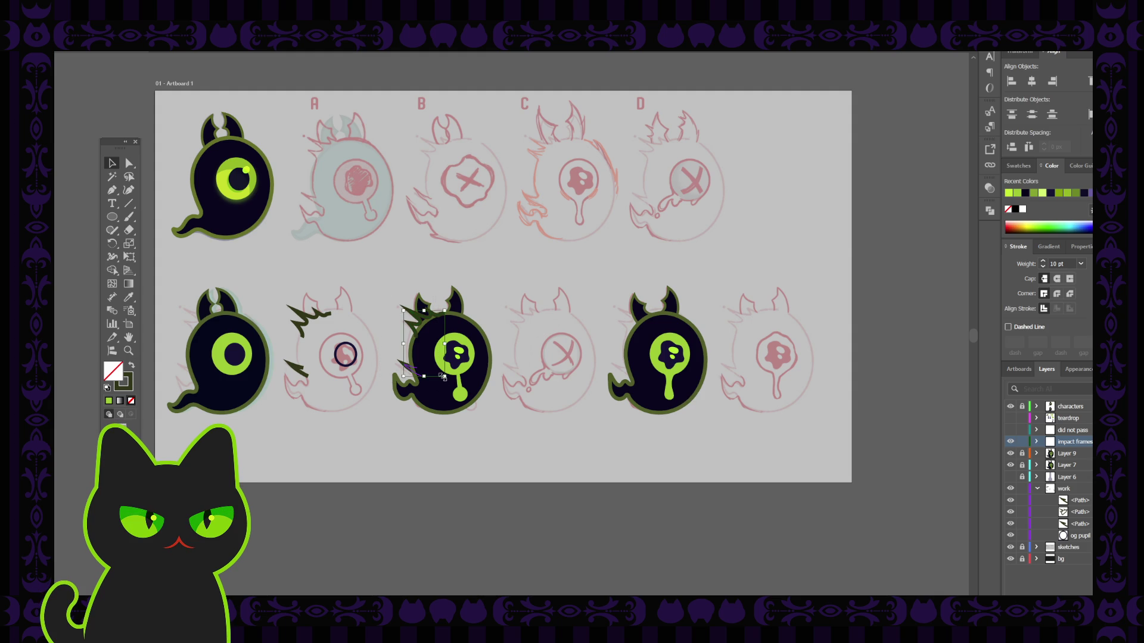
scroll(443, 377, up, 1)
scroll(443, 376, up, 1)
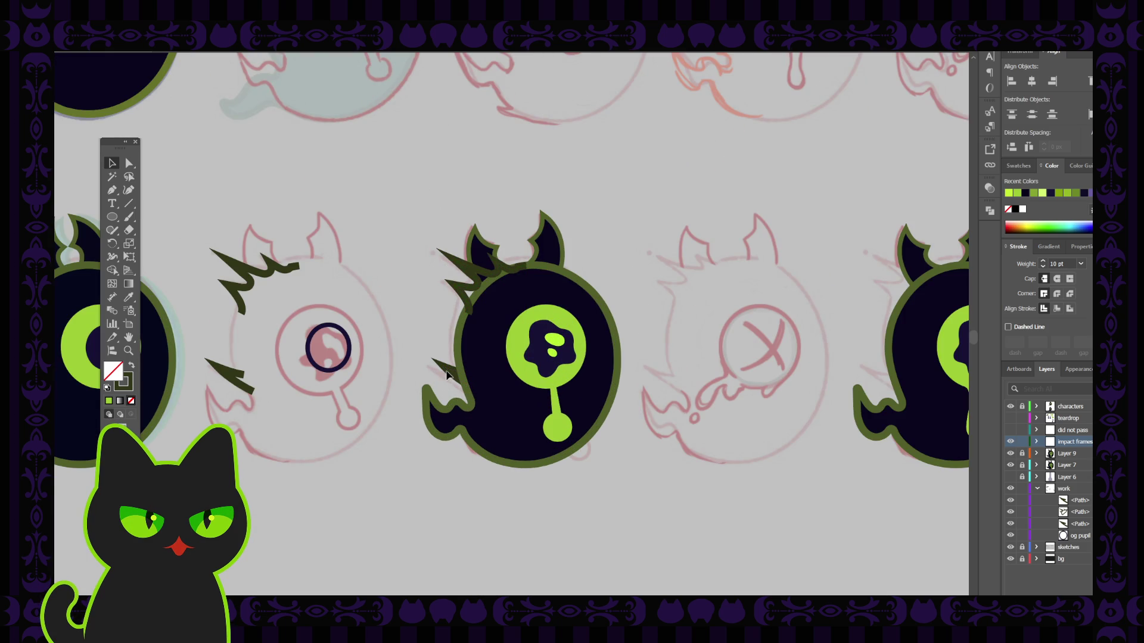
click(448, 374)
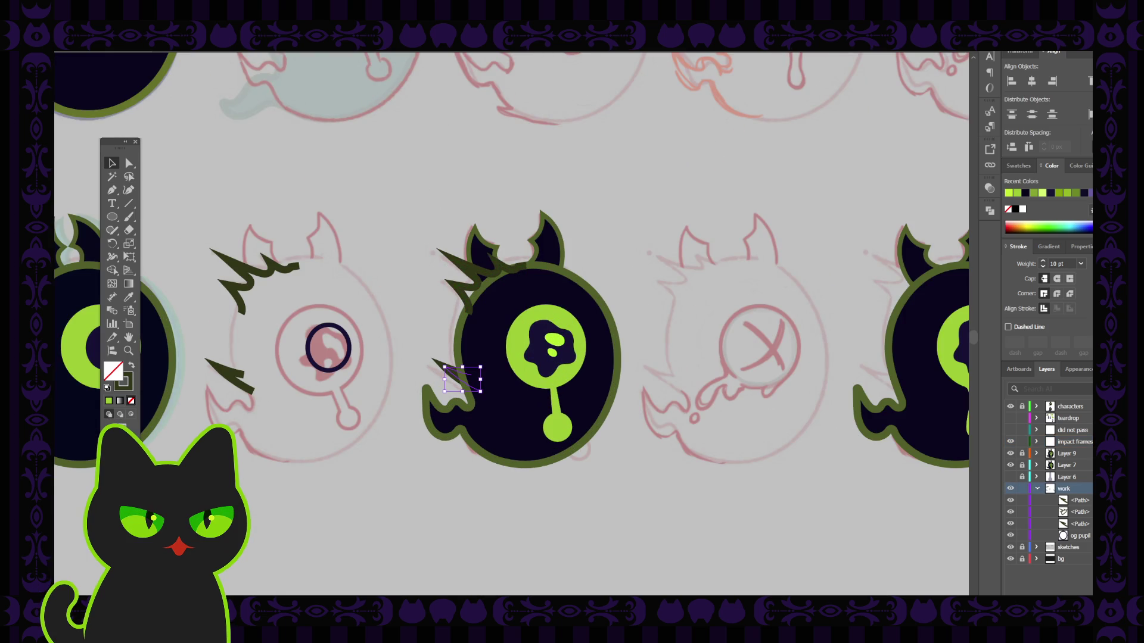
drag(1088, 488, 1089, 442)
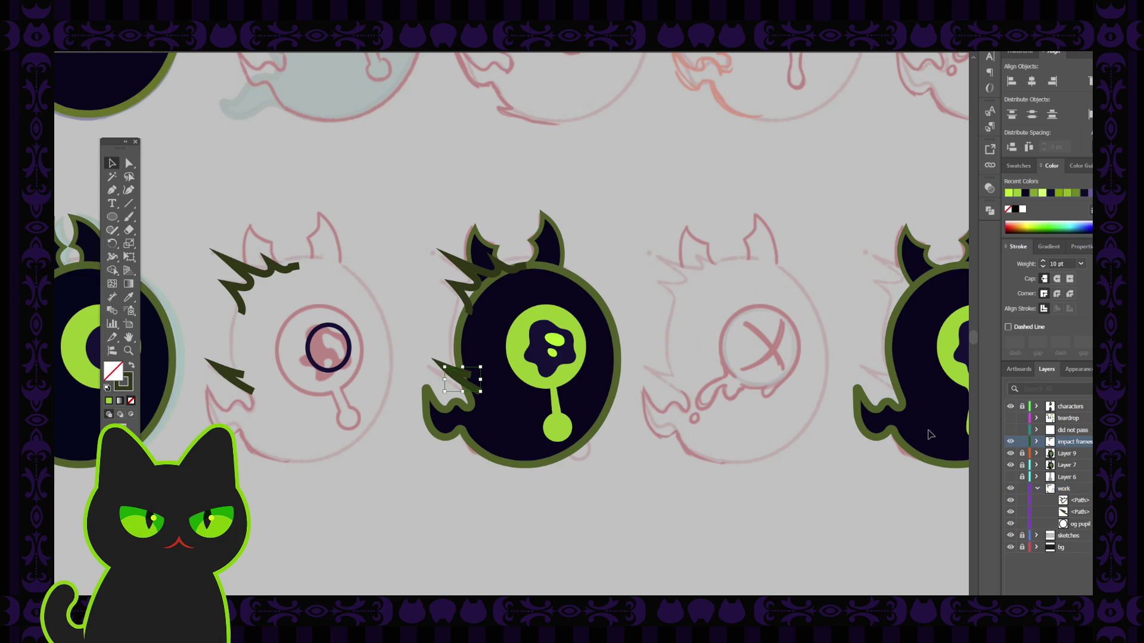
click(675, 342)
click(472, 273)
click(404, 312)
click(1038, 490)
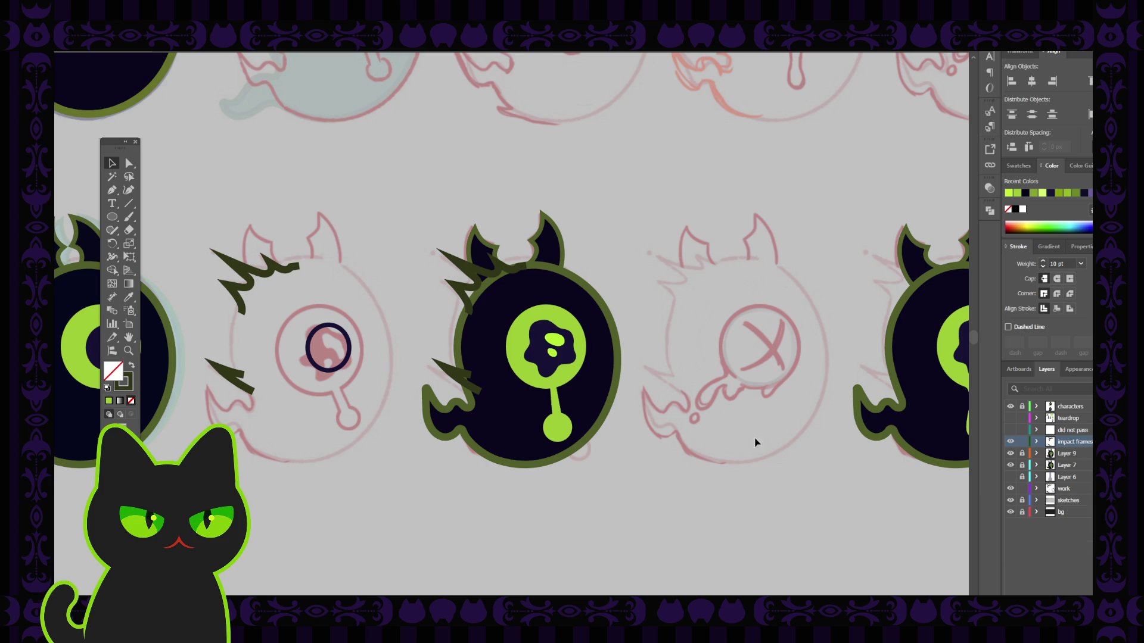
Hide the impact frames layer and delete the leftmost ghost.
key(ctrl+minus)
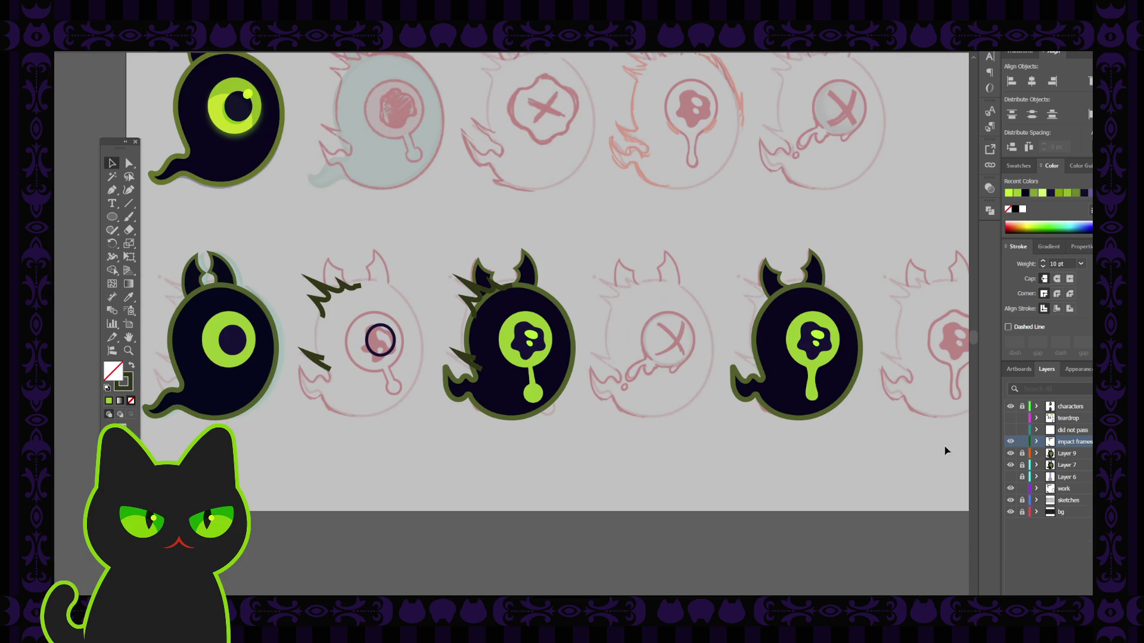
click(1012, 444)
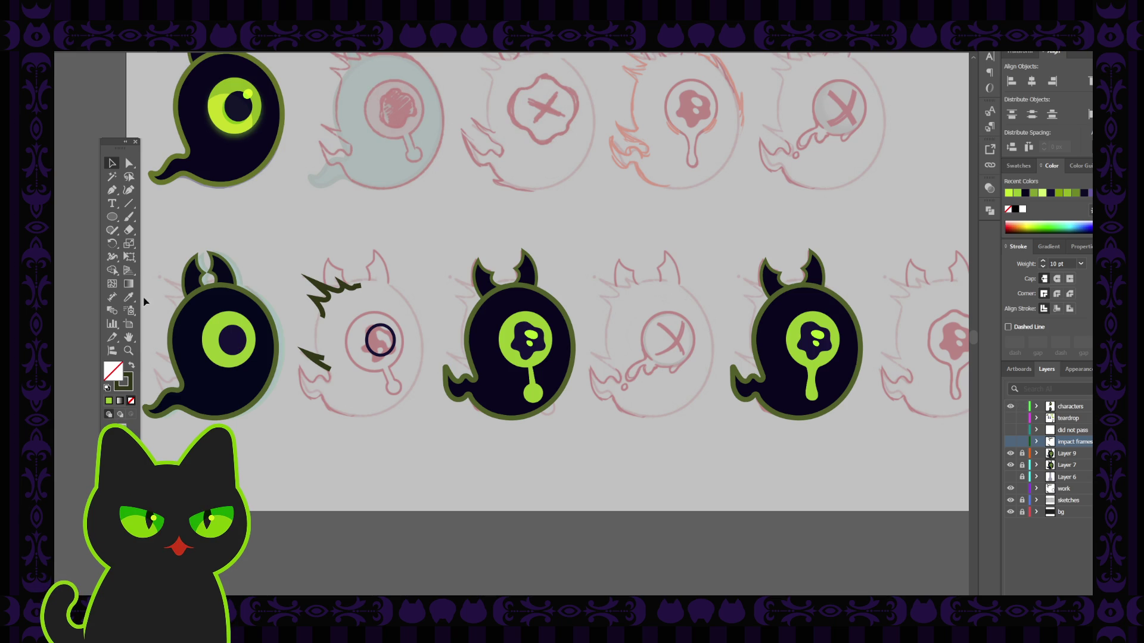
mouse_move(165, 246)
mouse_down()
mouse_move(284, 443)
mouse_move(284, 422)
mouse_up()
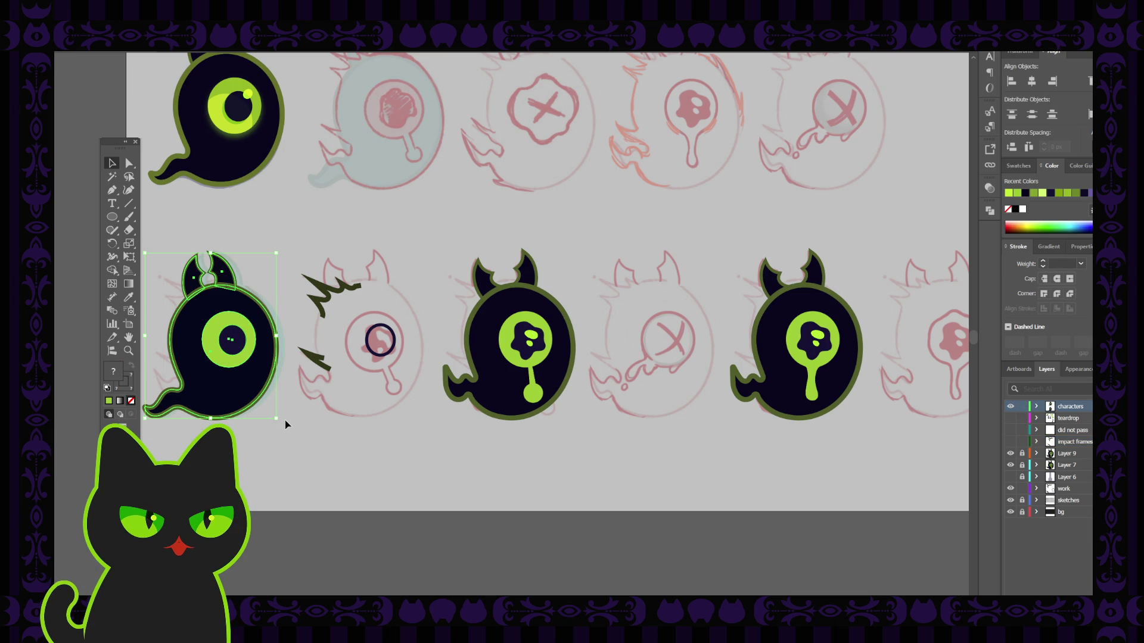
key(Delete)
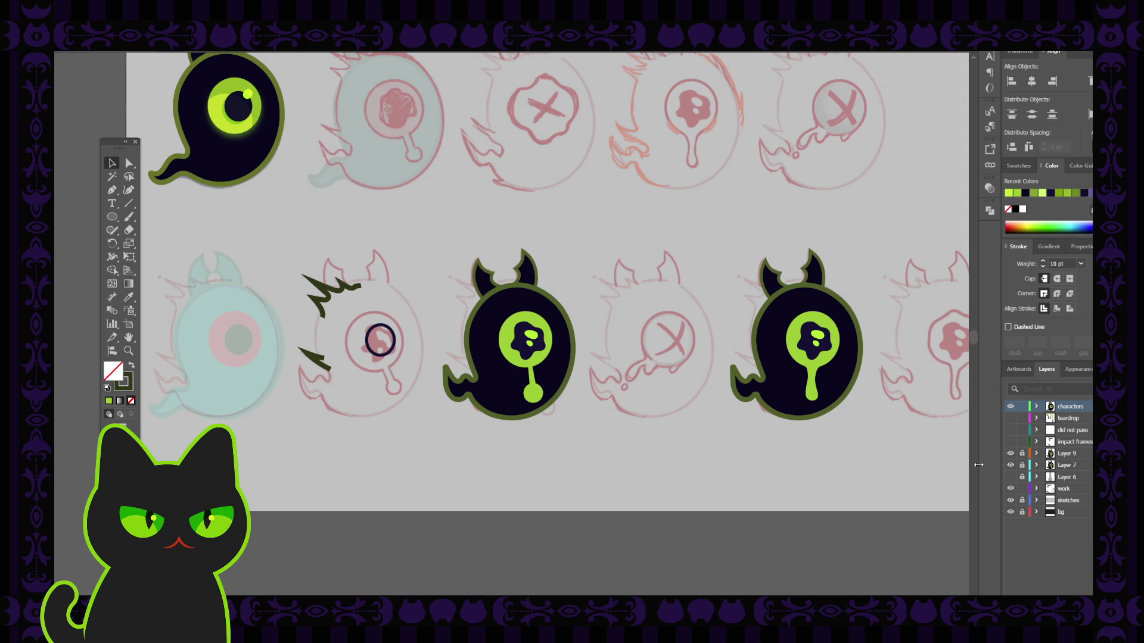
Alt-drag a copy of the horned middle ghost onto the leftmost sketch in the characters layer.
click(1010, 466)
click(1010, 465)
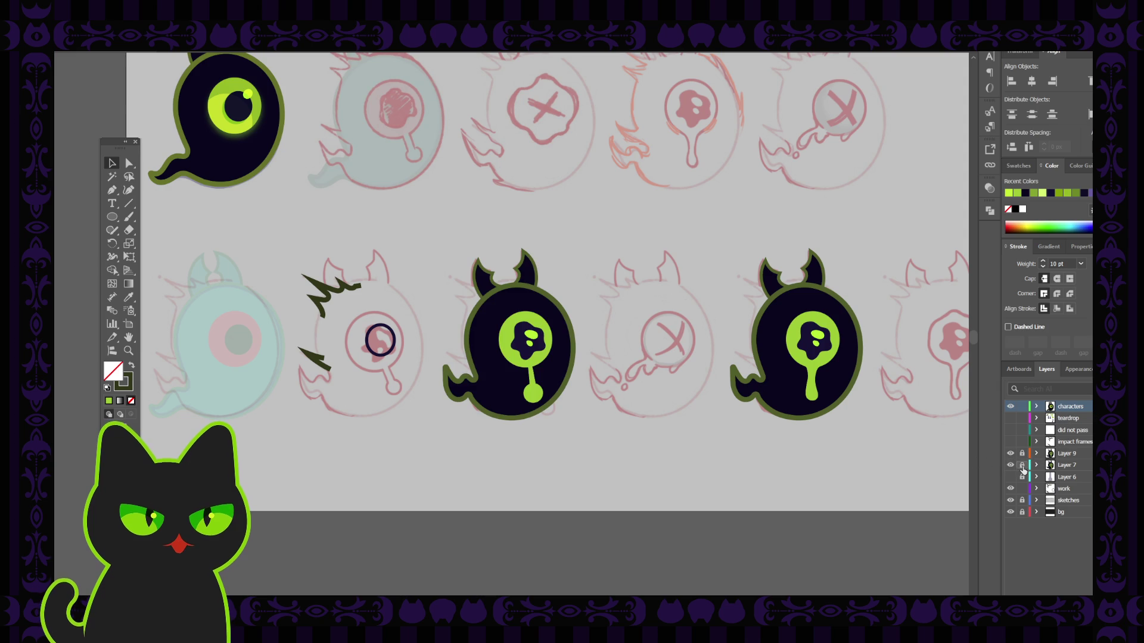
drag(446, 234, 602, 452)
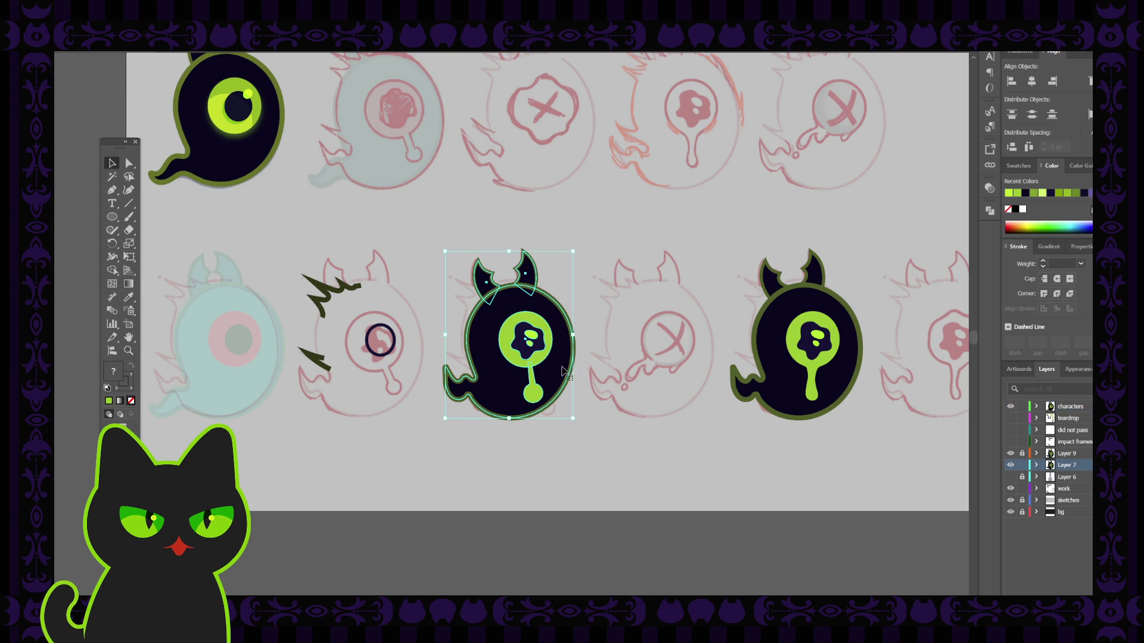
drag(560, 374, 265, 361)
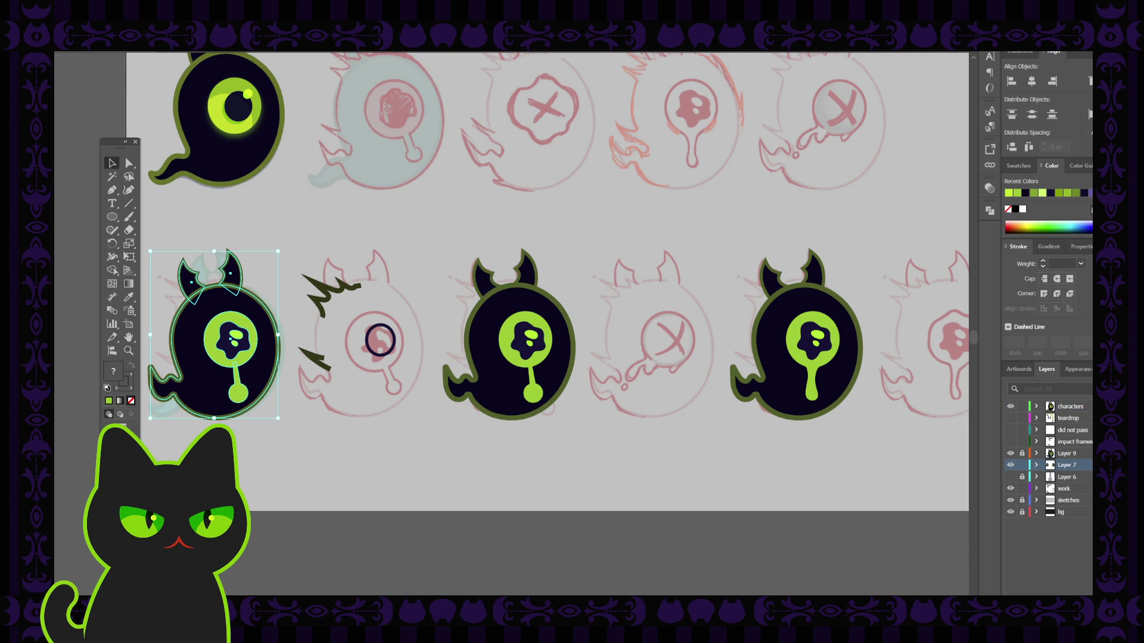
click(1036, 408)
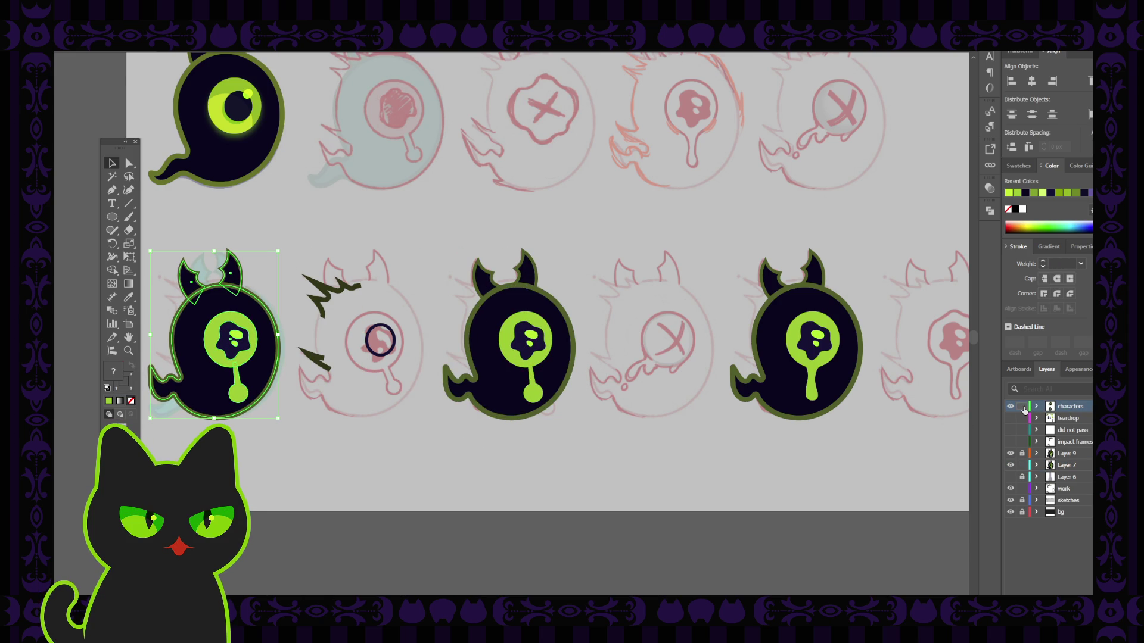
click(1022, 407)
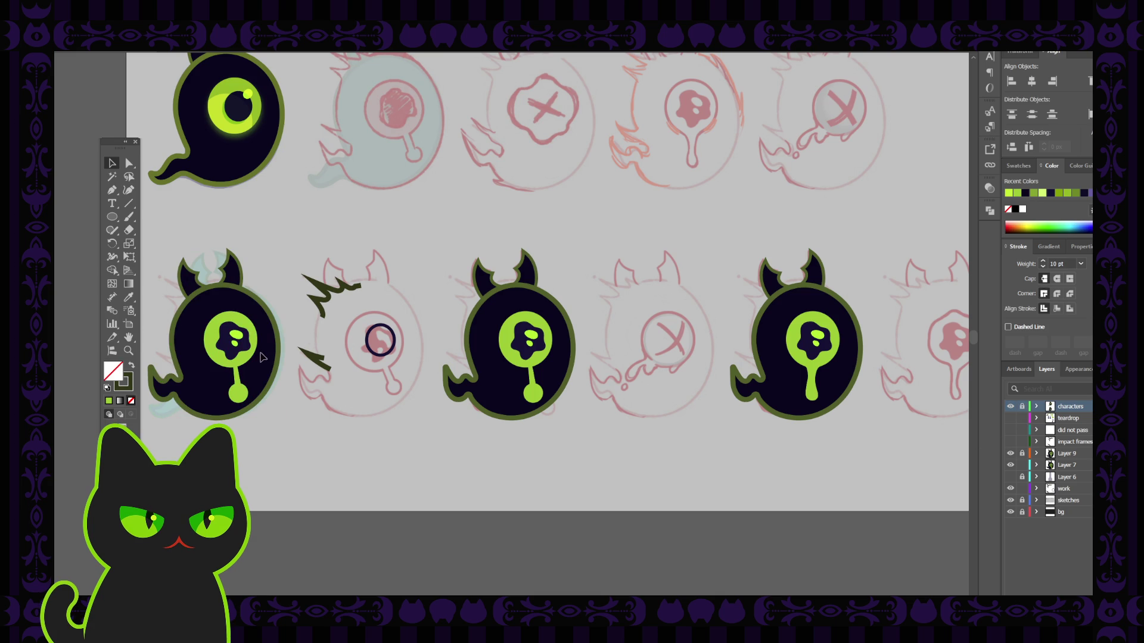
click(1022, 406)
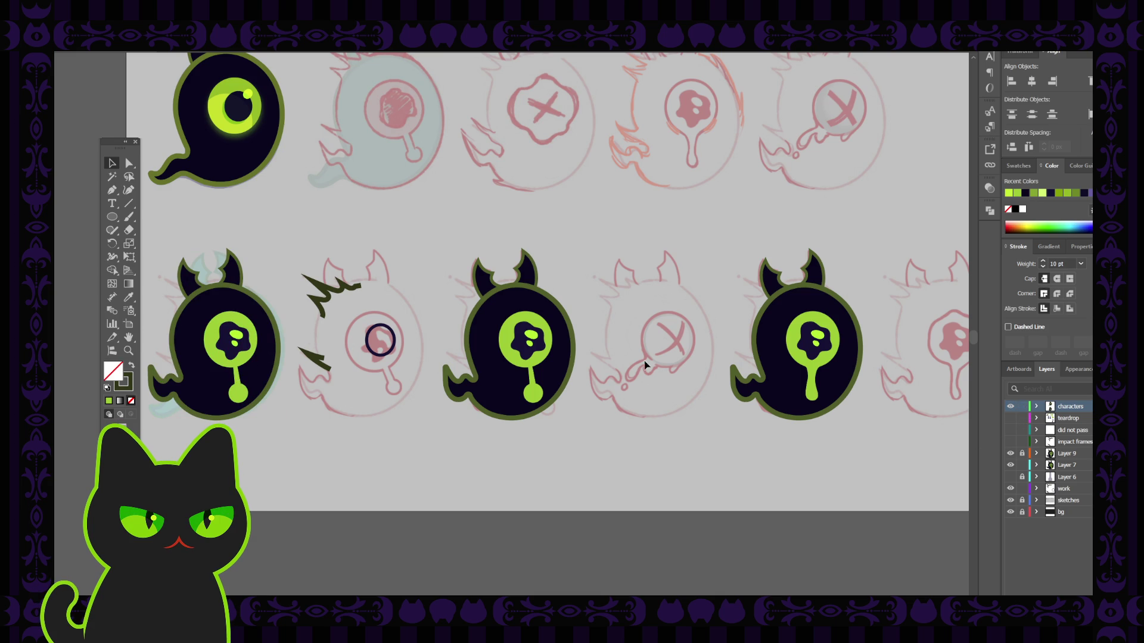
click(239, 386)
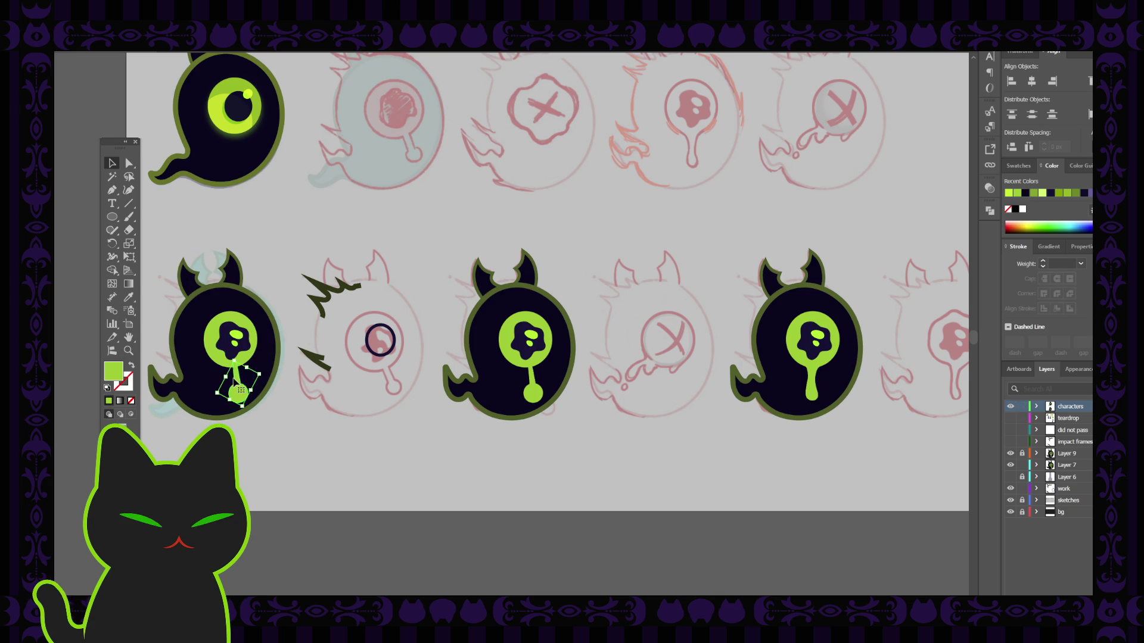
Delete the new left ghost's teardrop stem, lock the characters layer, and show impact frames again.
key(Delete)
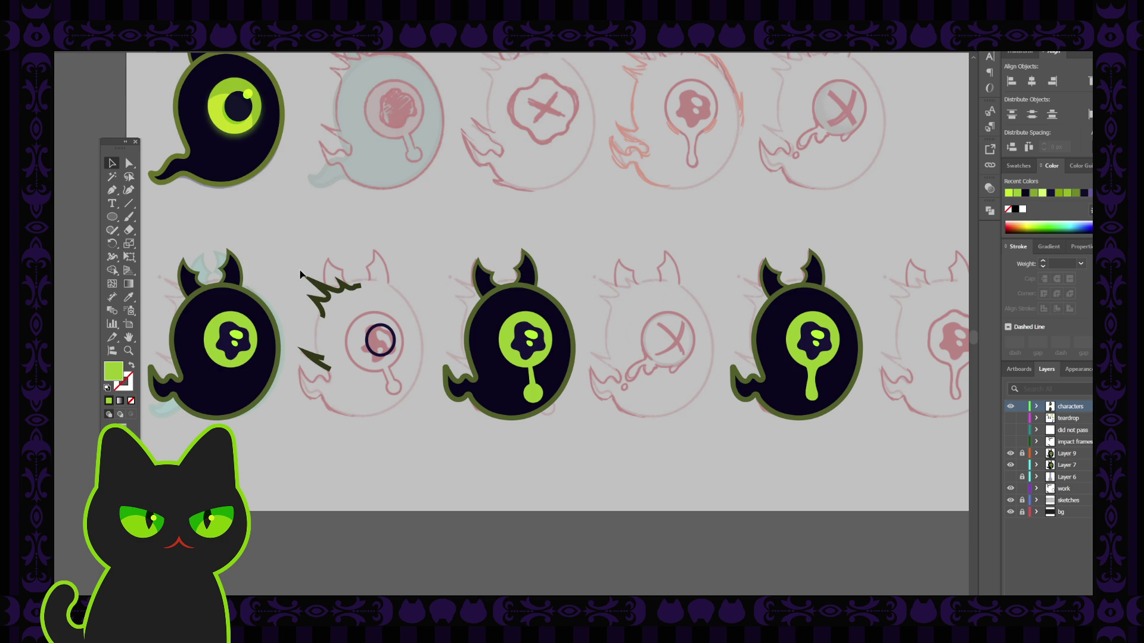
click(1022, 406)
click(1036, 489)
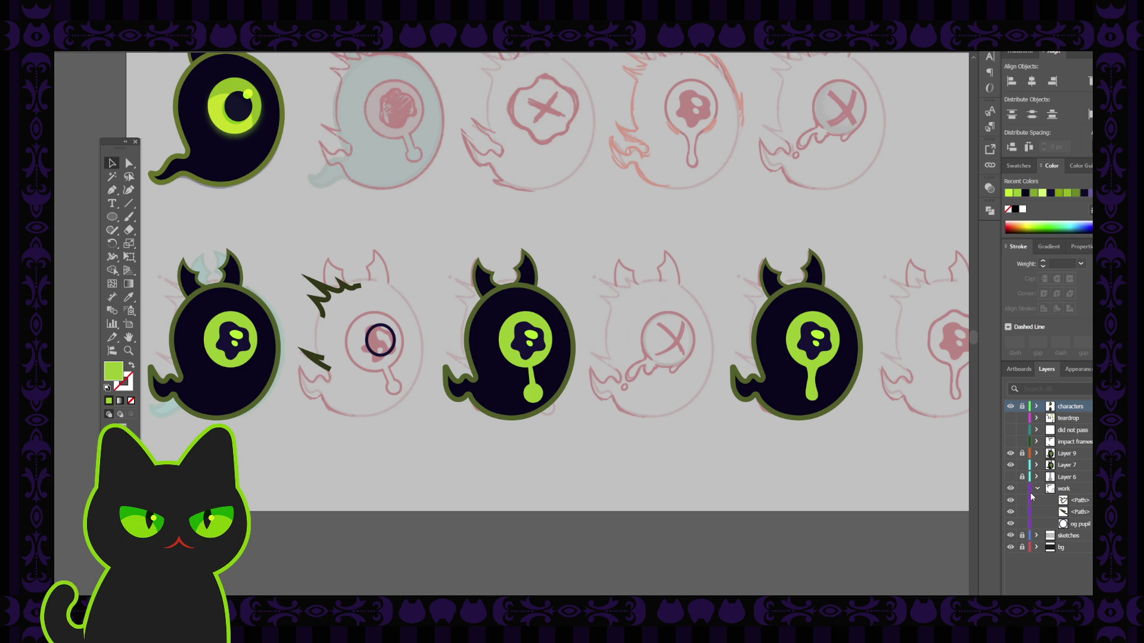
click(1036, 489)
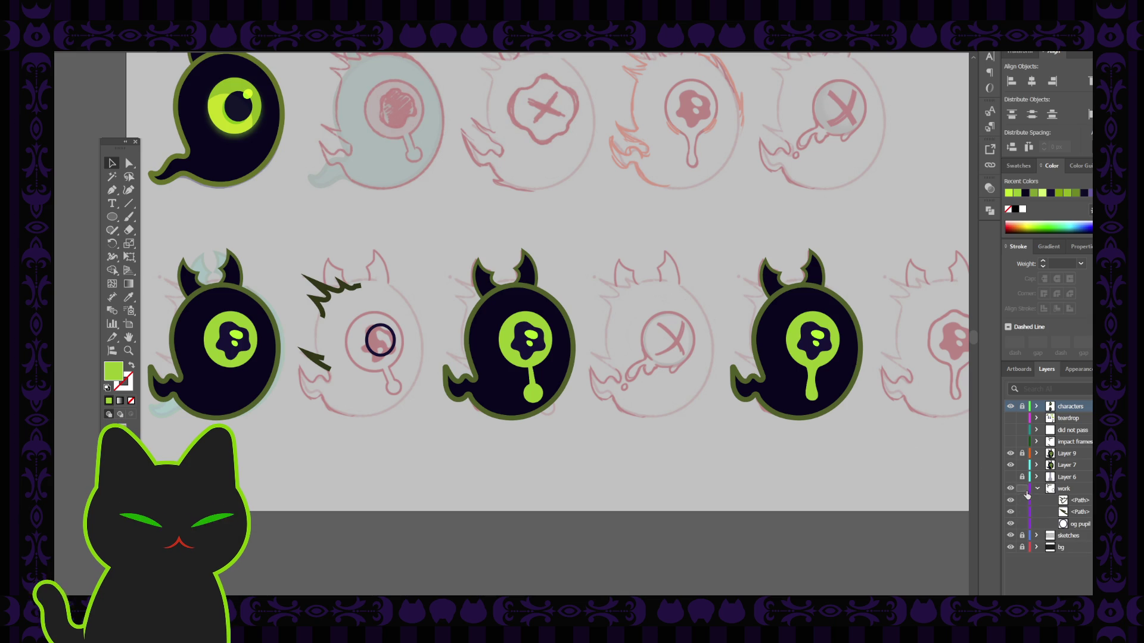
click(1011, 442)
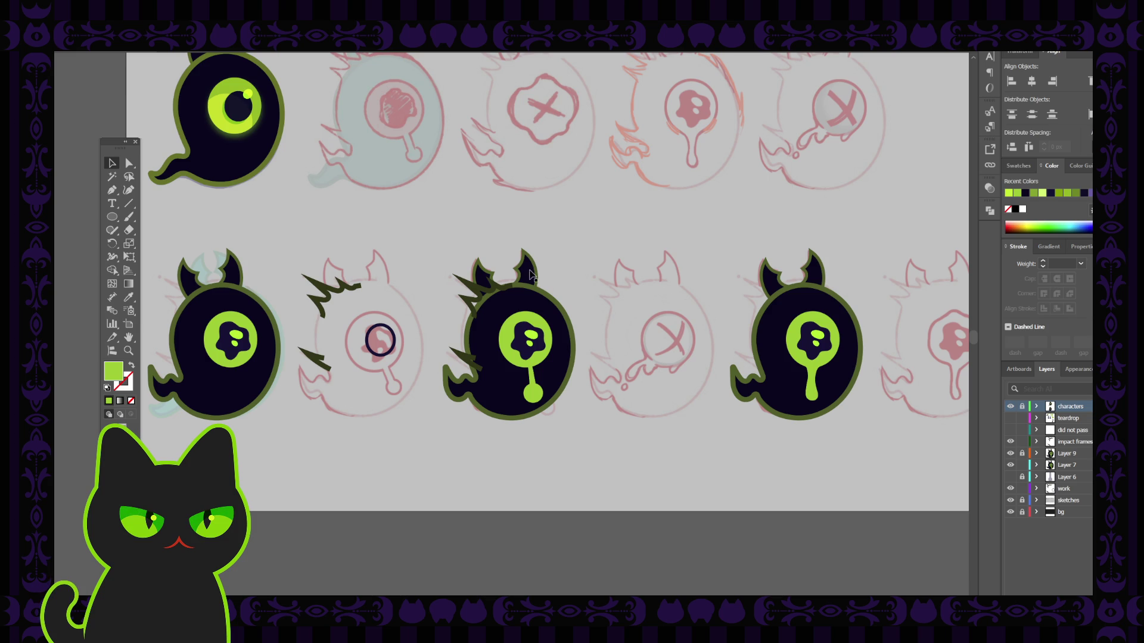
Zoom in on the middle and third ghosts and inspect their spiky impact shapes.
click(477, 292)
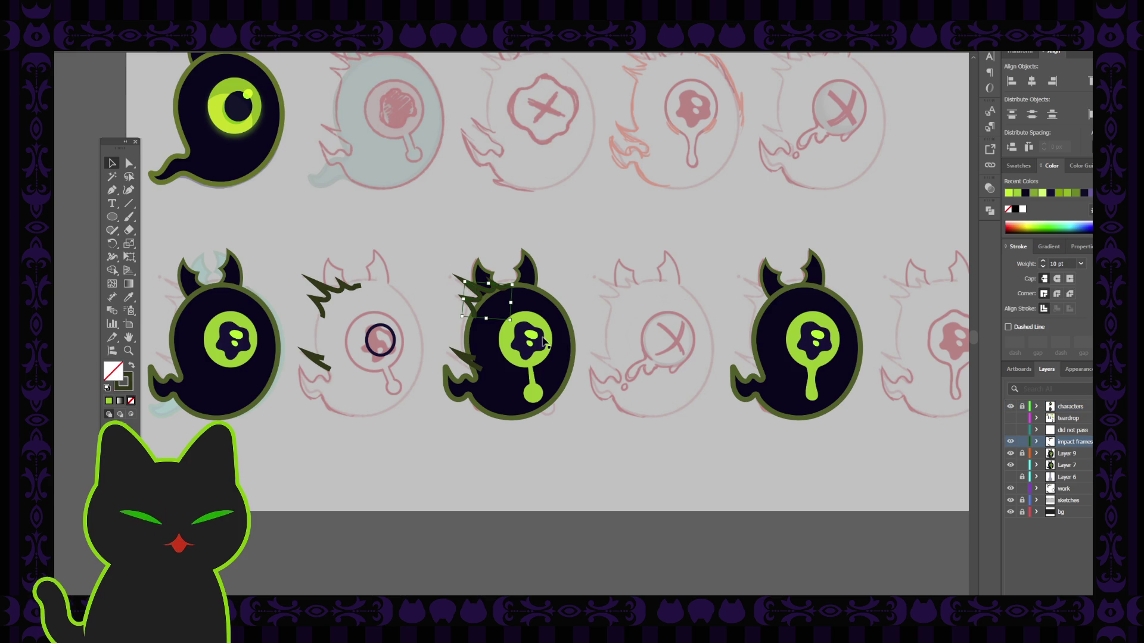
scroll(544, 342, up, 2)
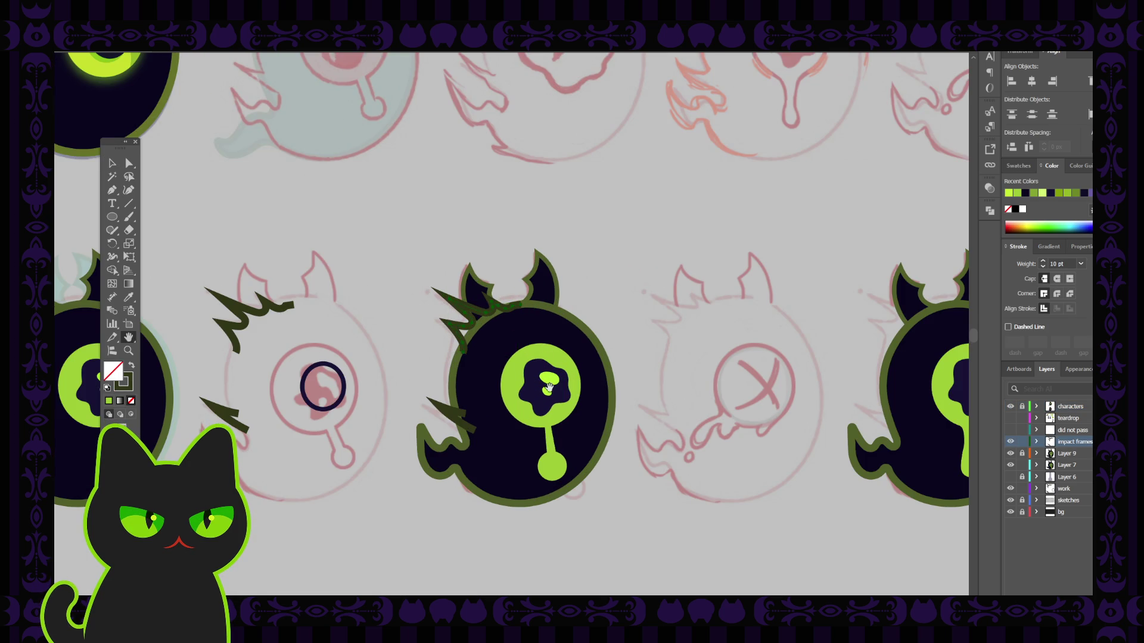
drag(549, 386, 516, 339)
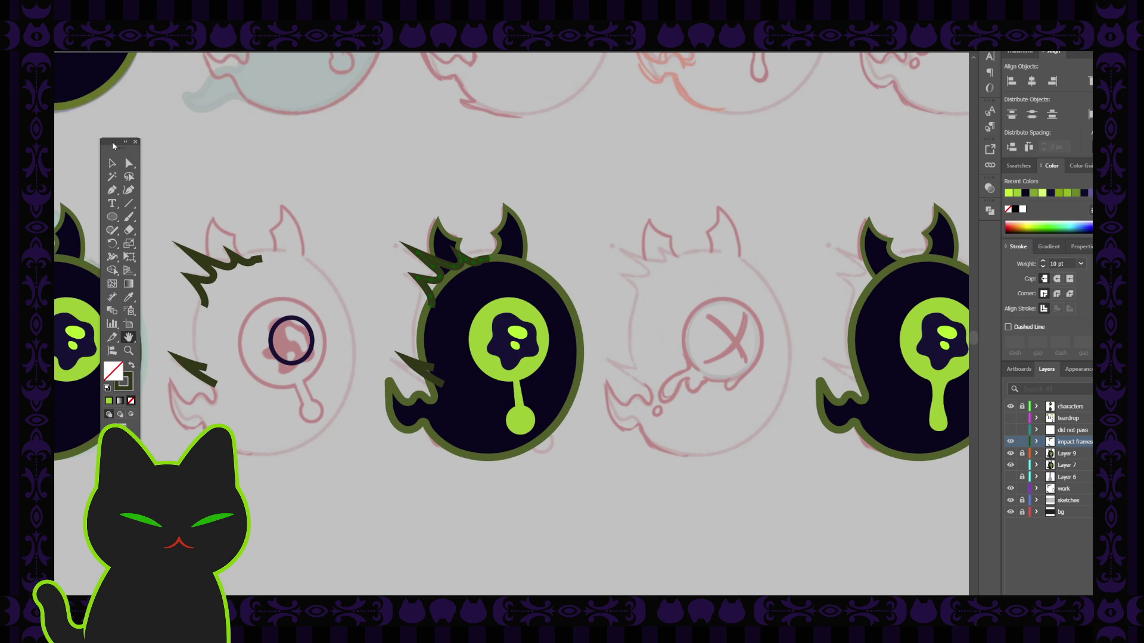
click(135, 142)
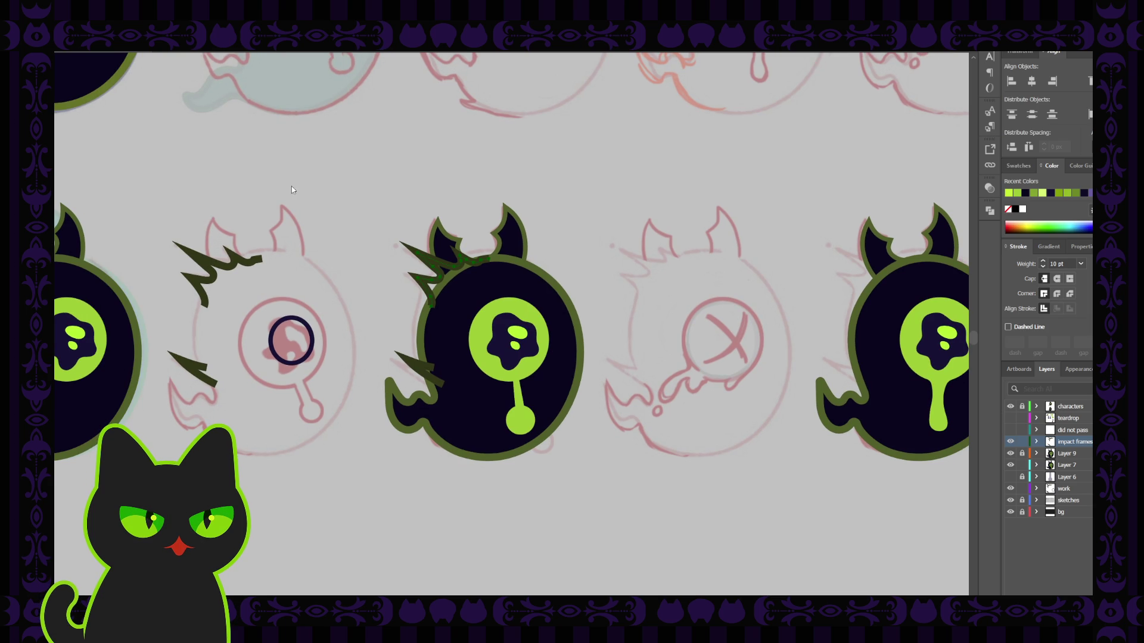
drag(390, 225, 383, 216)
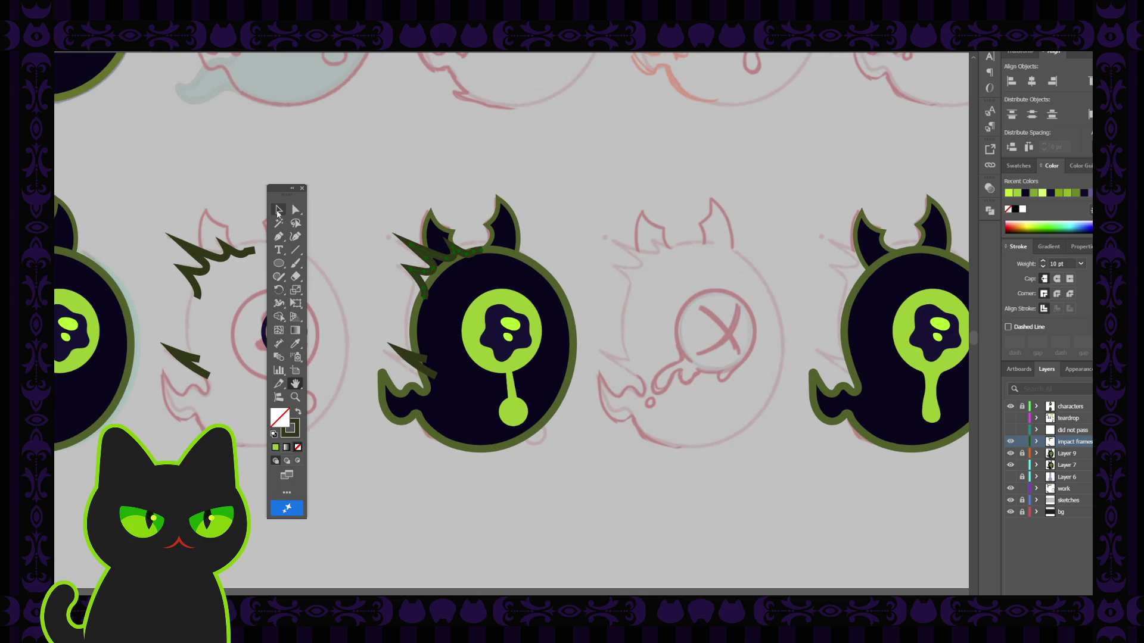
click(278, 211)
click(448, 262)
click(398, 214)
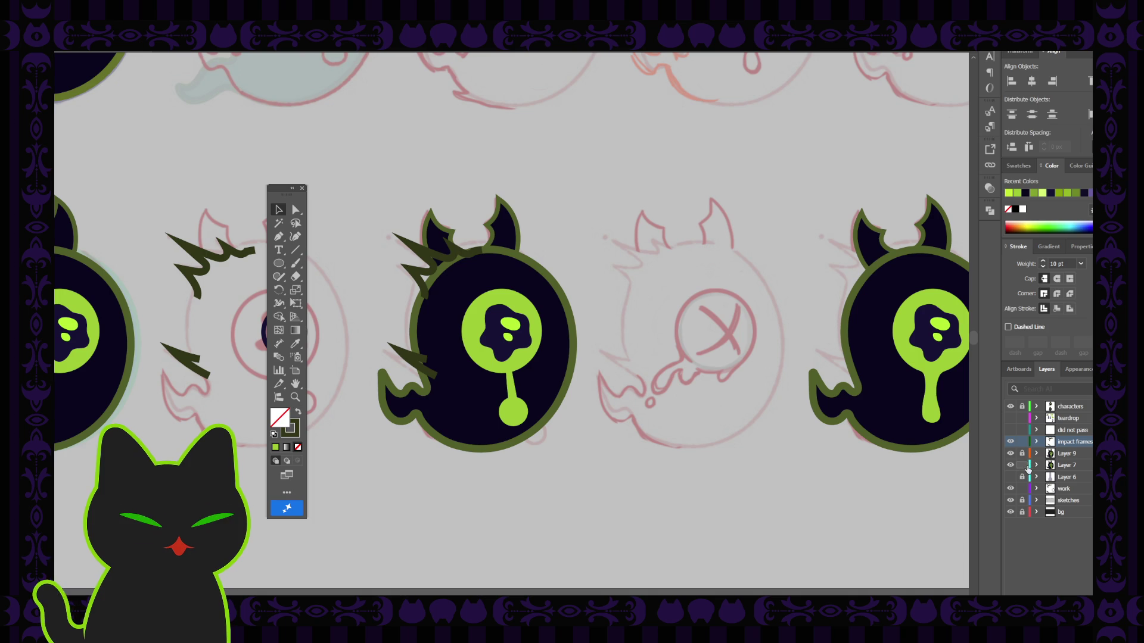
Lock Layer 7 and move Layer 9 above the impact frames layer.
click(1021, 465)
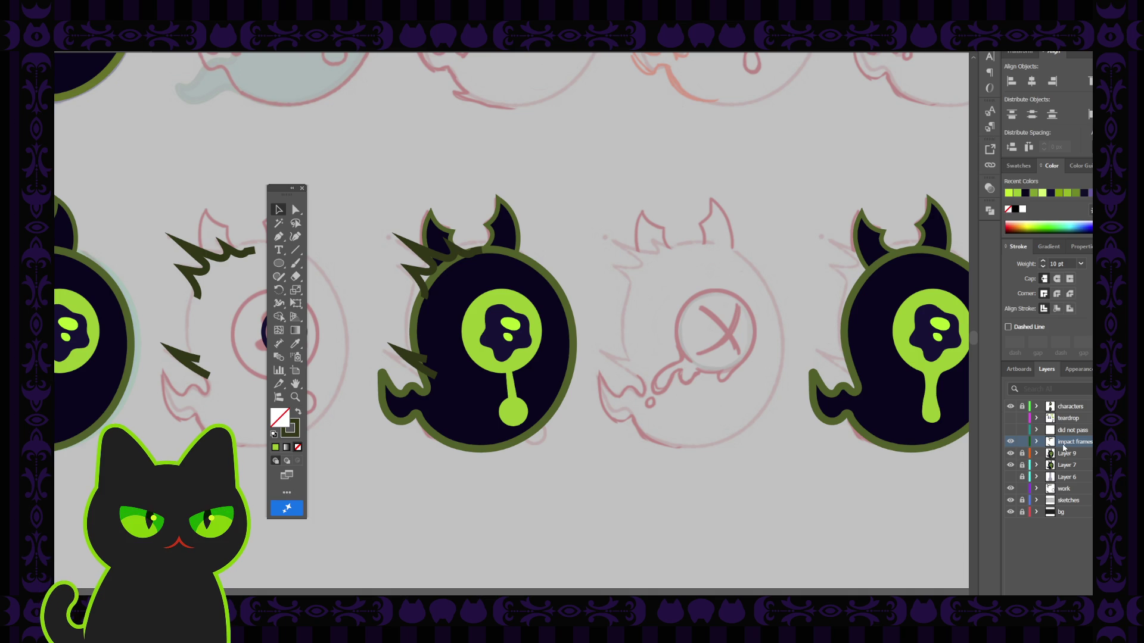
click(1011, 453)
click(1011, 453)
drag(1066, 453, 1067, 437)
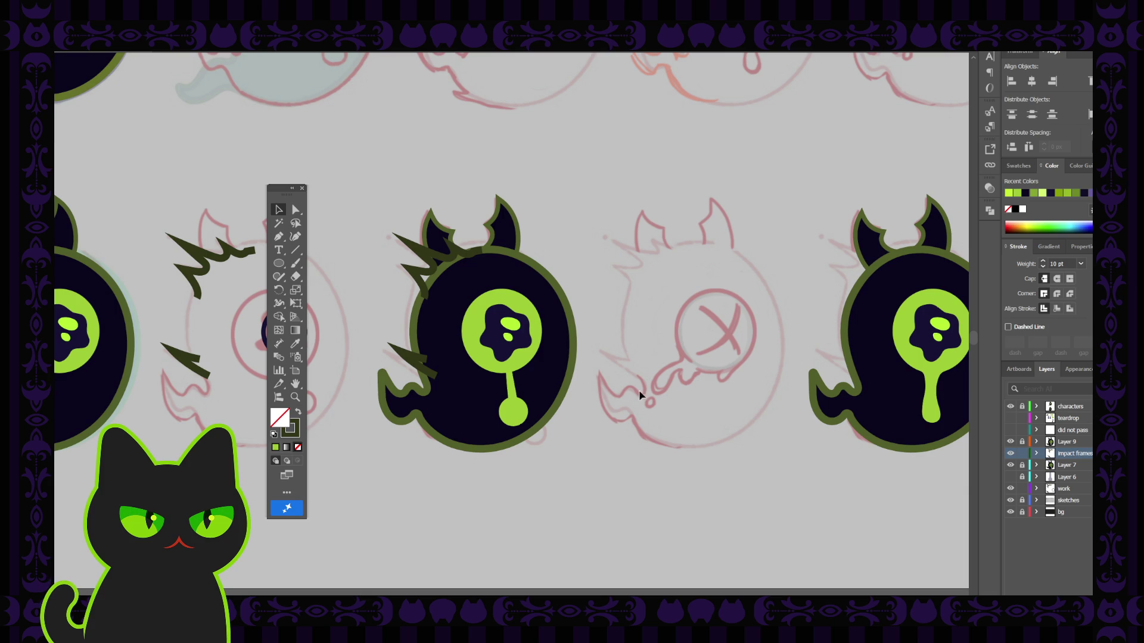
Select the spiky shape at the ghost's top-left and unlock Layer 7 to list its parts.
click(449, 262)
click(385, 265)
click(449, 261)
click(285, 237)
click(277, 210)
click(1022, 465)
click(1037, 465)
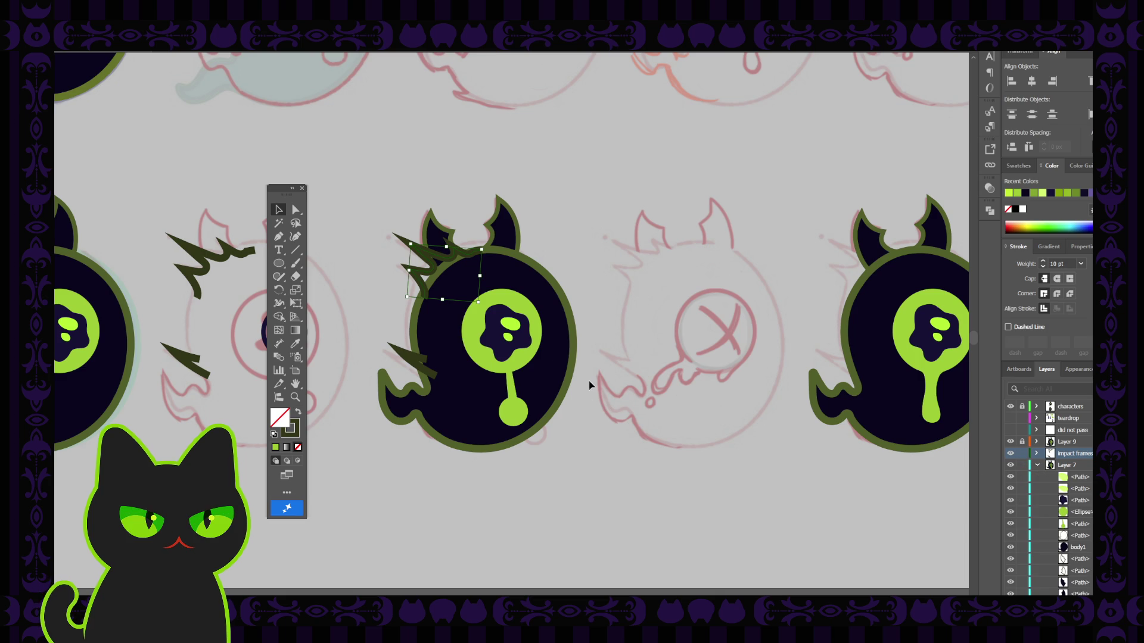
Select the lime eye parts and hide its highlights, dark blob, stalk and eye circle.
click(510, 337)
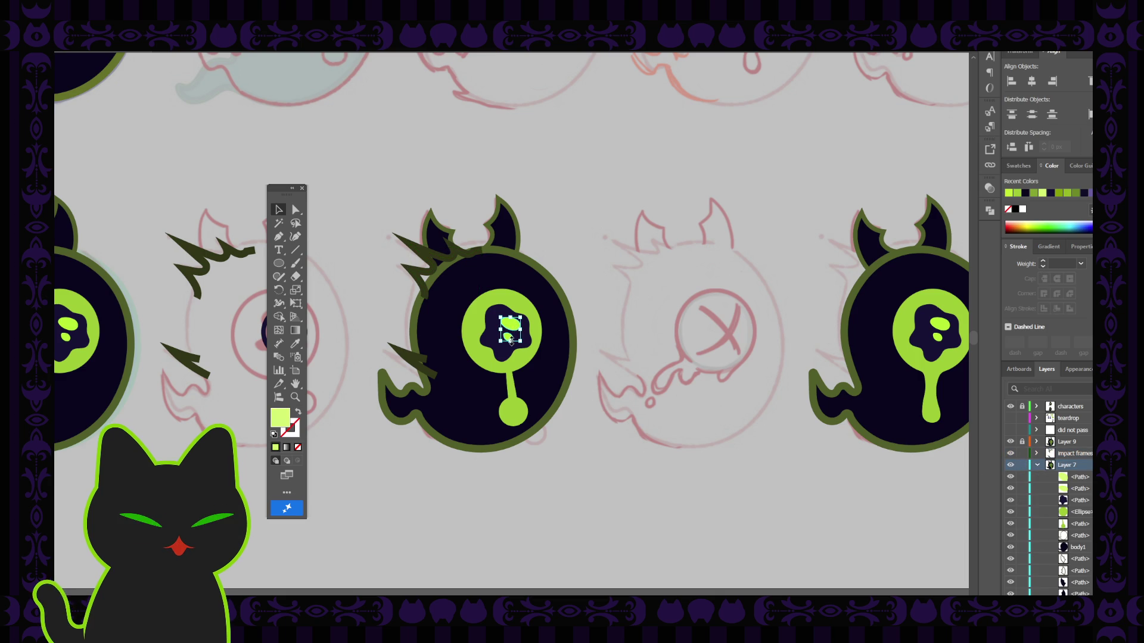
shift+click(494, 345)
shift+click(489, 301)
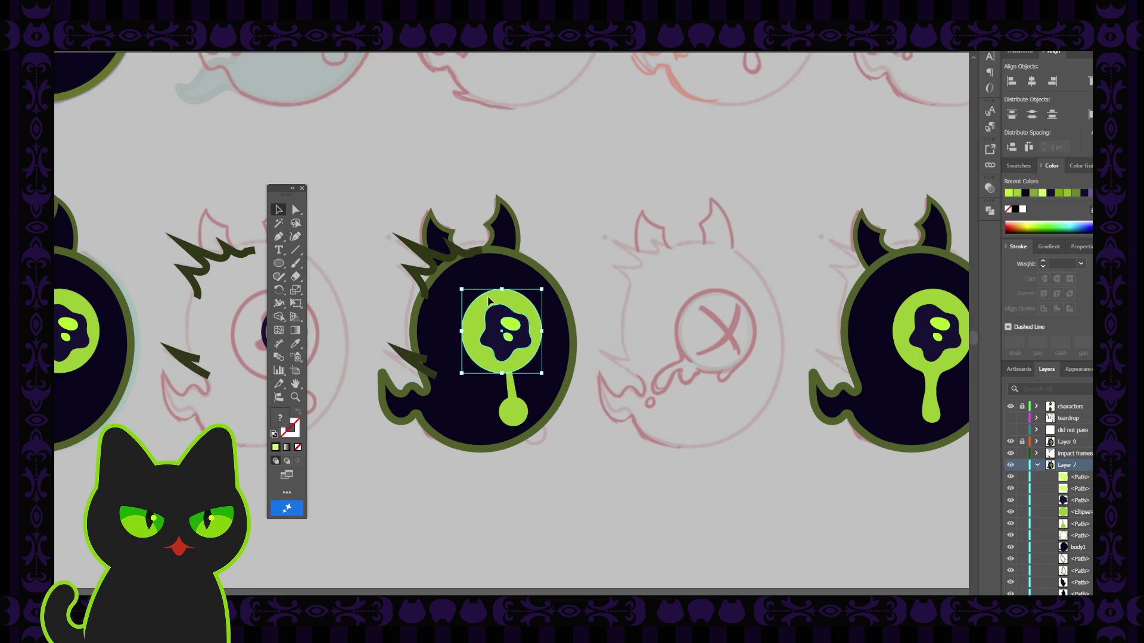
shift+click(511, 399)
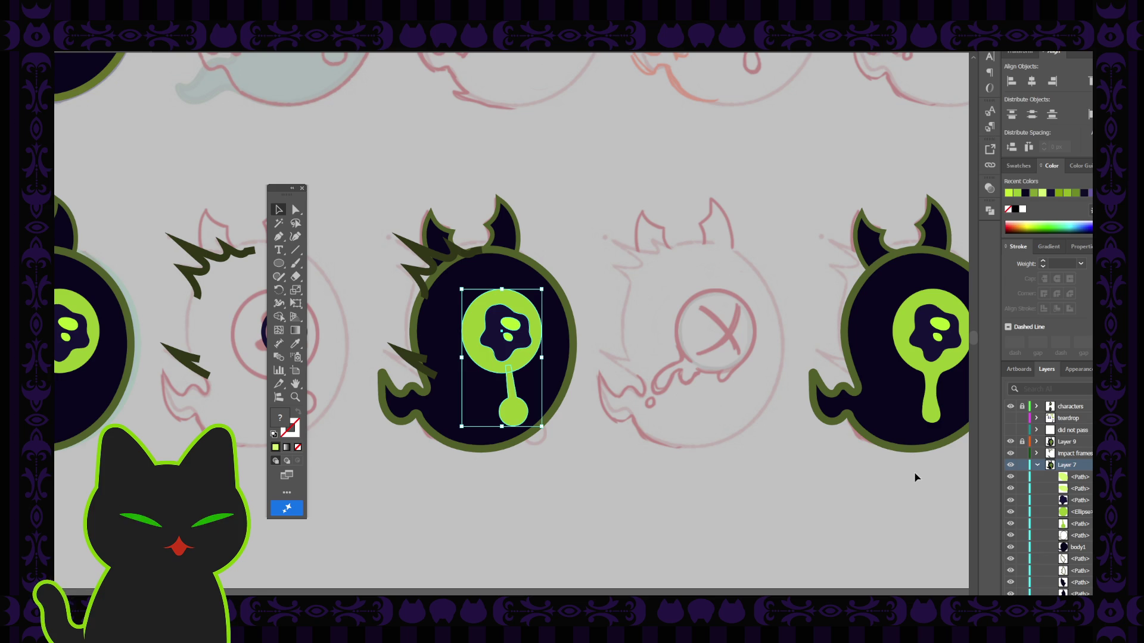
click(1011, 477)
click(1010, 488)
click(1010, 500)
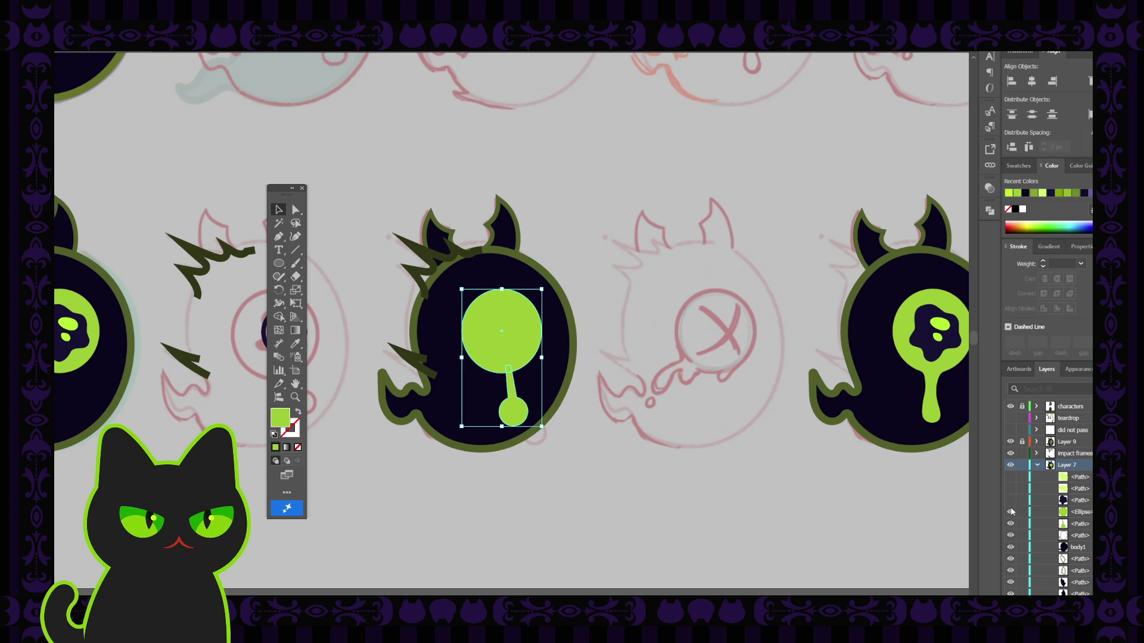
click(1011, 524)
click(1011, 512)
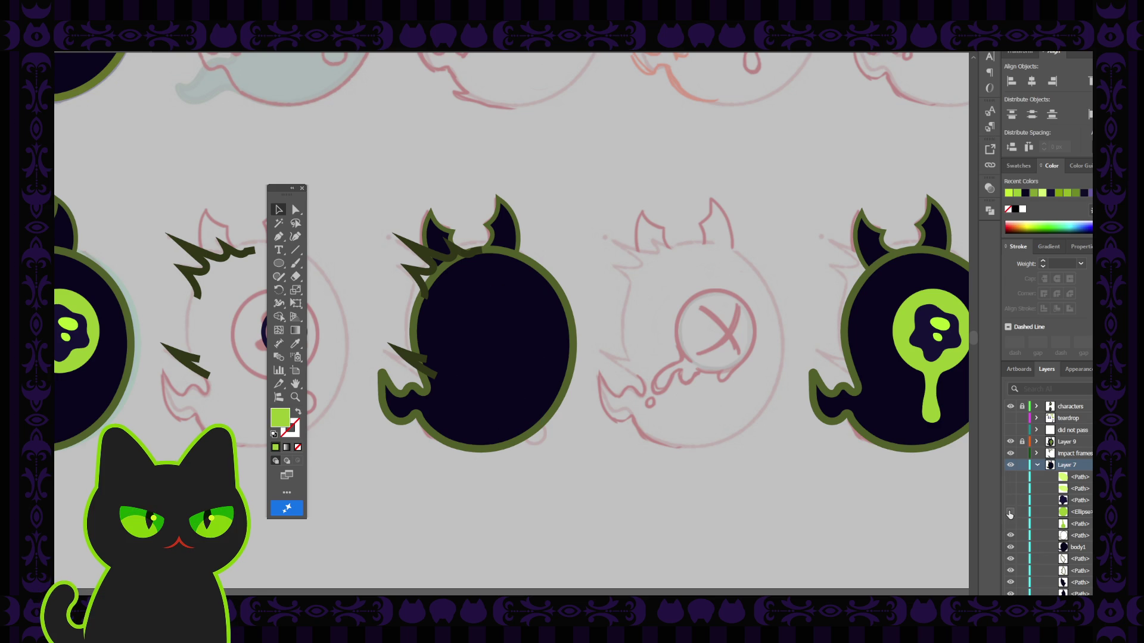
Hide the ghost's dark body and horn fills, then select the dark spike shape.
click(1010, 548)
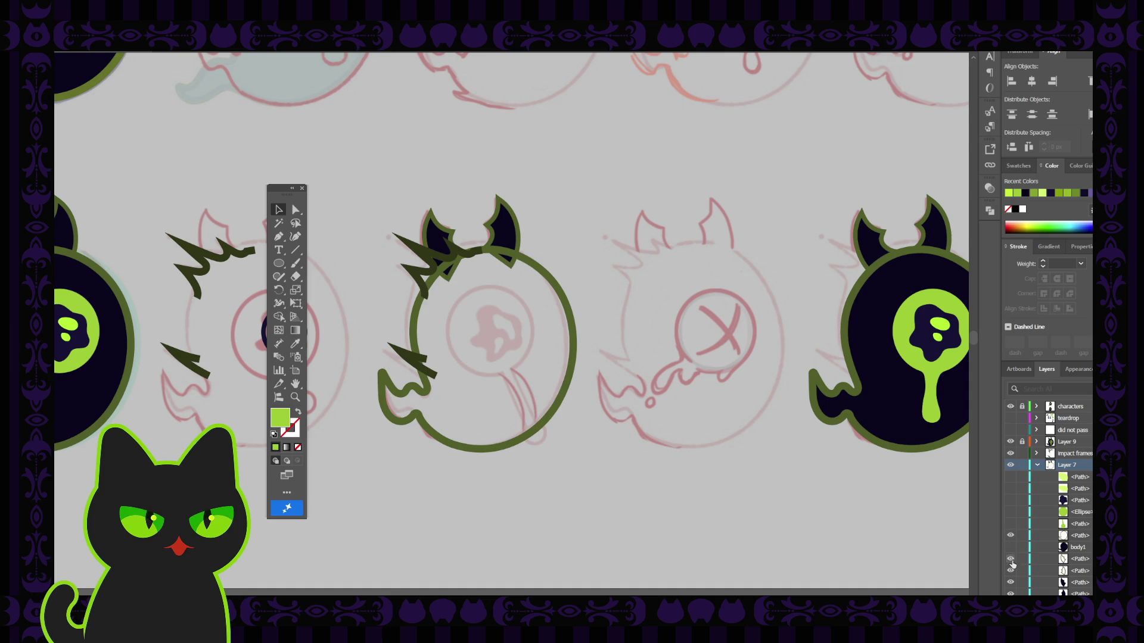
drag(1011, 559, 1011, 594)
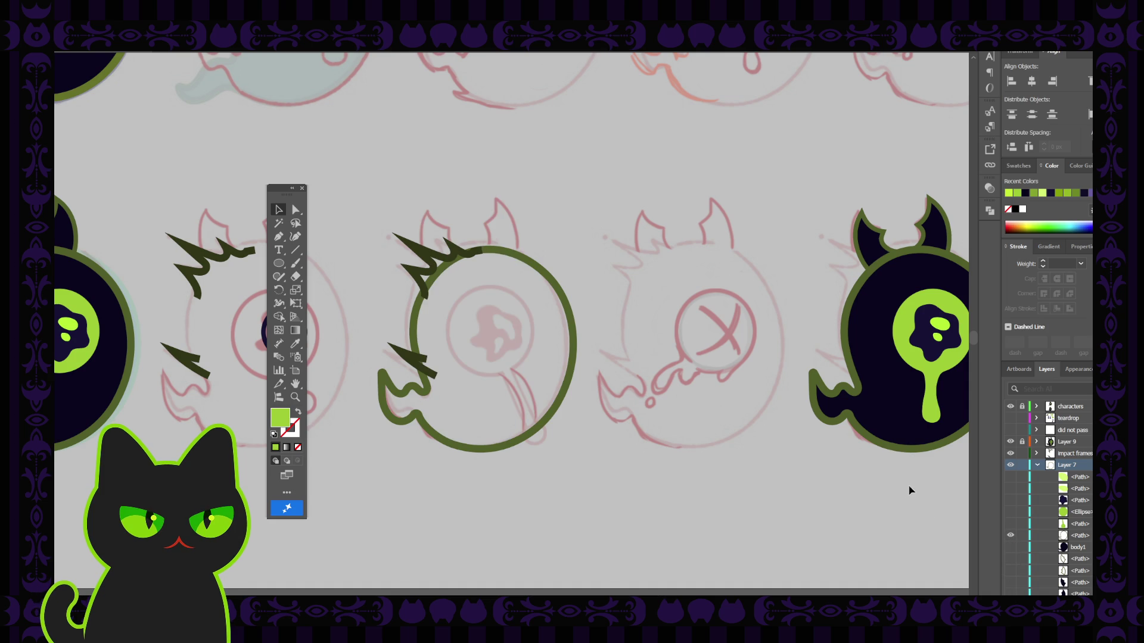
click(451, 255)
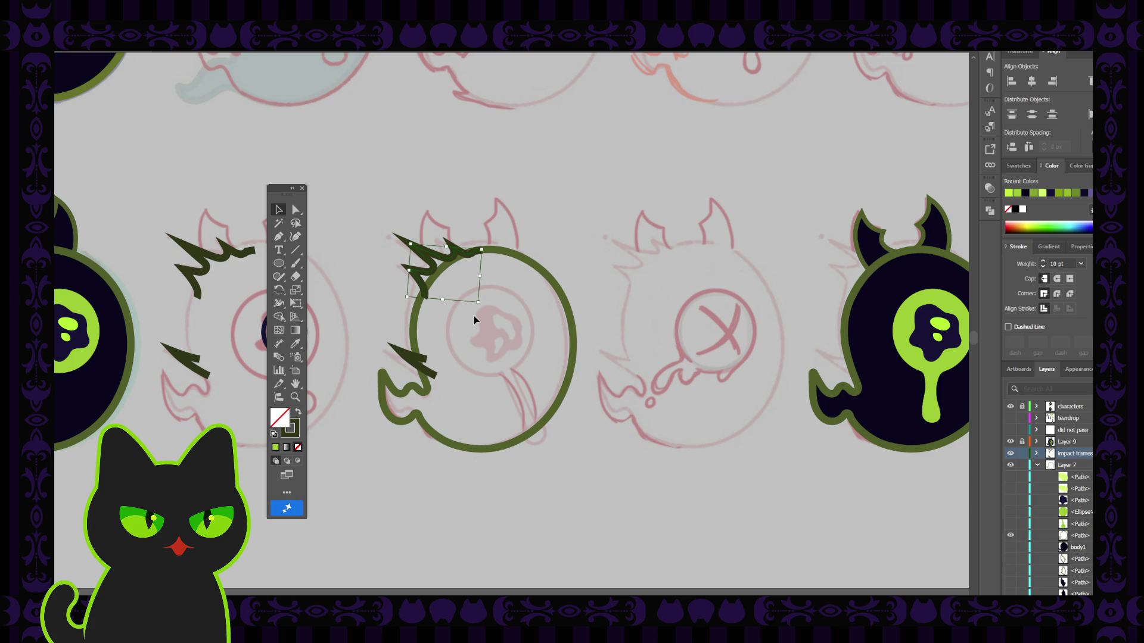
Zoom in on the spike shape, select the green outline circle and lock the impact frames layer.
key(ctrl+equal)
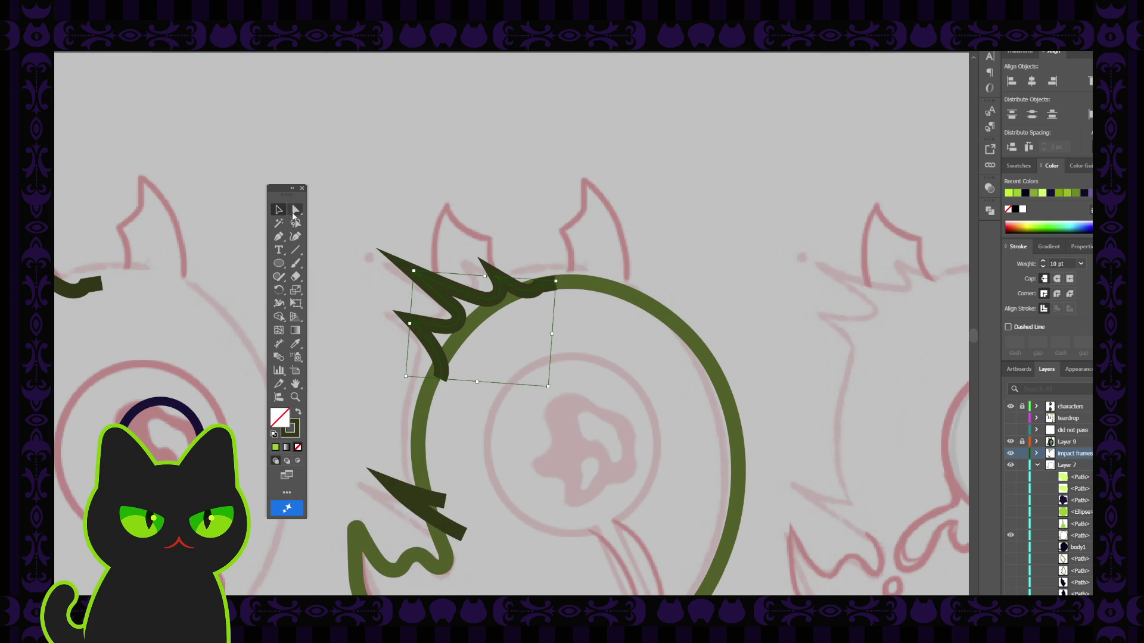
key(a)
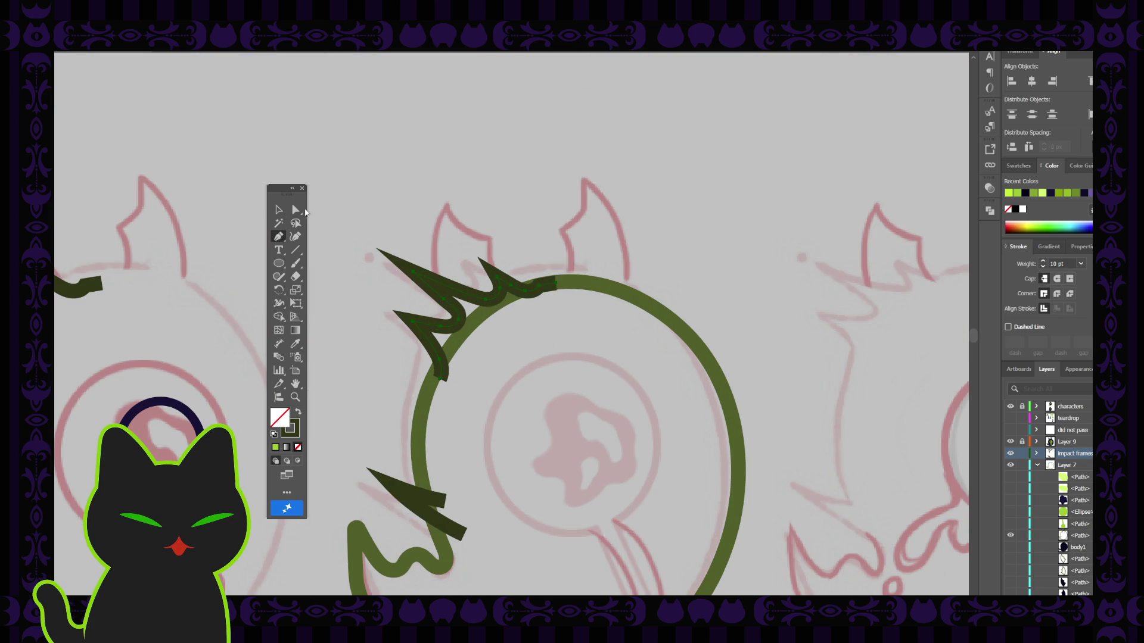
click(550, 284)
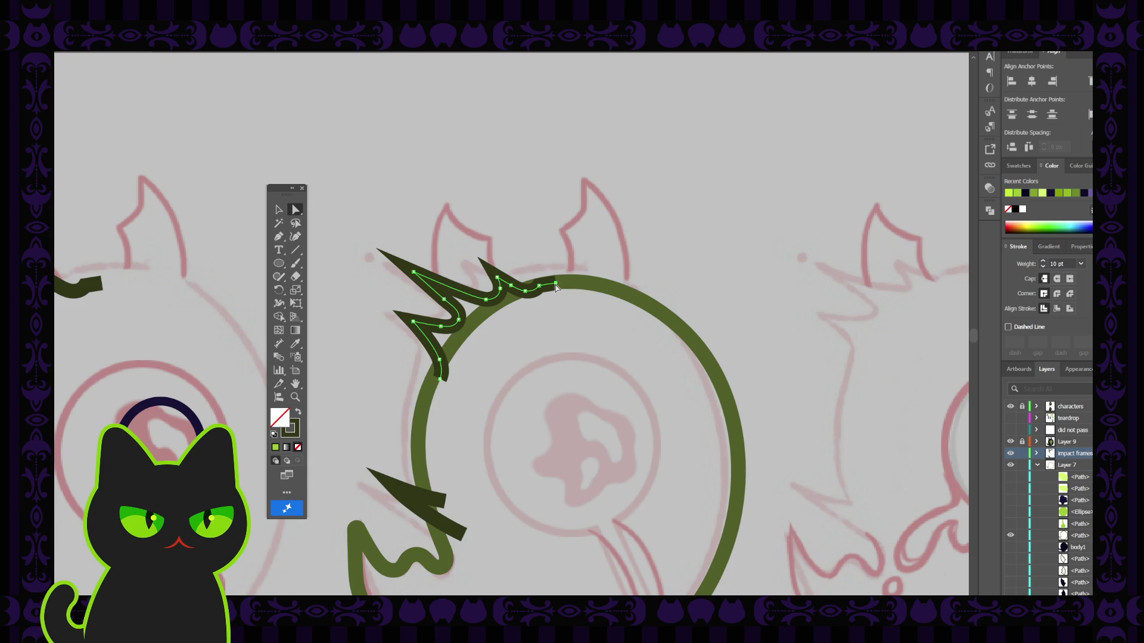
click(556, 284)
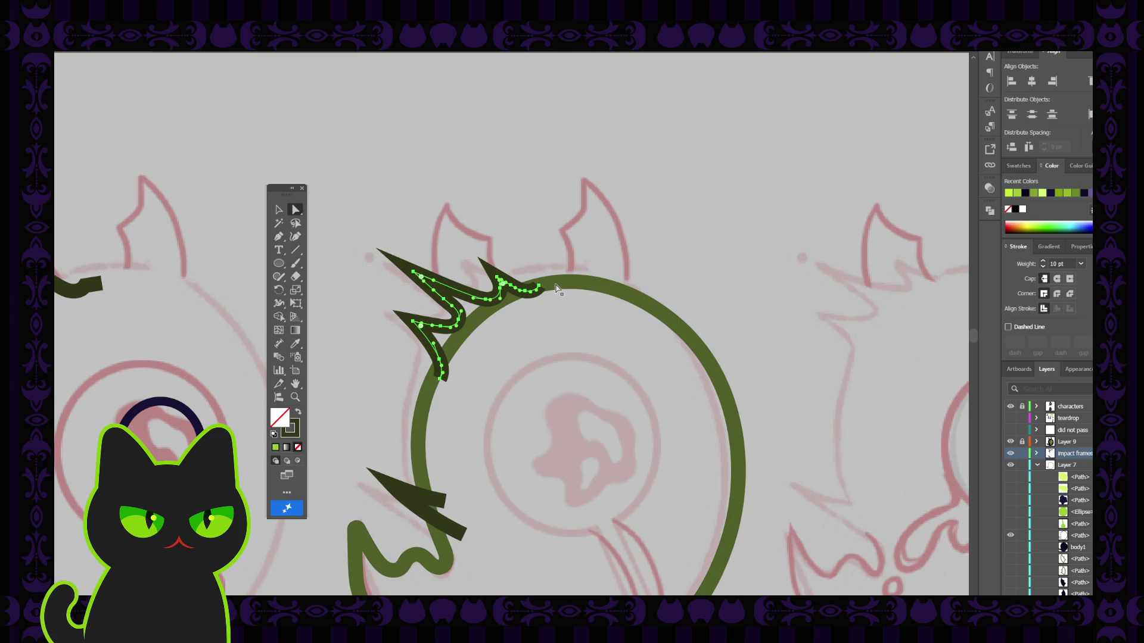
click(278, 209)
click(311, 207)
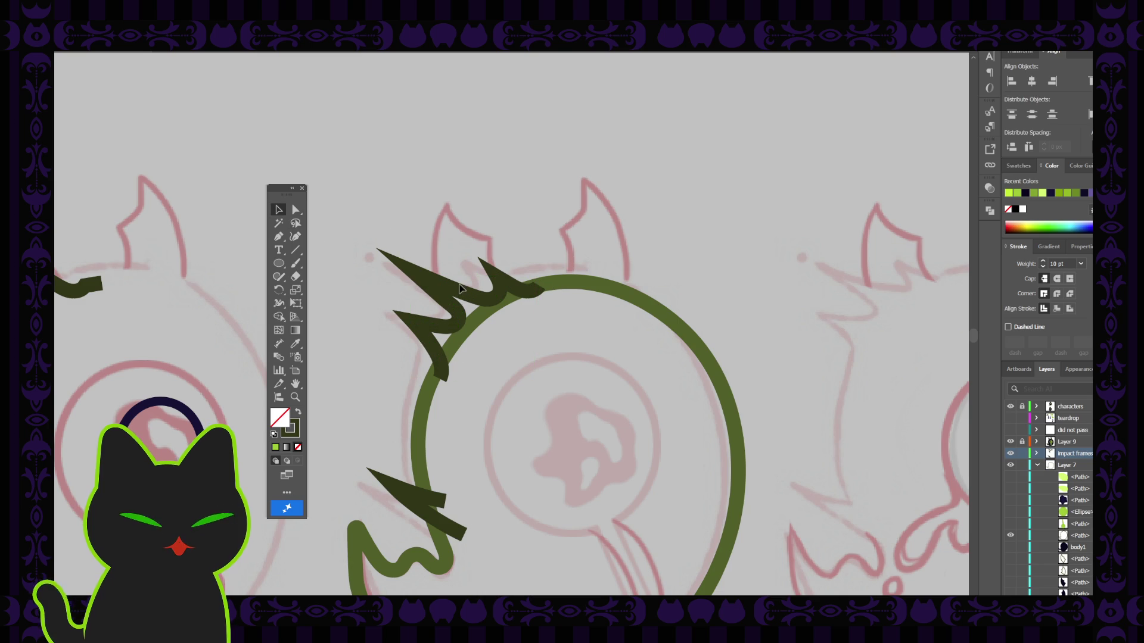
click(560, 286)
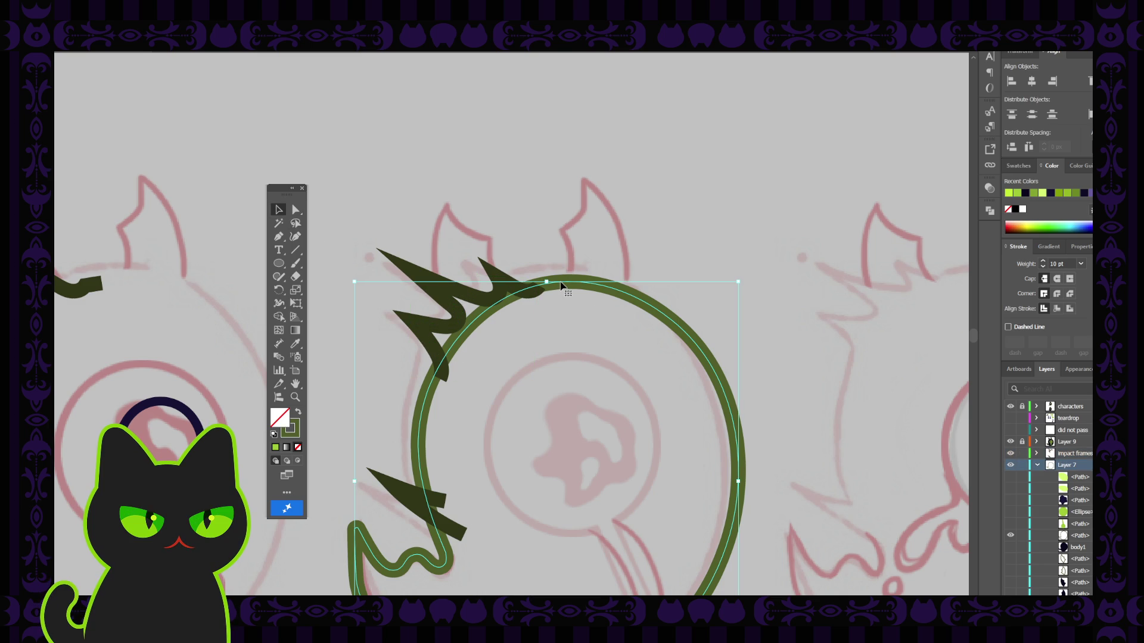
click(1023, 454)
Add anchors on the green ring near the spike and delete the outline segment beneath the spikes.
click(278, 237)
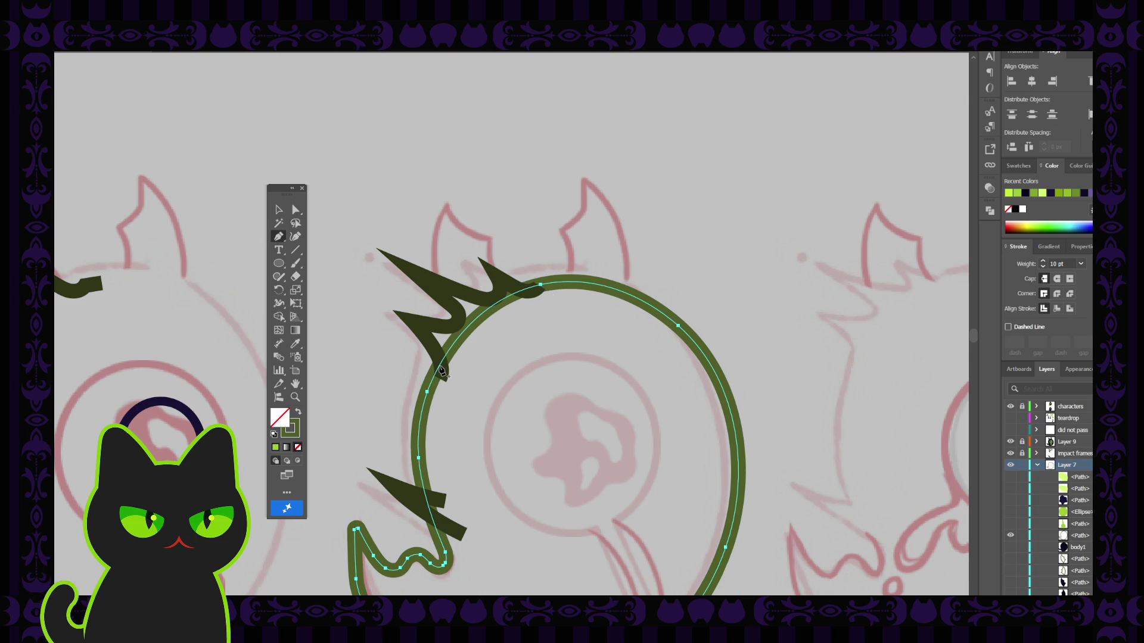
click(441, 365)
click(526, 292)
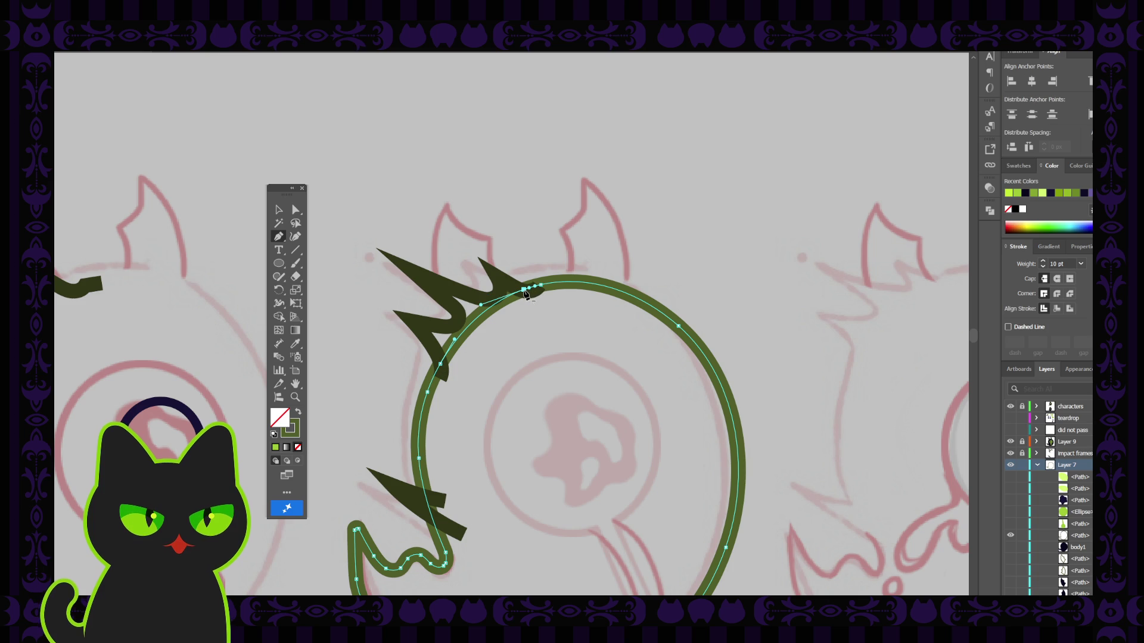
key(a)
click(474, 320)
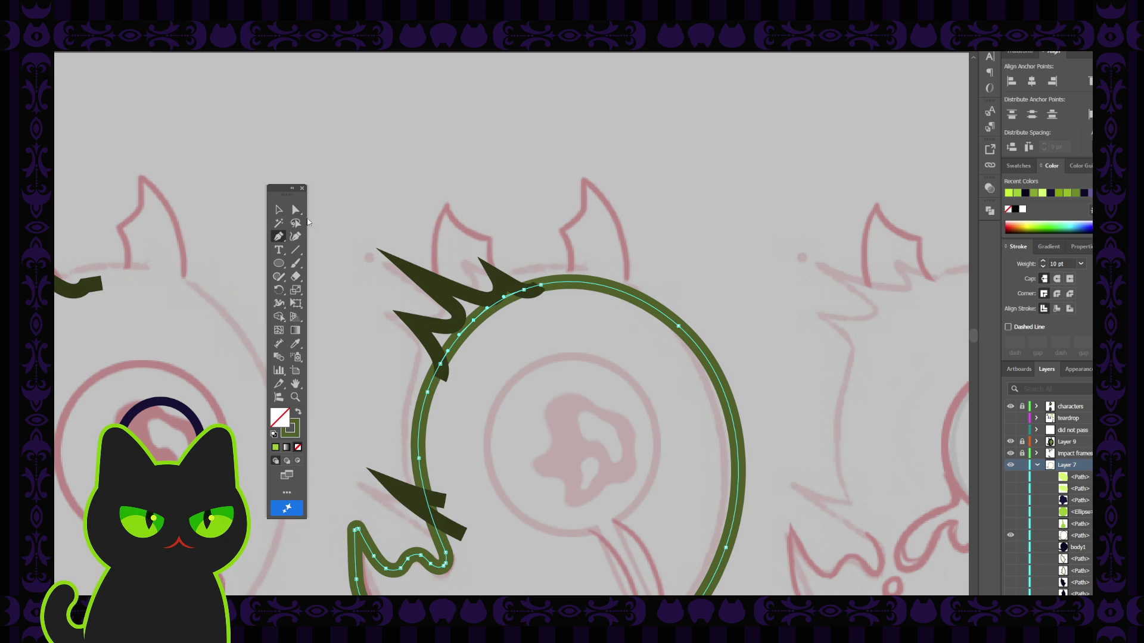
click(295, 209)
key(Delete)
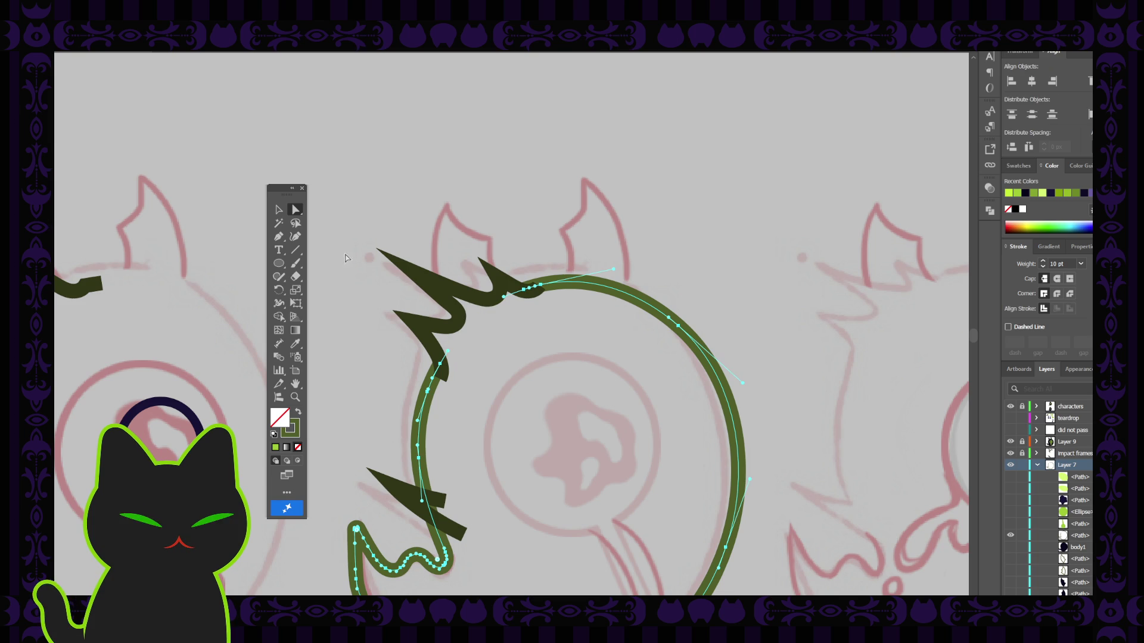
click(394, 202)
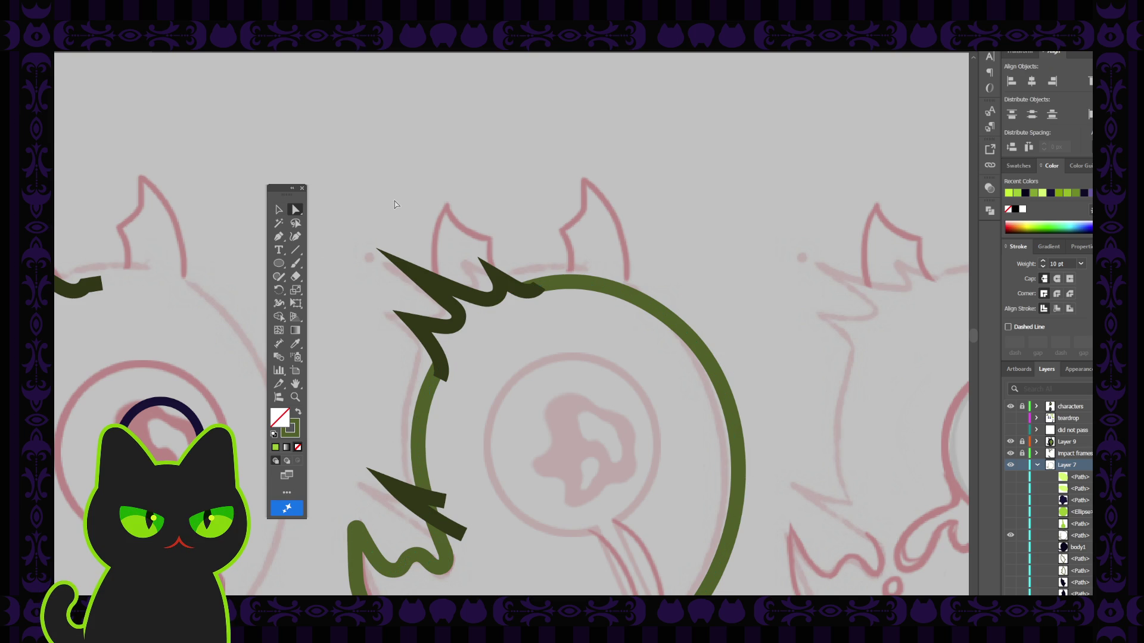
Select the dark spike path lying beside the green ring.
click(439, 379)
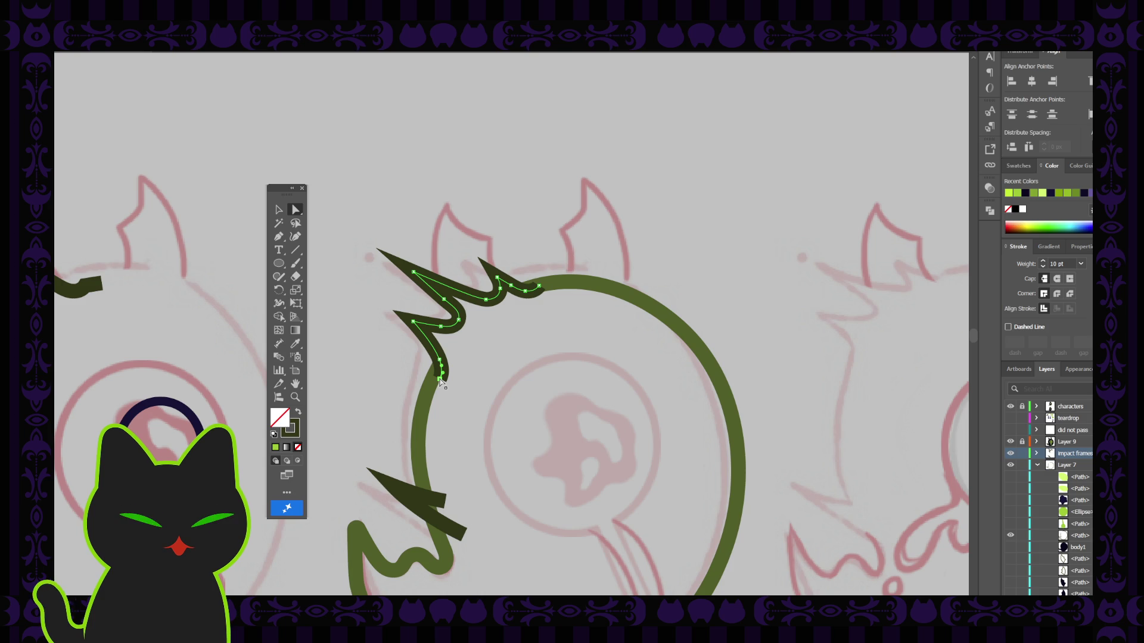
key(ctrl+z)
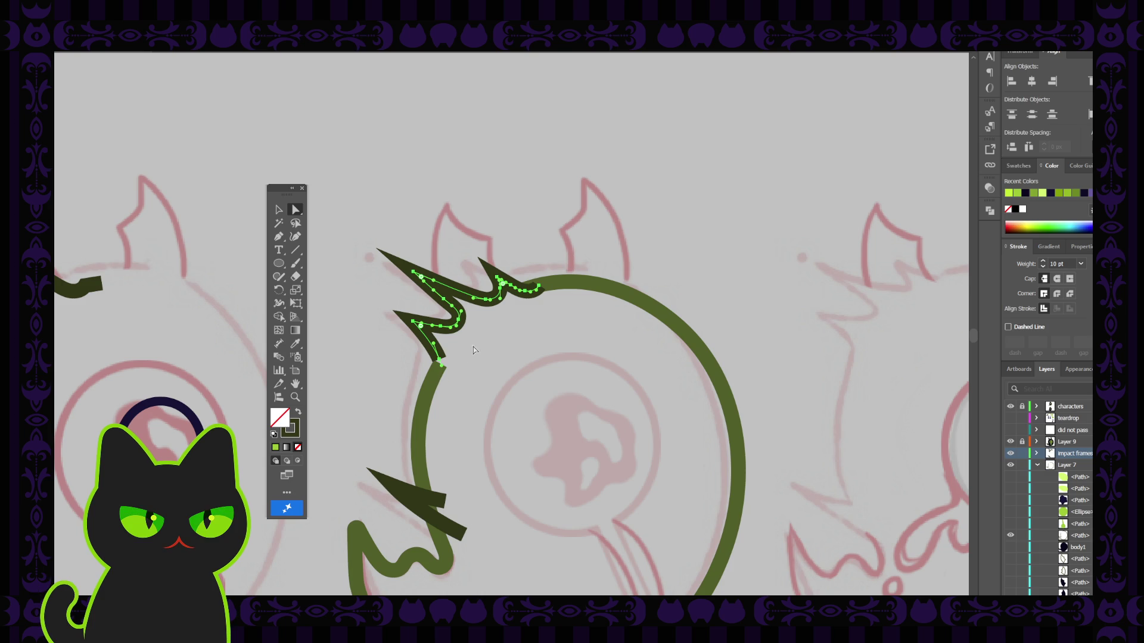
click(558, 289)
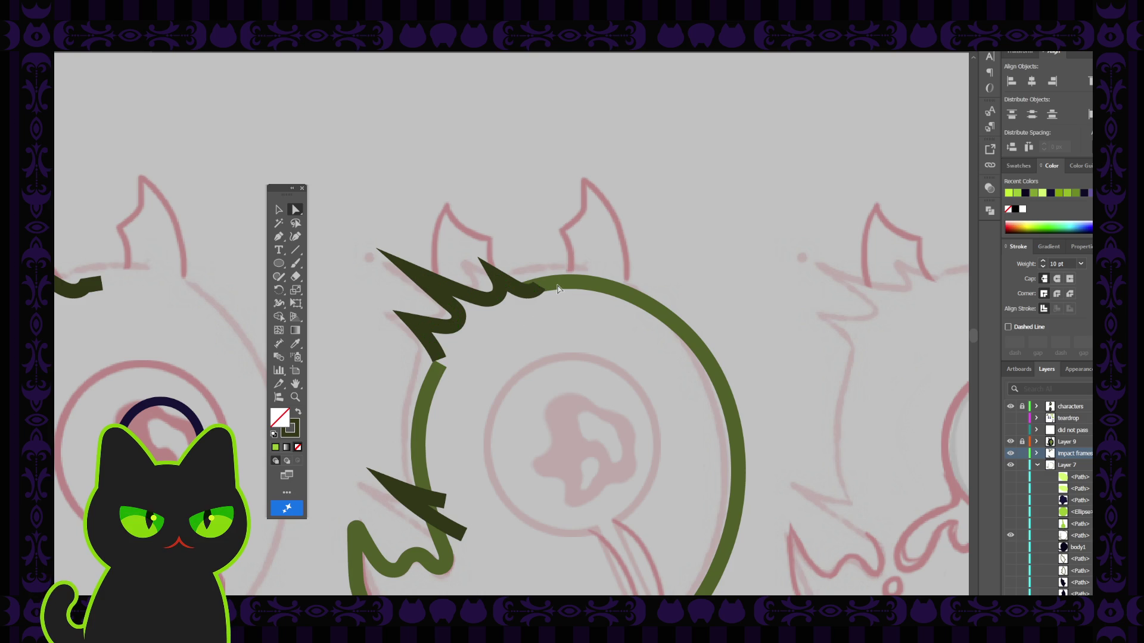
click(538, 289)
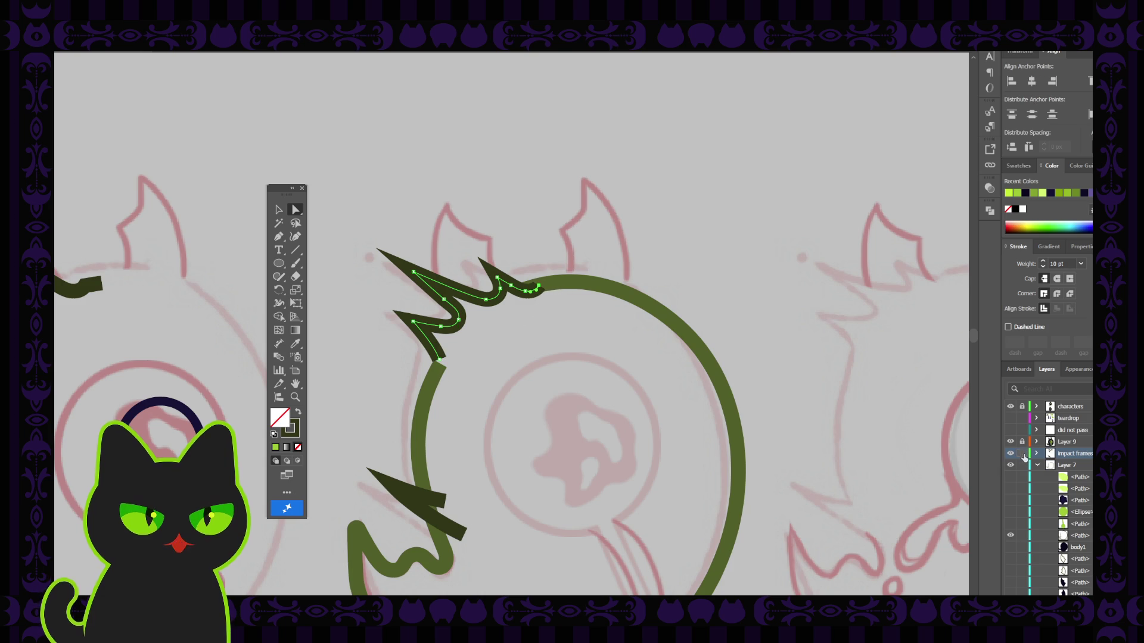
click(693, 351)
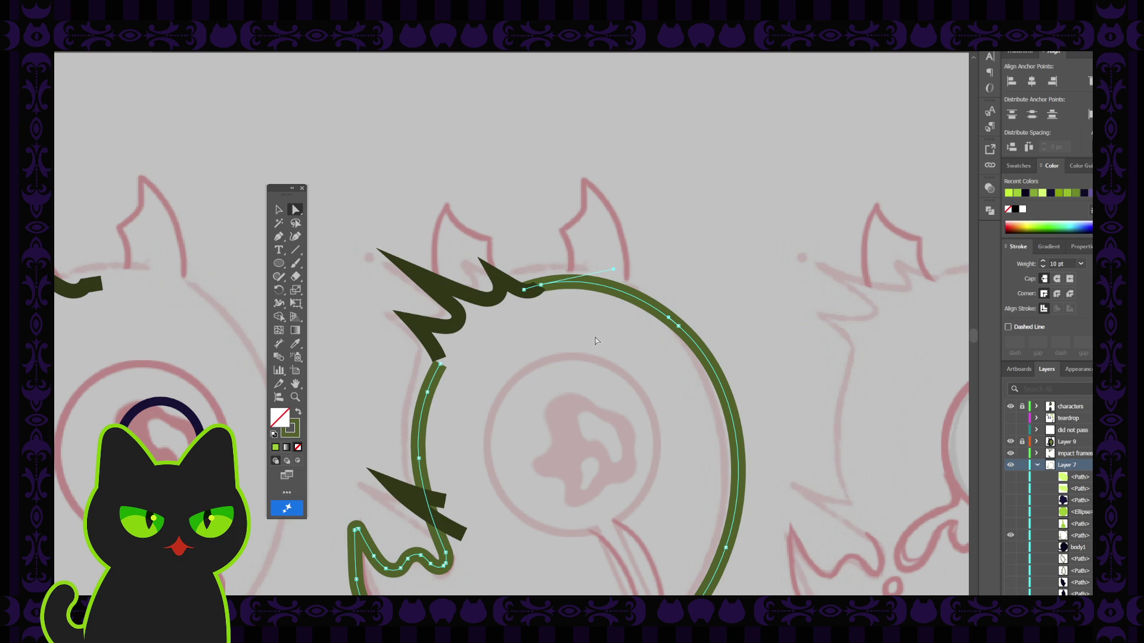
click(539, 289)
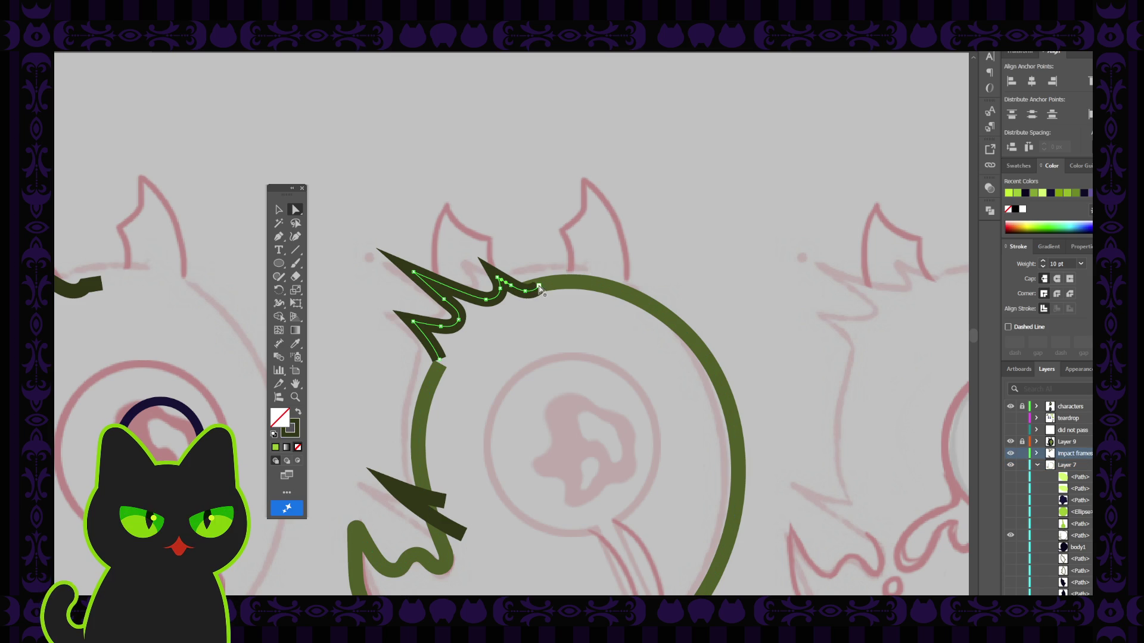
click(538, 289)
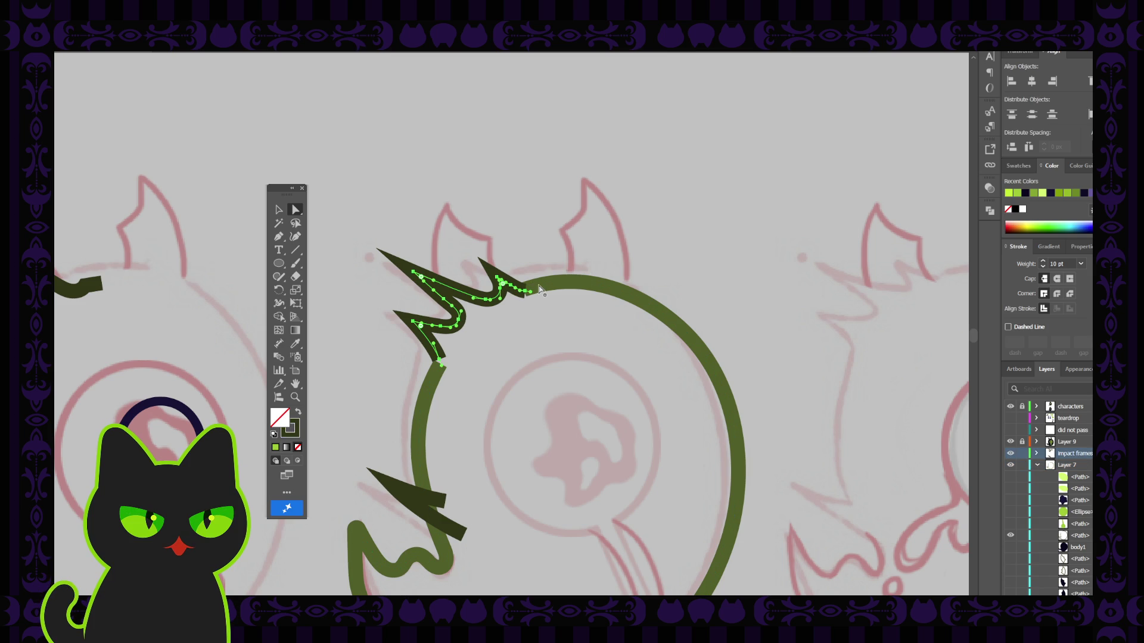
click(279, 210)
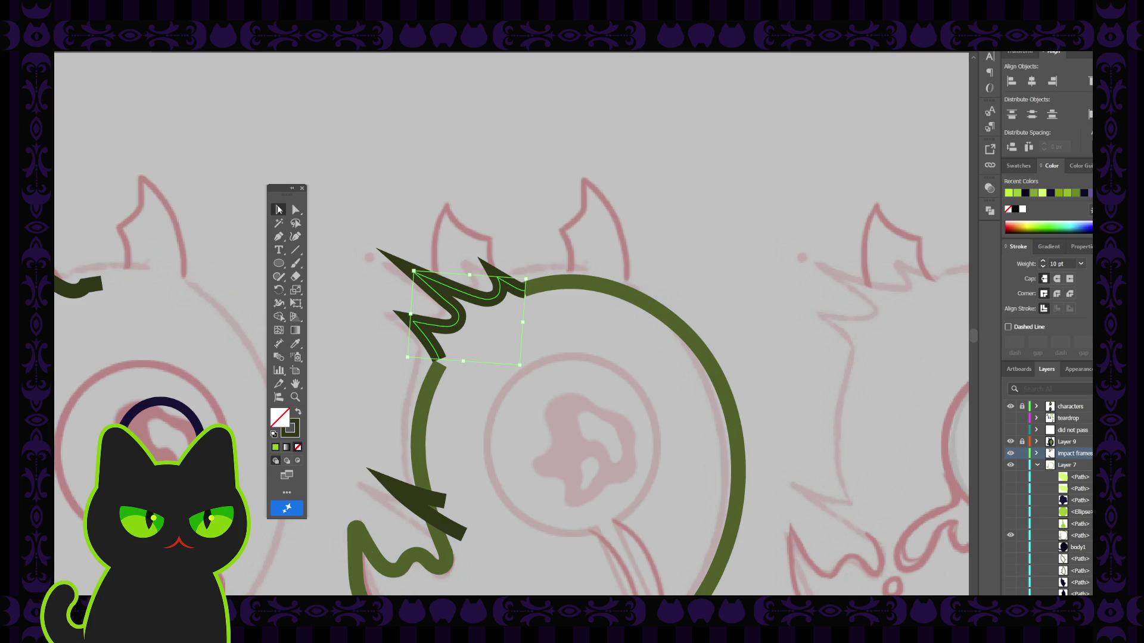
click(498, 338)
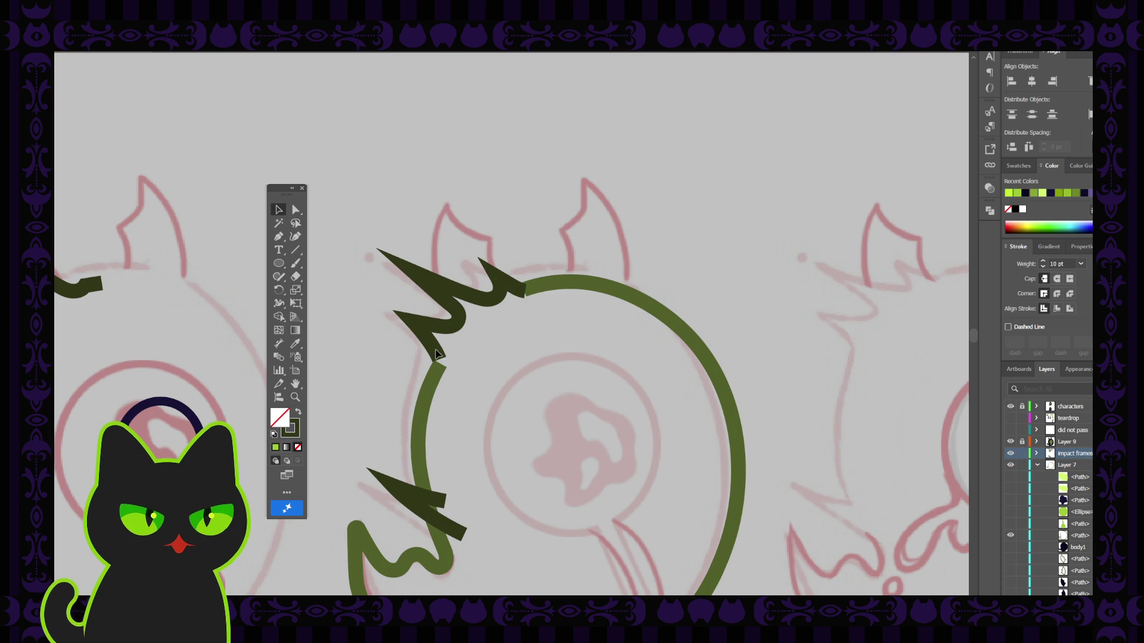
click(439, 357)
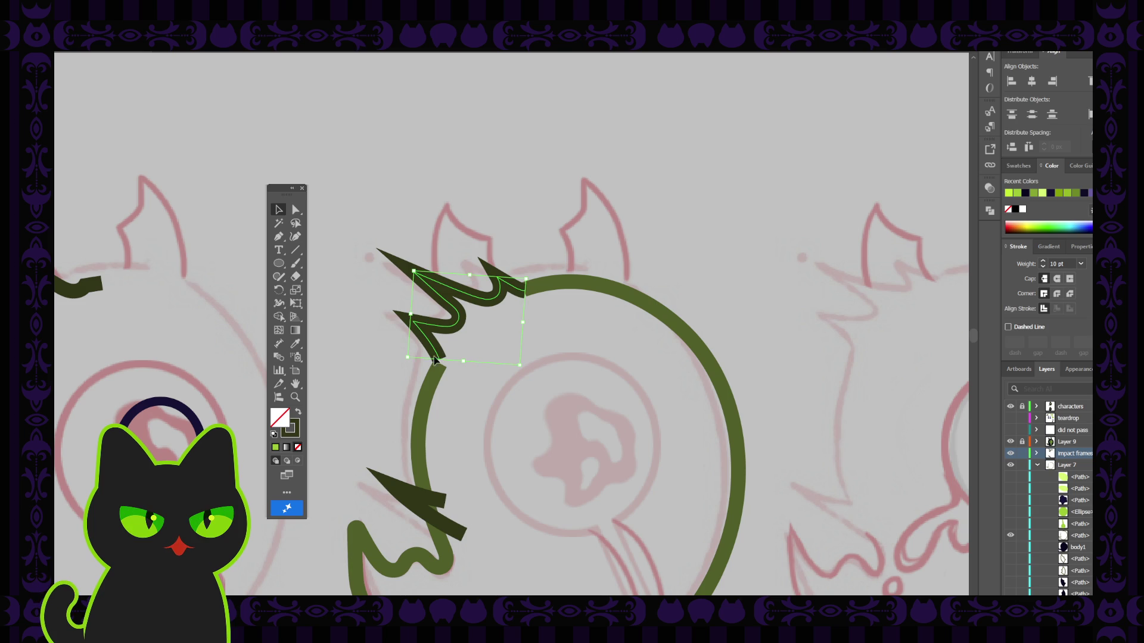
Join the spike path onto the green ring and remove the extra anchor near the spike.
click(278, 237)
click(439, 360)
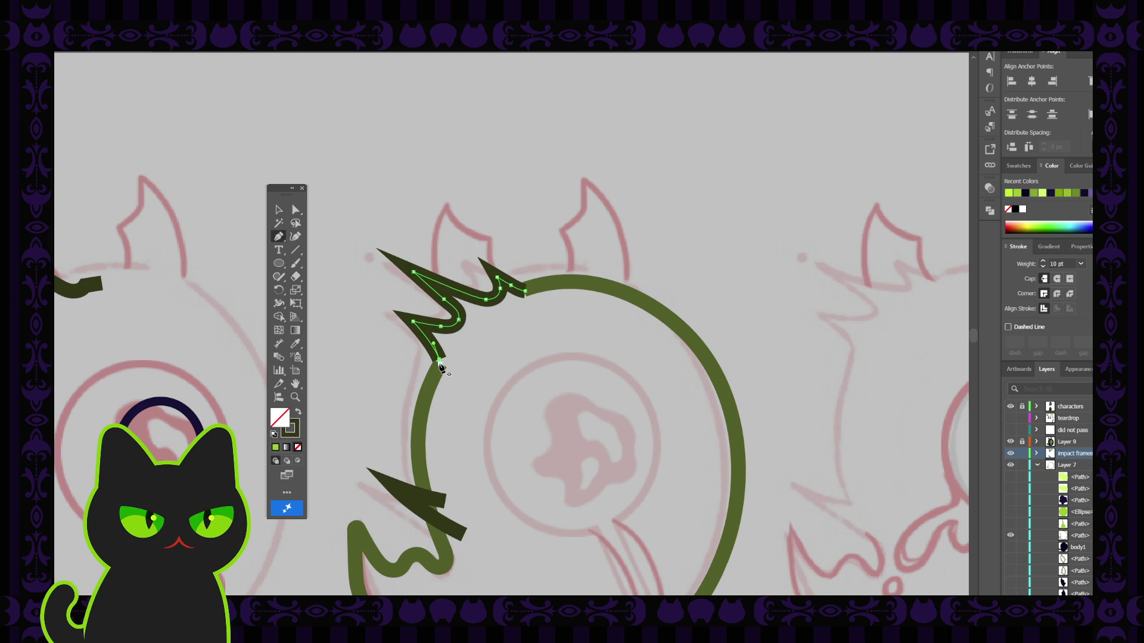
click(440, 362)
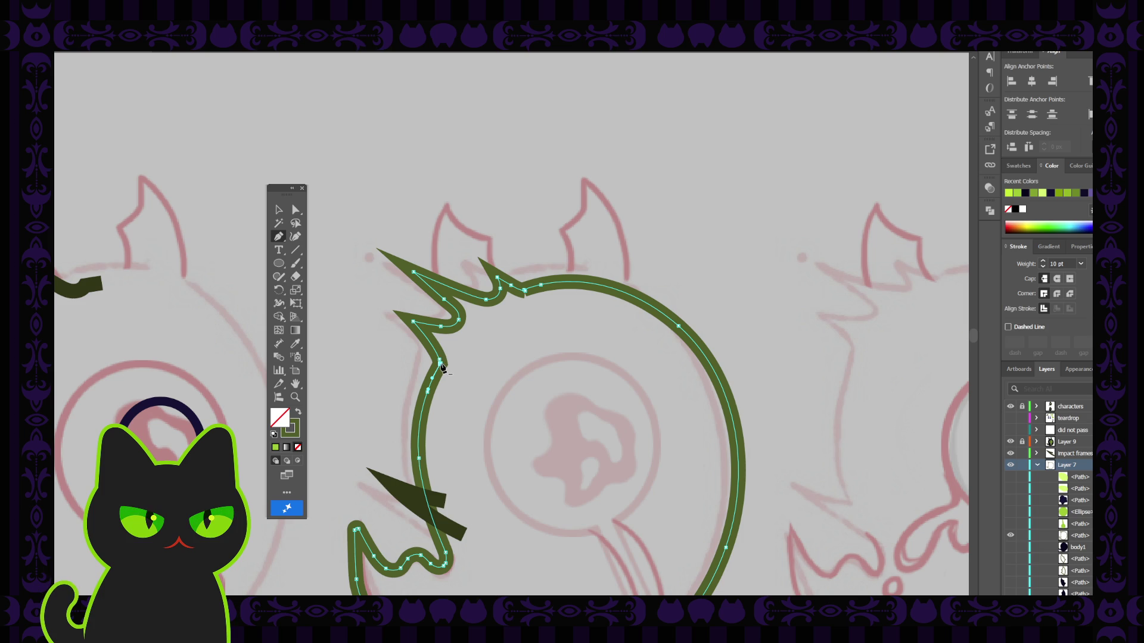
click(441, 365)
click(296, 210)
click(511, 326)
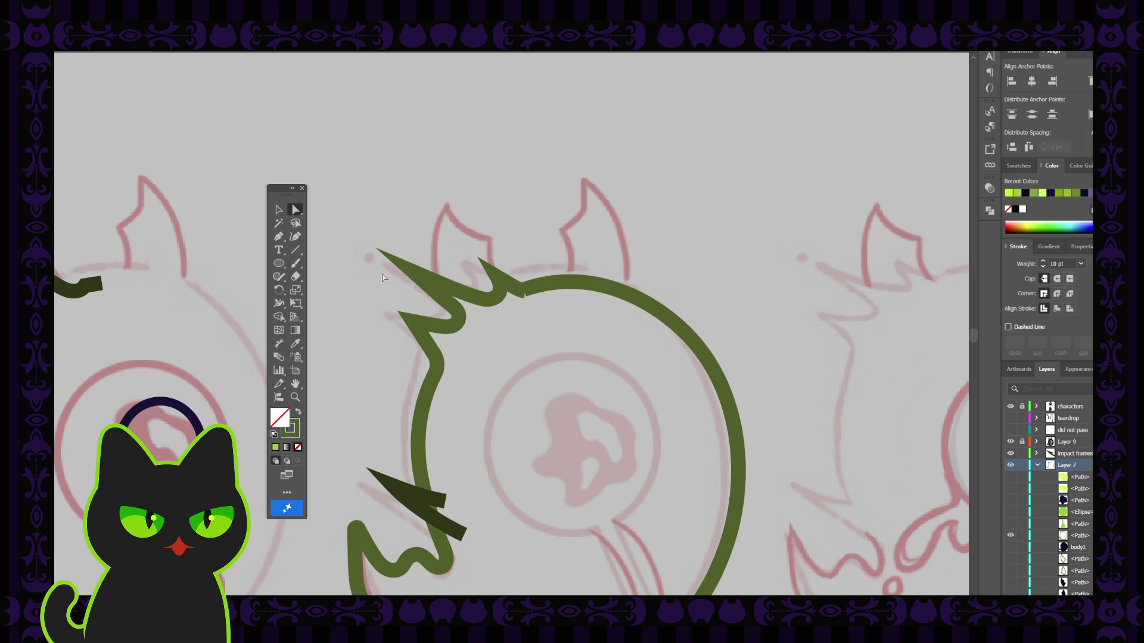
click(278, 236)
ctrl+click(511, 288)
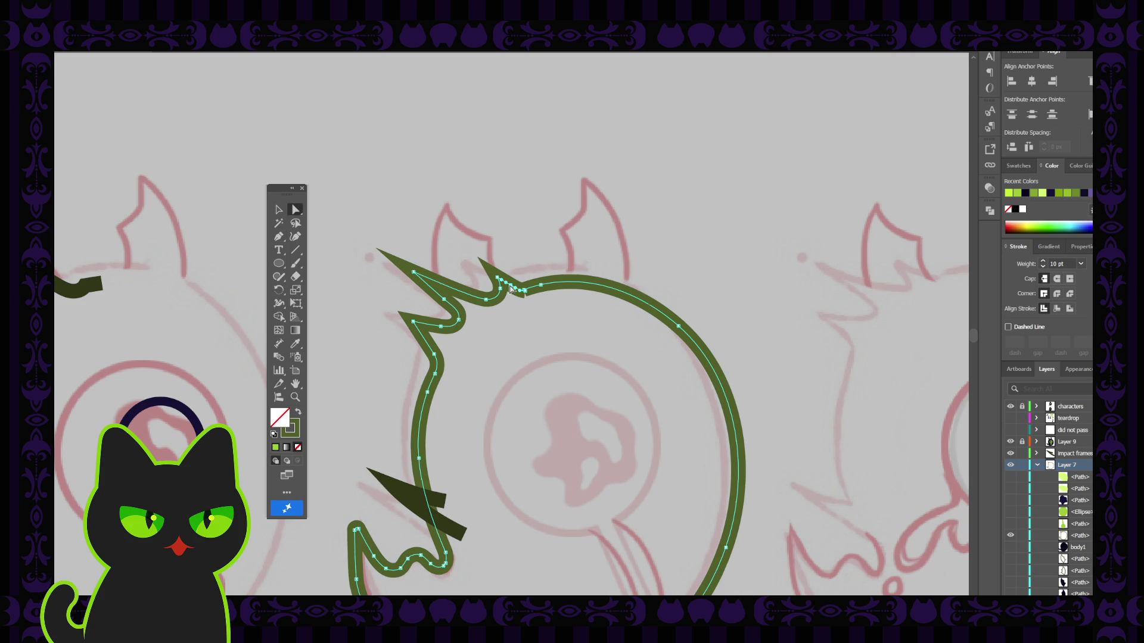
scroll(528, 320, up, 2)
scroll(528, 320, up, 2)
Pull the notch's tip point left and delete it with the Pen tool to close the notch.
click(528, 316)
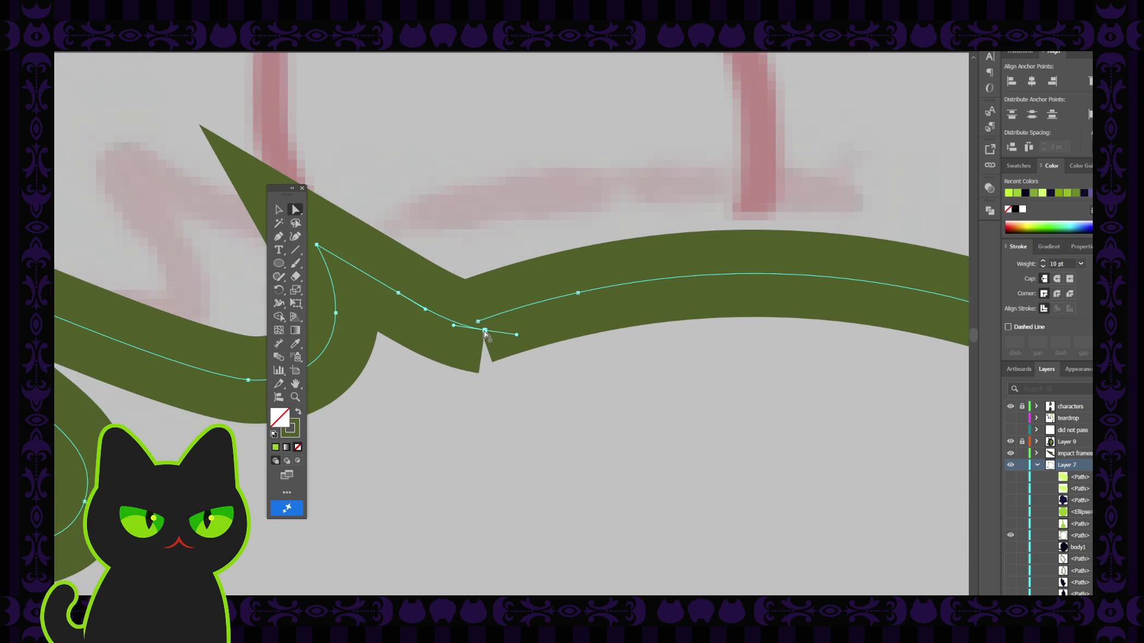
drag(485, 330, 469, 325)
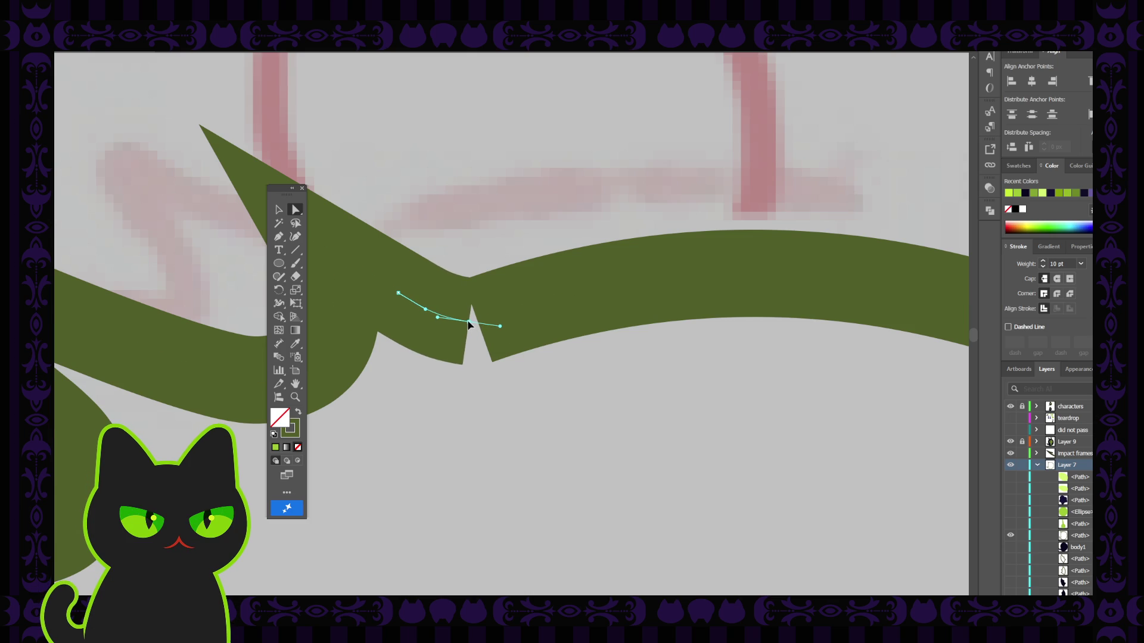
click(477, 323)
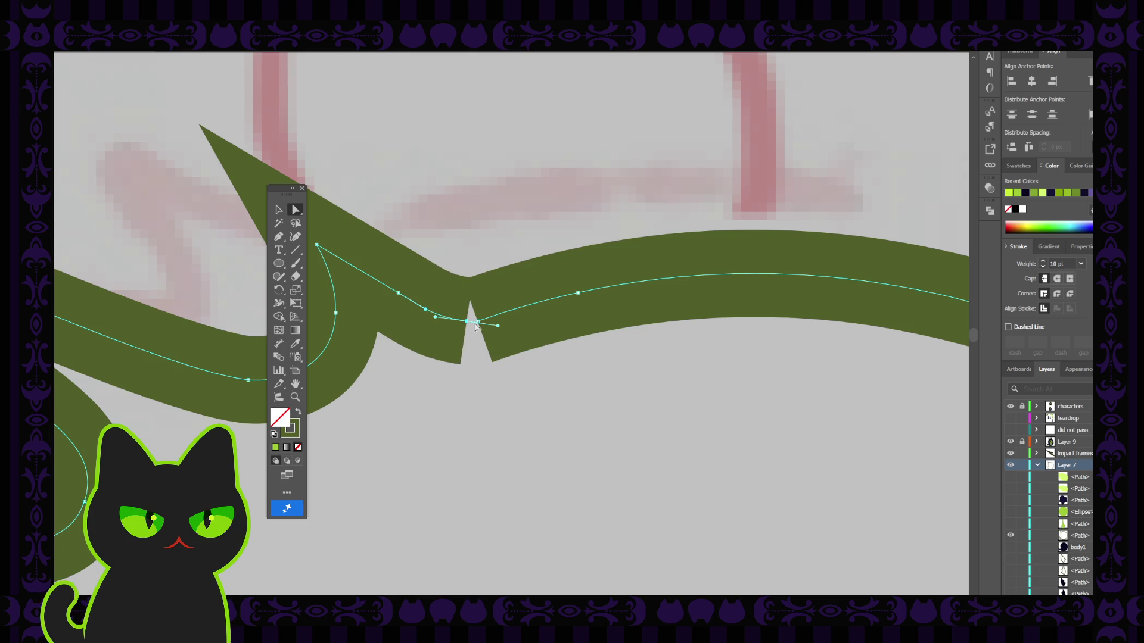
key(p)
click(467, 323)
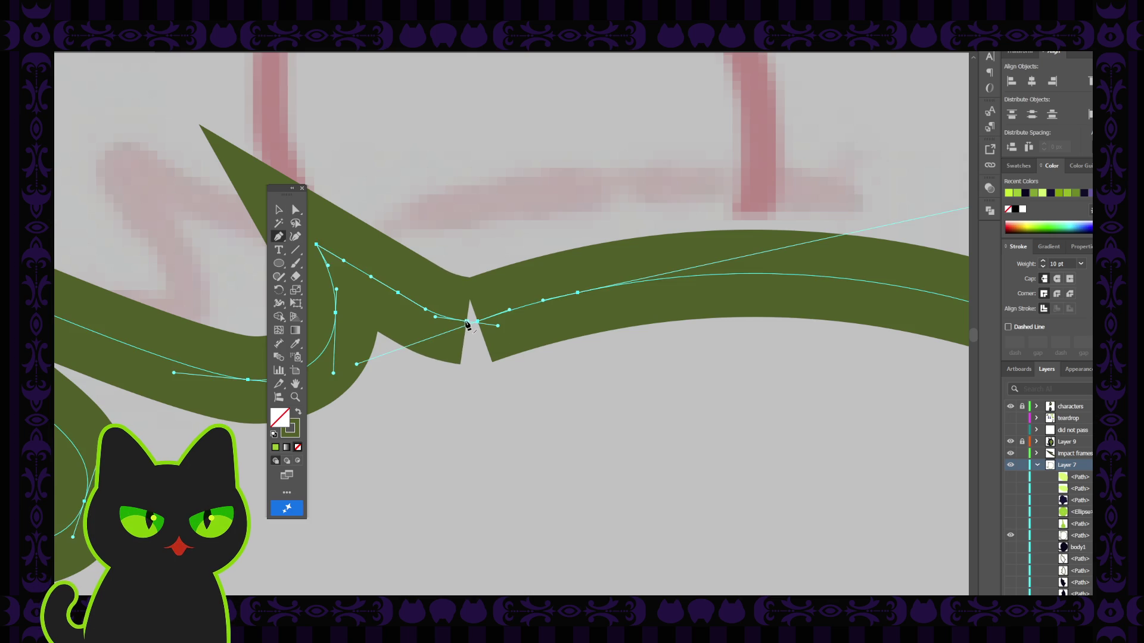
click(467, 323)
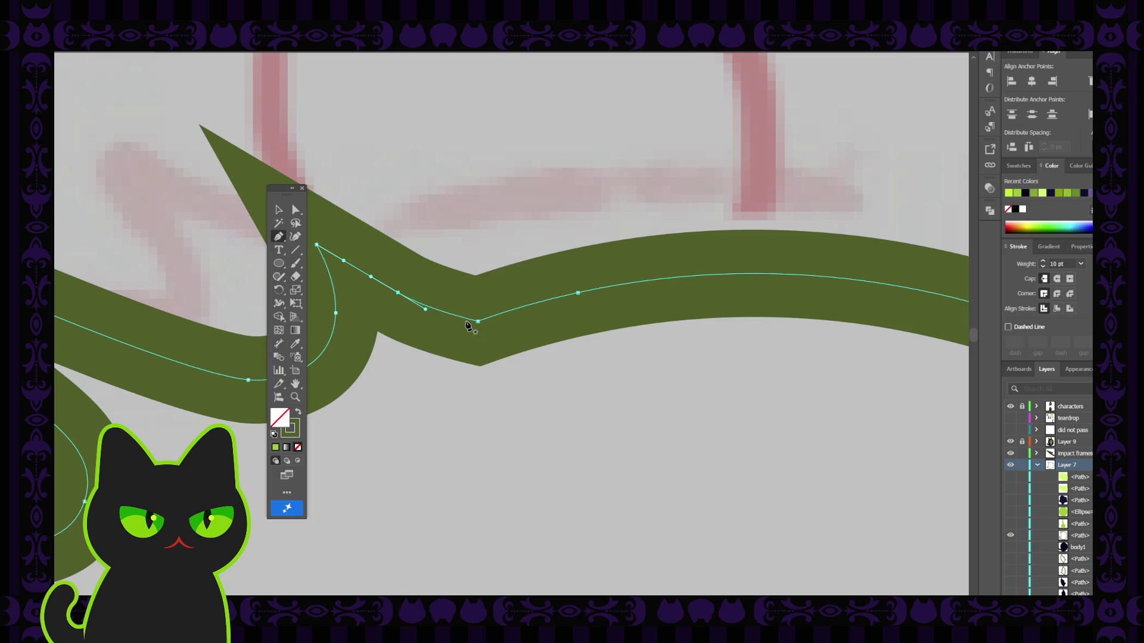
Round off the sharp corner left by the notch with the live-corner widget.
click(296, 210)
drag(476, 312, 474, 179)
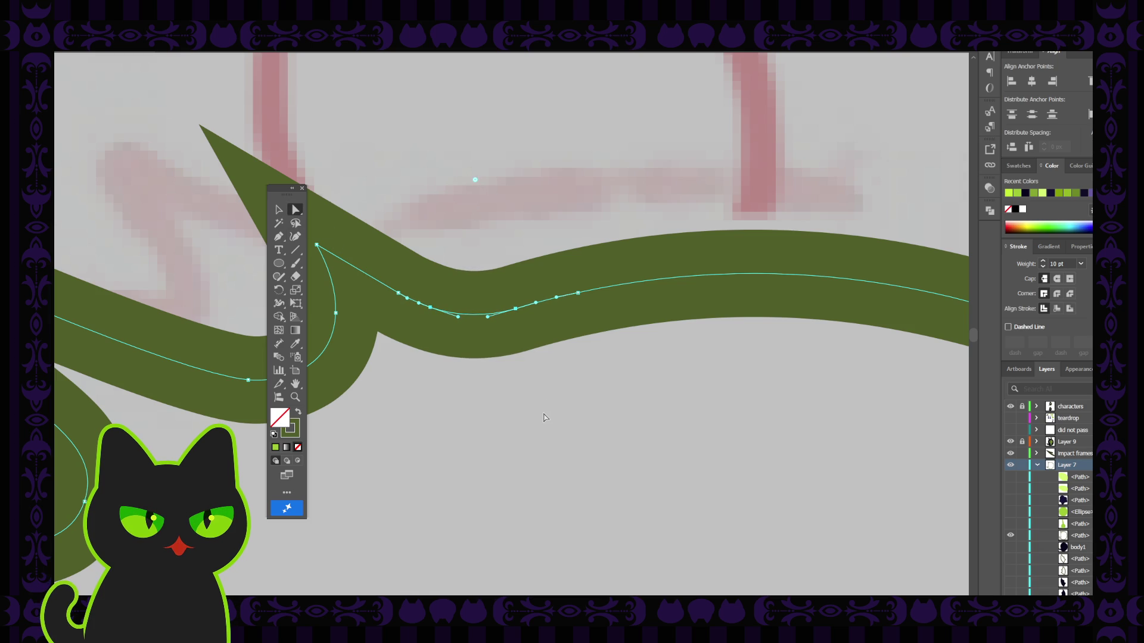
click(544, 418)
scroll(543, 417, down, 5)
Copy the green spiky outline, paste it in front and name the copy body2.
scroll(543, 418, down, 3)
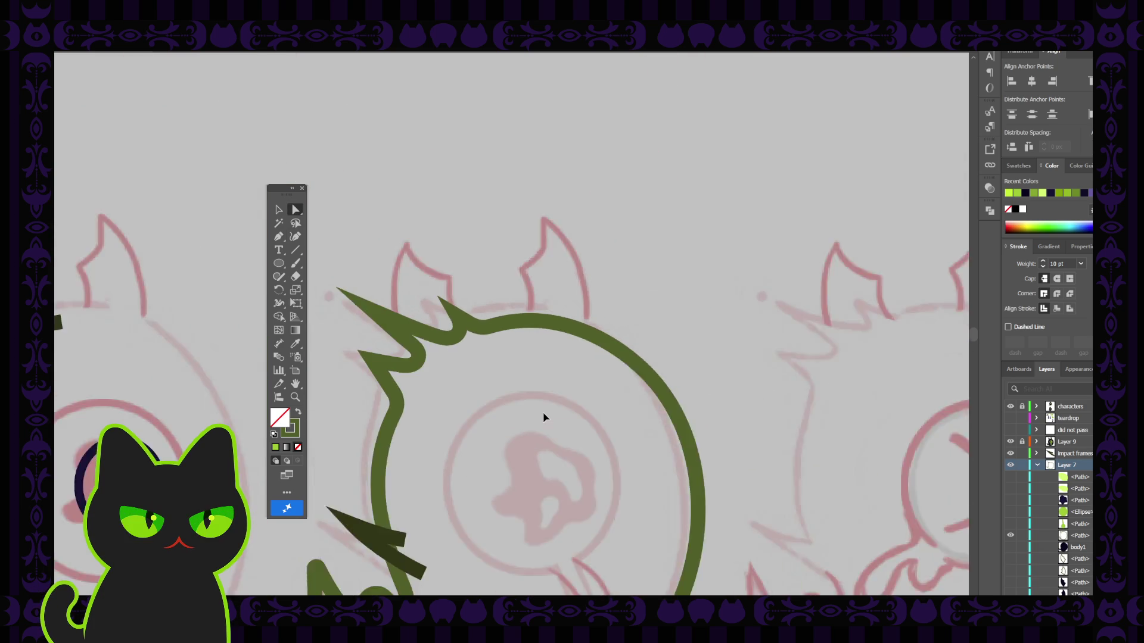
scroll(543, 418, down, 2)
scroll(544, 418, down, 1)
scroll(544, 418, down, 2)
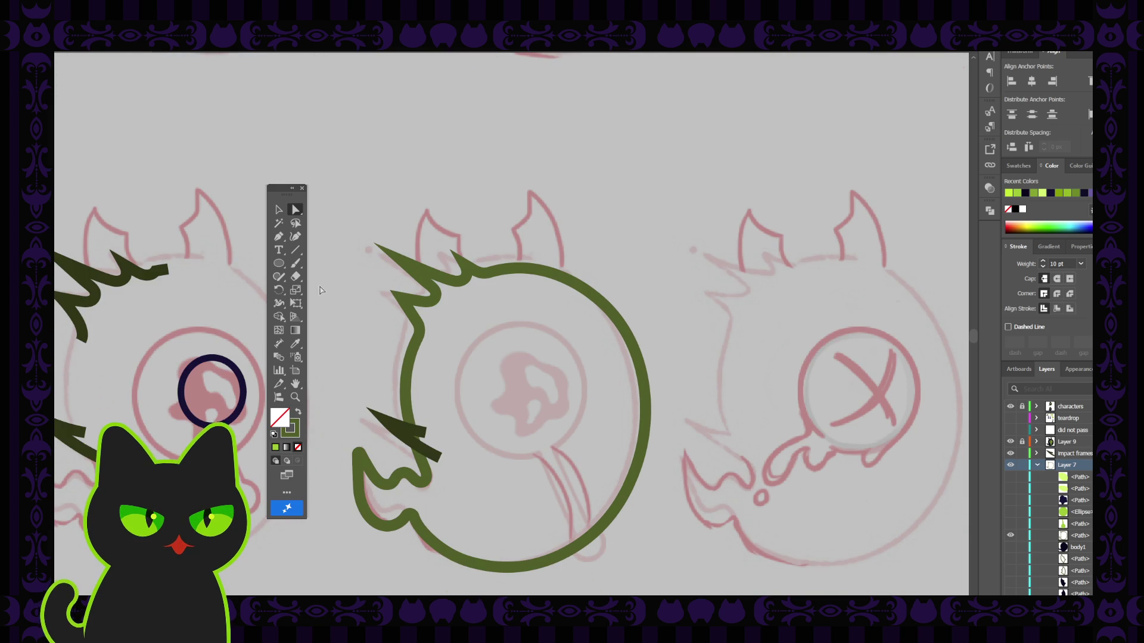
key(v)
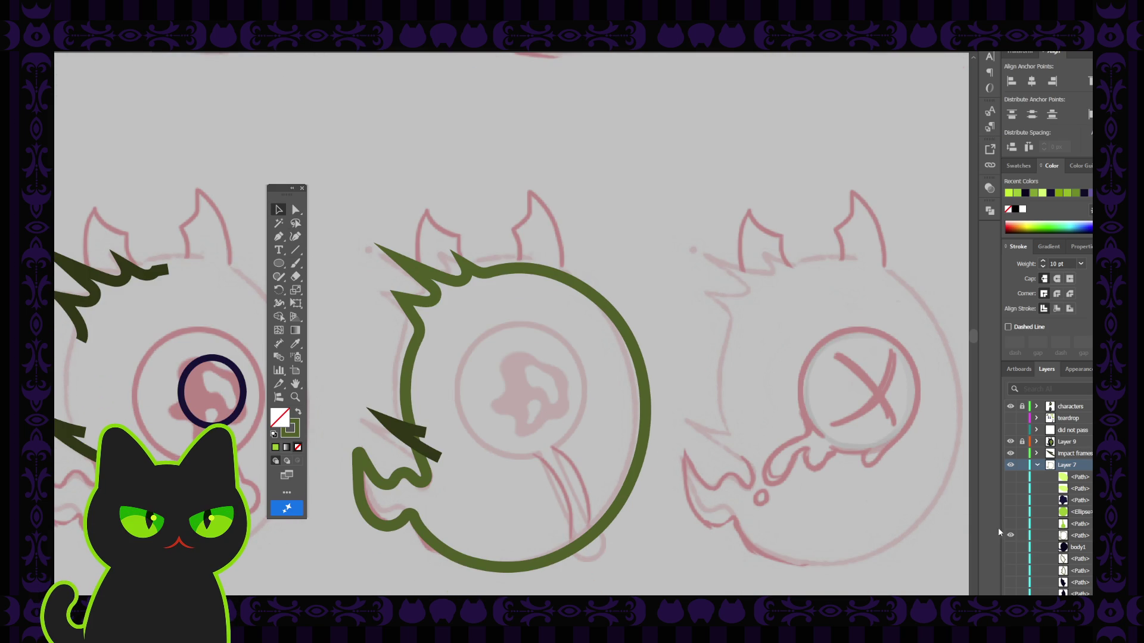
click(645, 384)
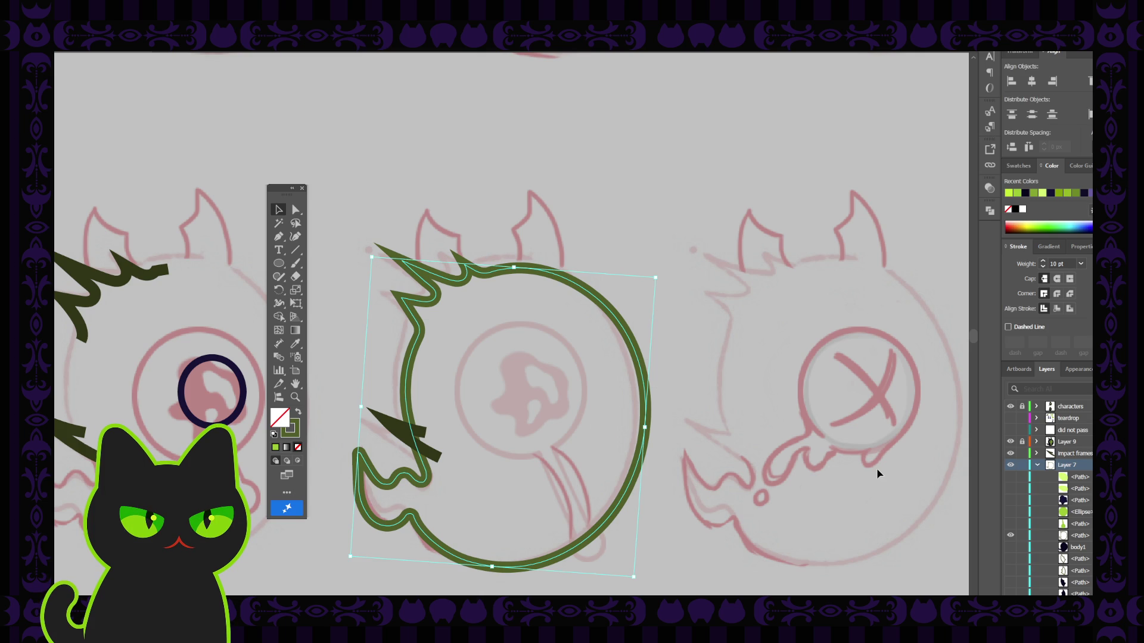
key(ctrl+c)
key(ctrl+f)
click(1068, 536)
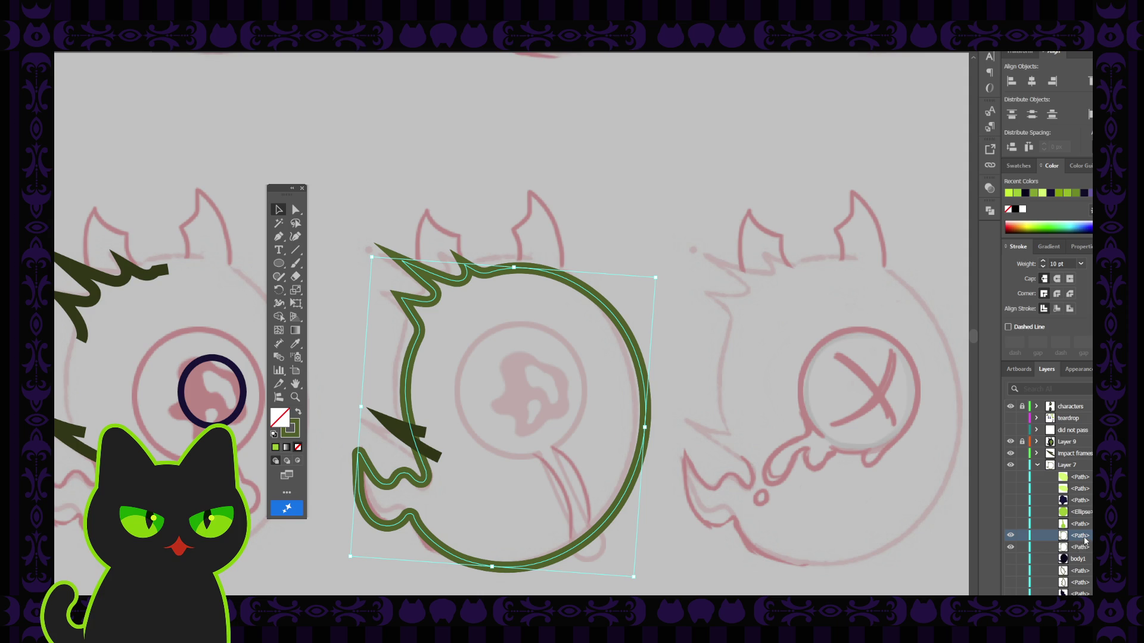
double_click(1084, 536)
text(body2)
key(Return)
Hide body2, show the navy body1 shape and select it.
click(1011, 536)
click(1010, 559)
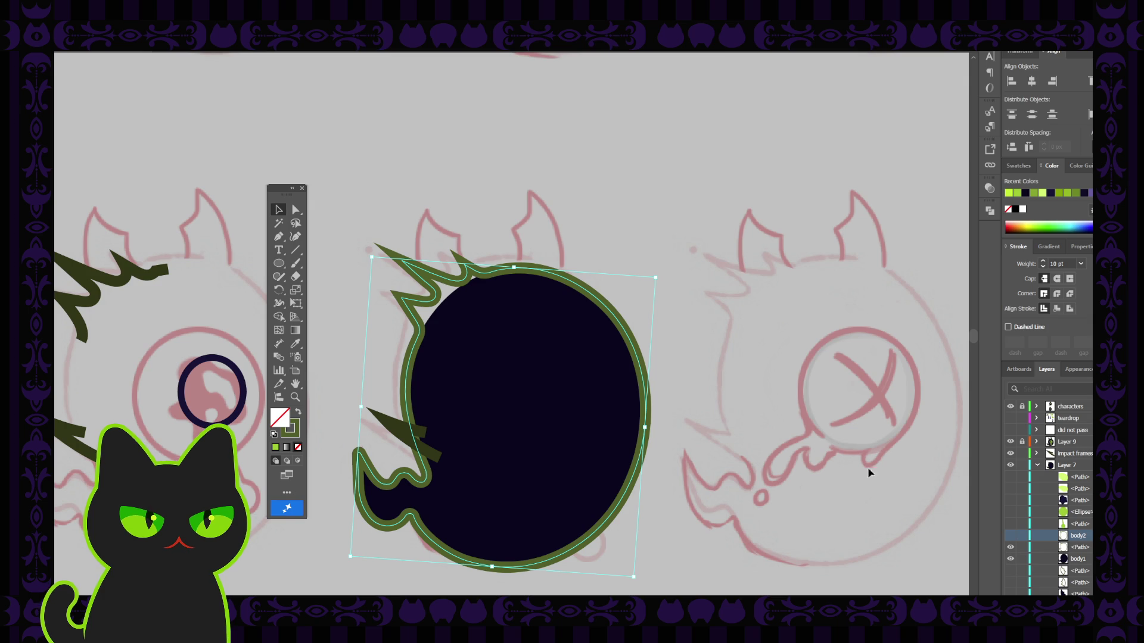
click(622, 351)
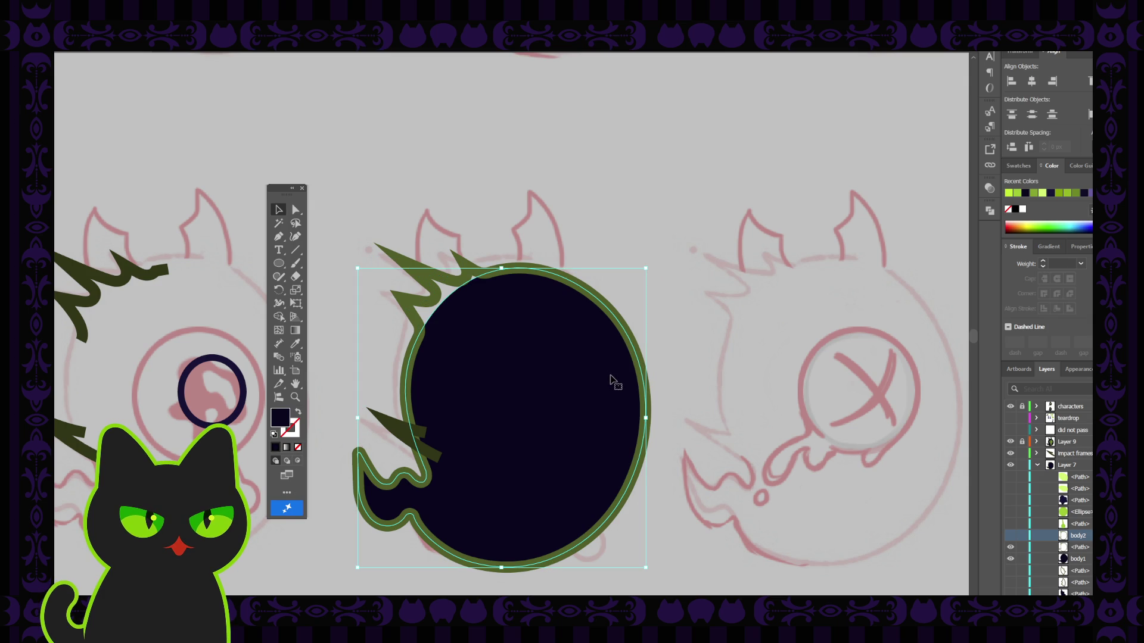
key(i)
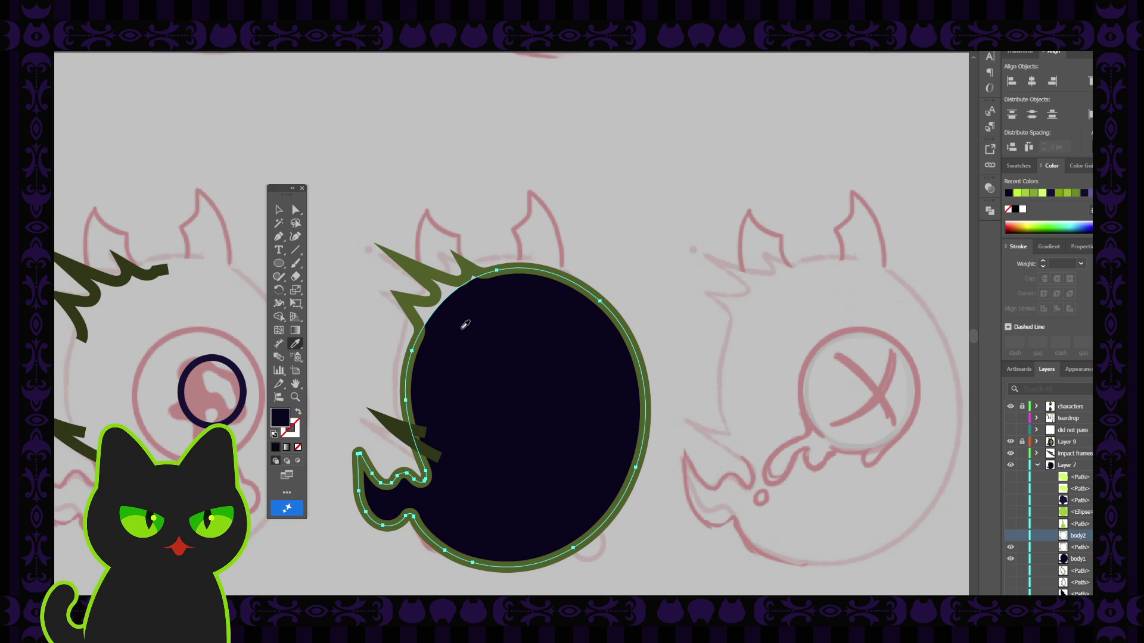
click(279, 210)
click(420, 231)
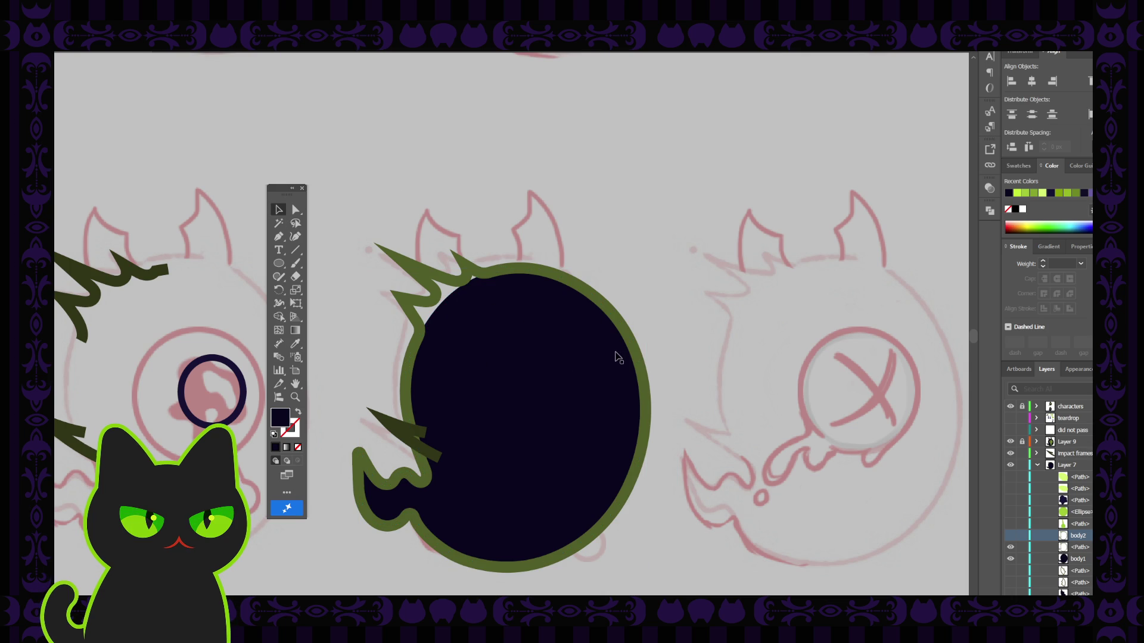
Eyedrop the navy fill with no stroke onto the green outline, then show body2 again.
click(632, 345)
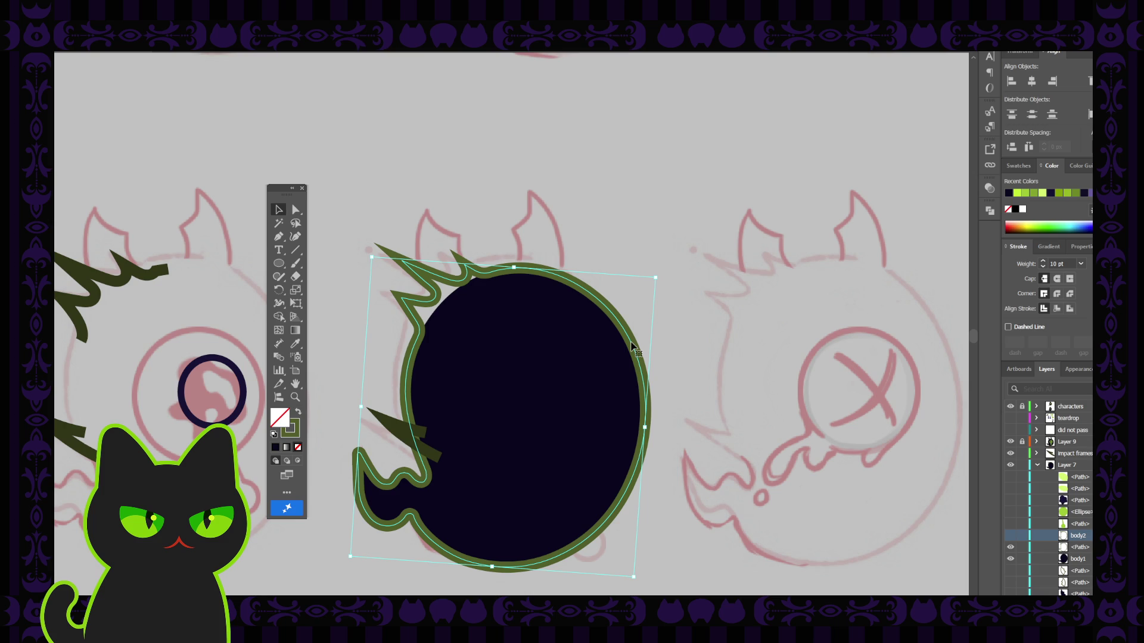
key(i)
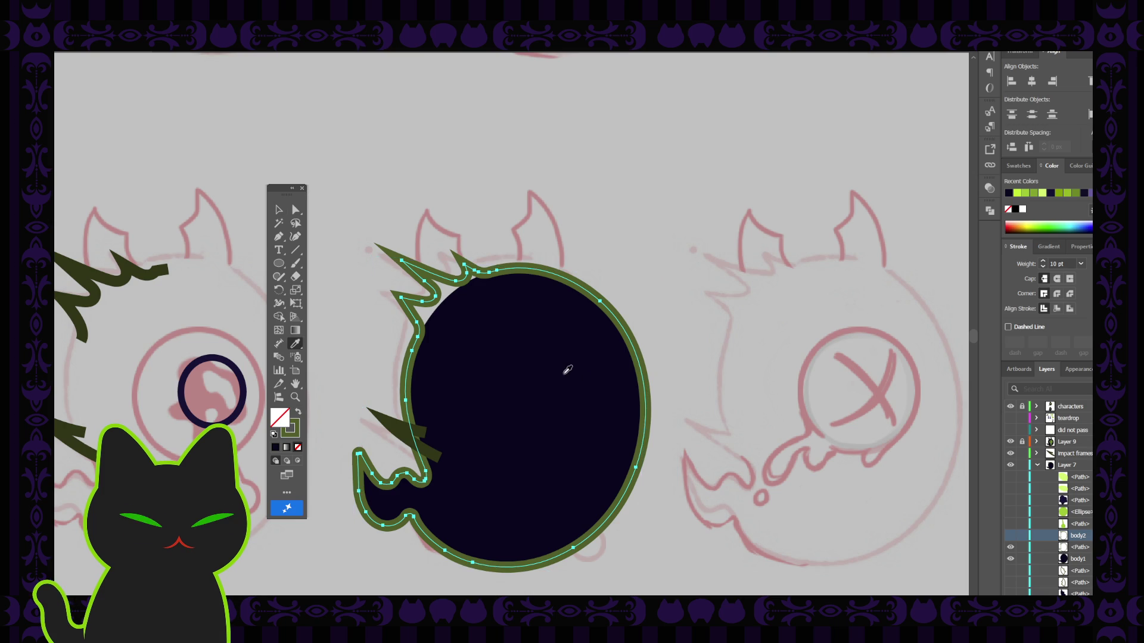
click(544, 369)
click(278, 209)
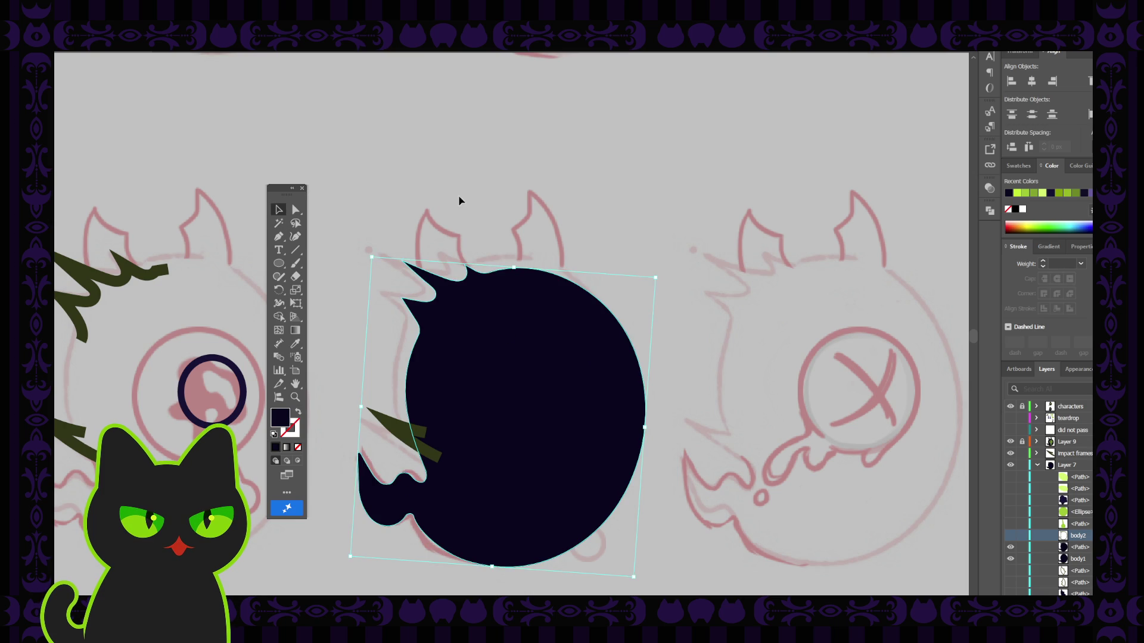
click(461, 201)
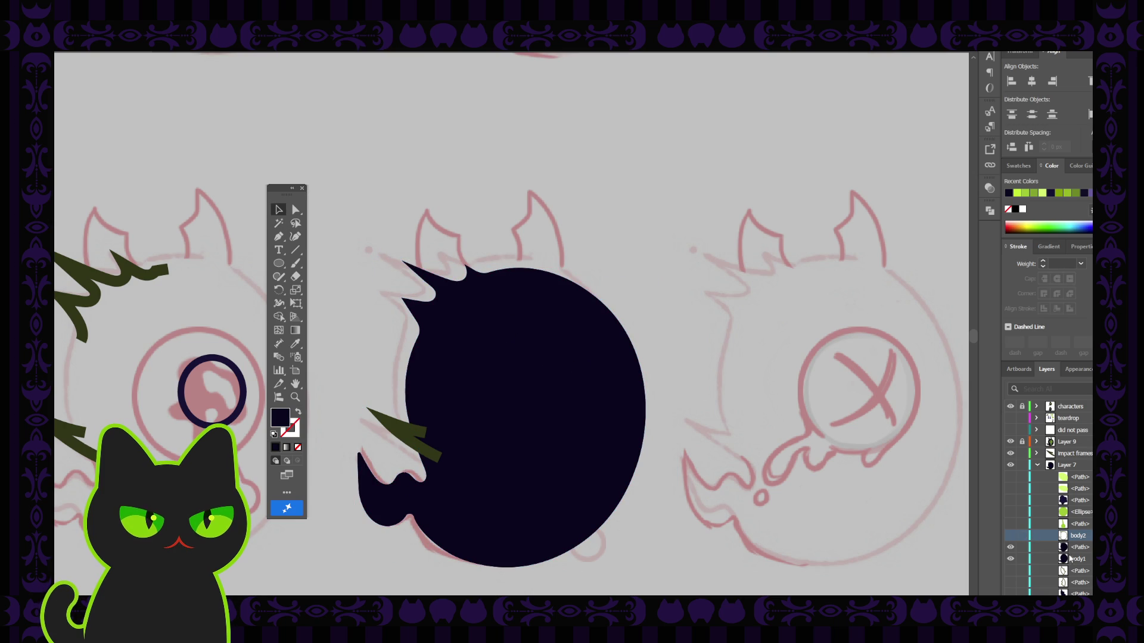
click(1011, 537)
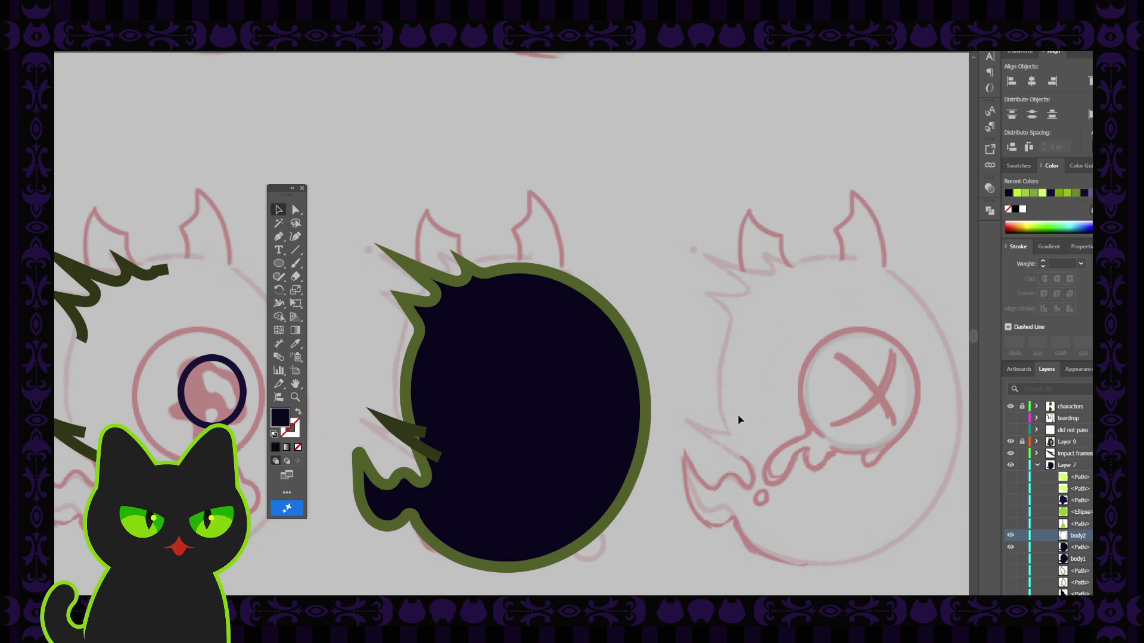
key(ctrl+minus)
key(ctrl+minus)
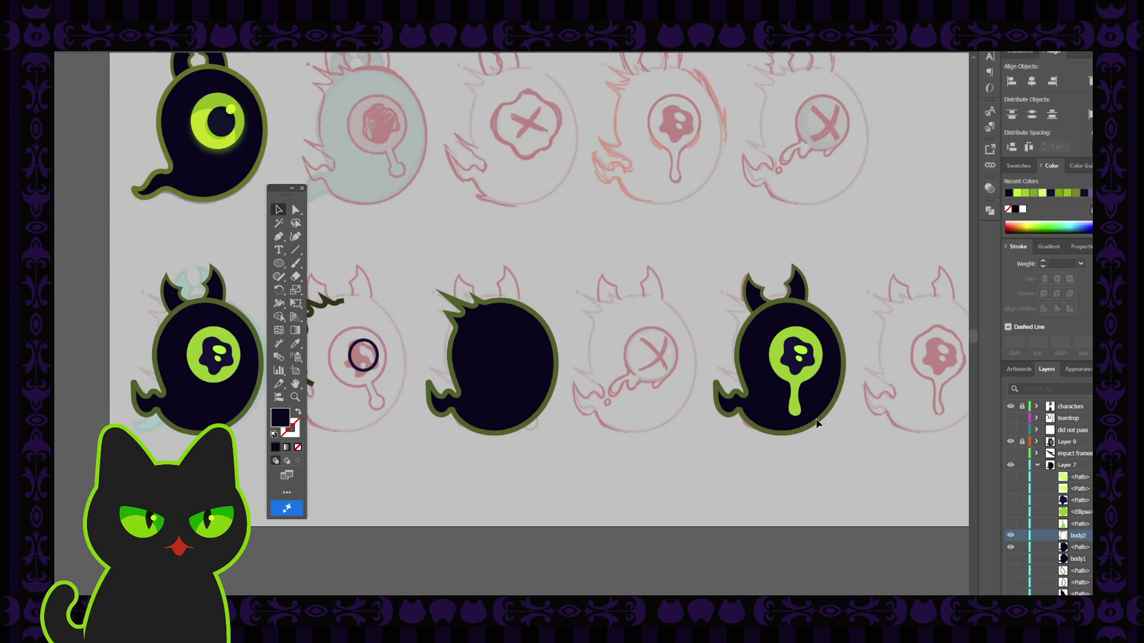
Show the eye Ellipse, its dark blob and light spots, plus the ear spike and horn paths.
click(1011, 512)
click(1011, 501)
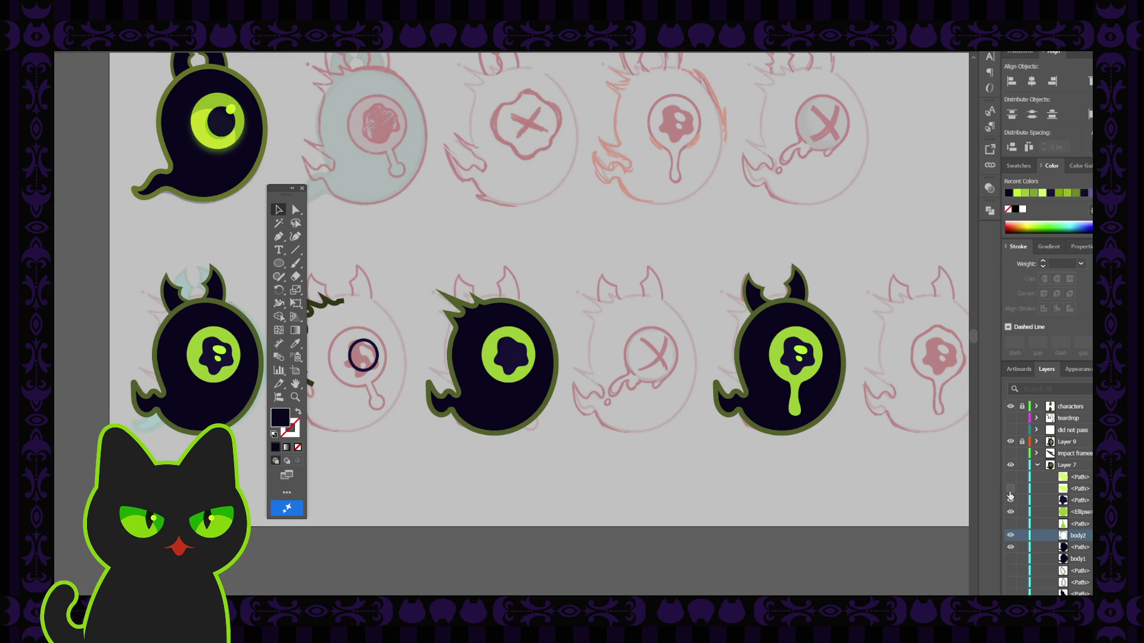
click(1011, 489)
scroll(1037, 549, down, 1)
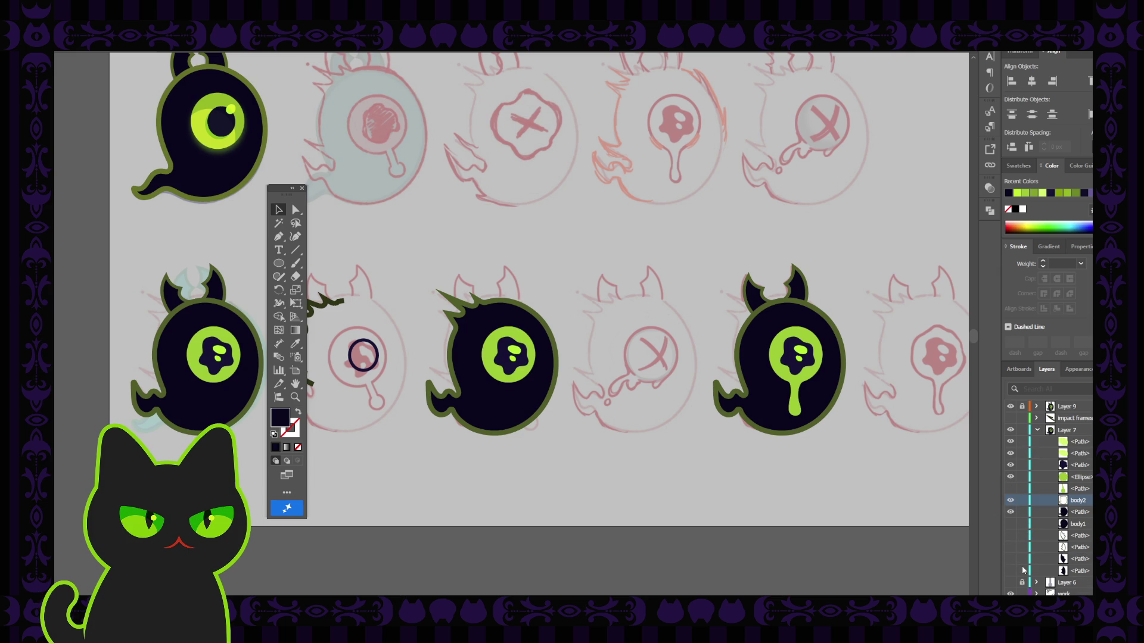
click(1011, 535)
drag(1011, 547, 1011, 571)
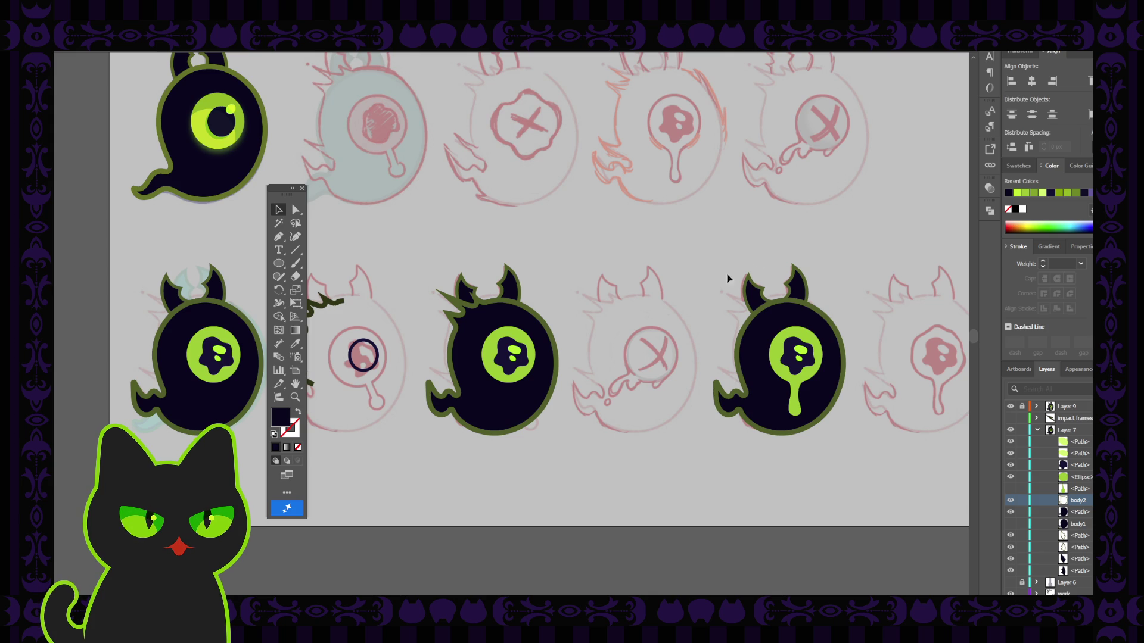
click(469, 305)
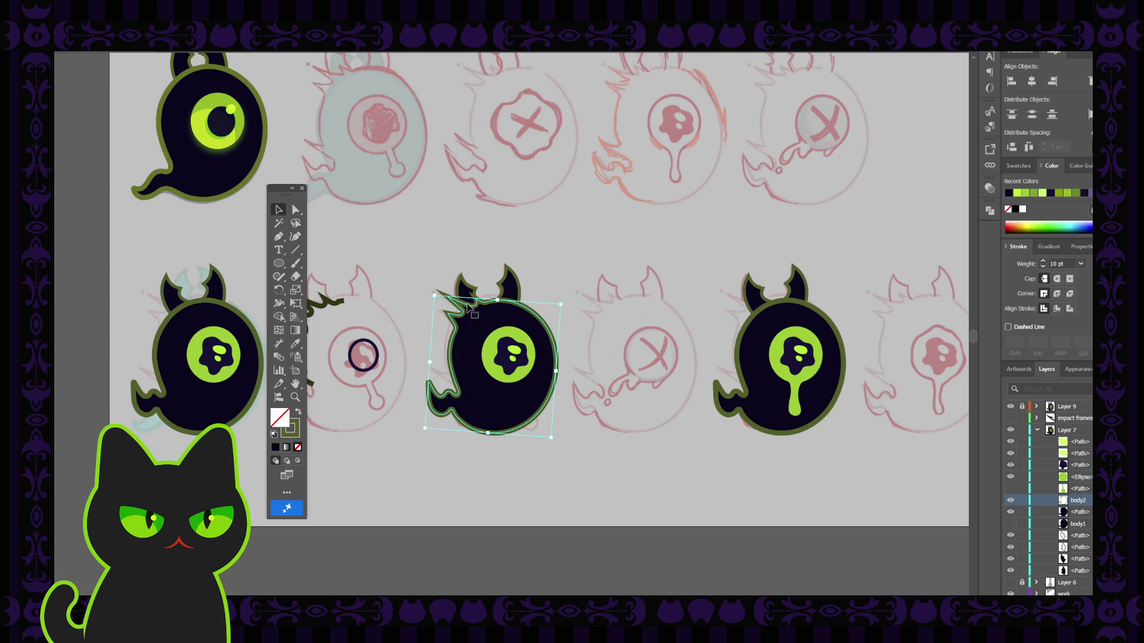
key(ctrl+shift+a)
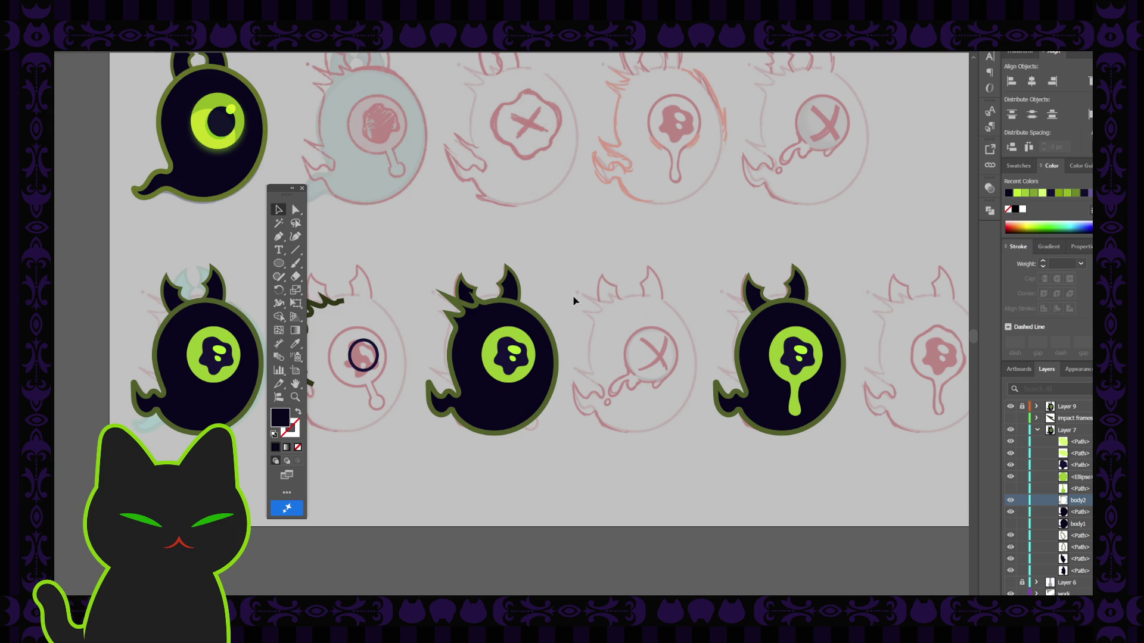
mouse_move(524, 253)
mouse_down()
mouse_move(536, 282)
mouse_move(524, 303)
mouse_up()
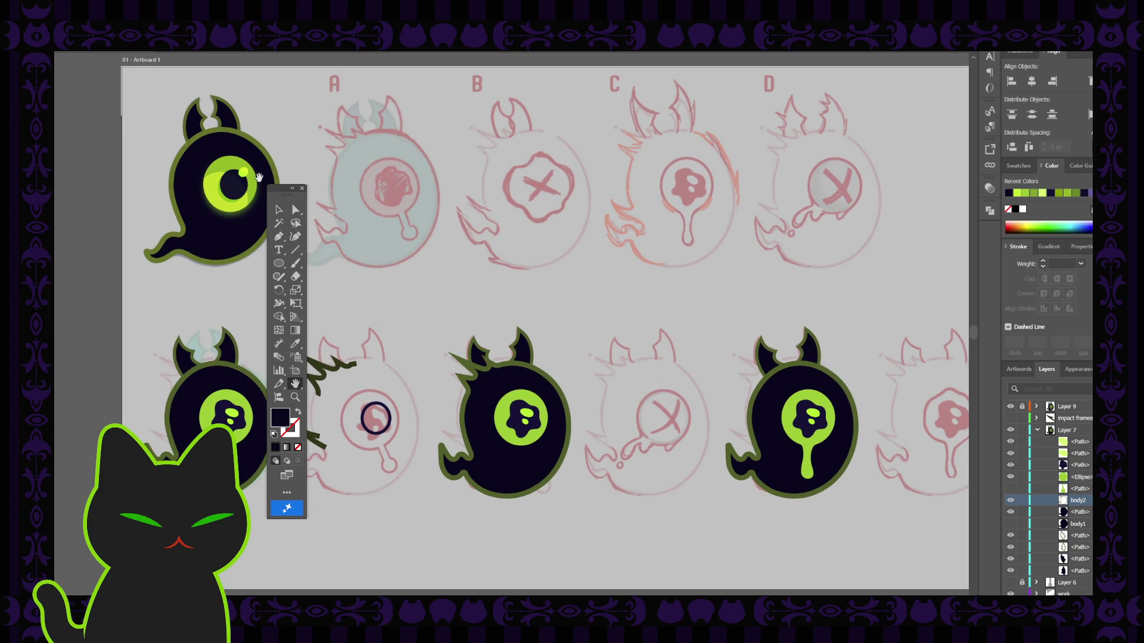
click(302, 189)
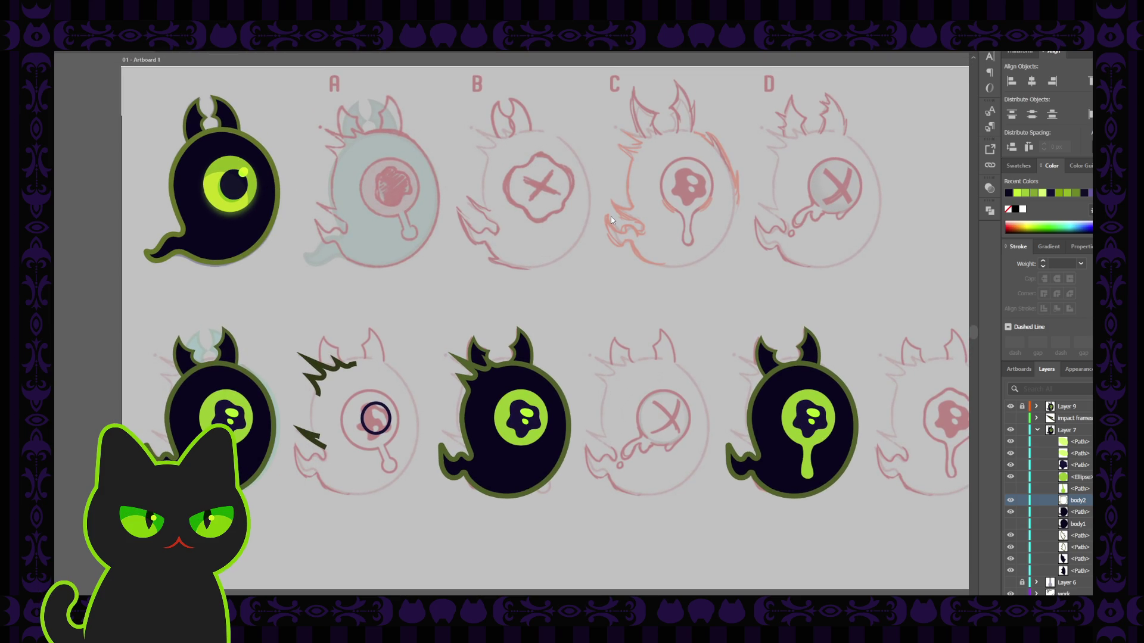
key(Tab)
drag(468, 222, 463, 223)
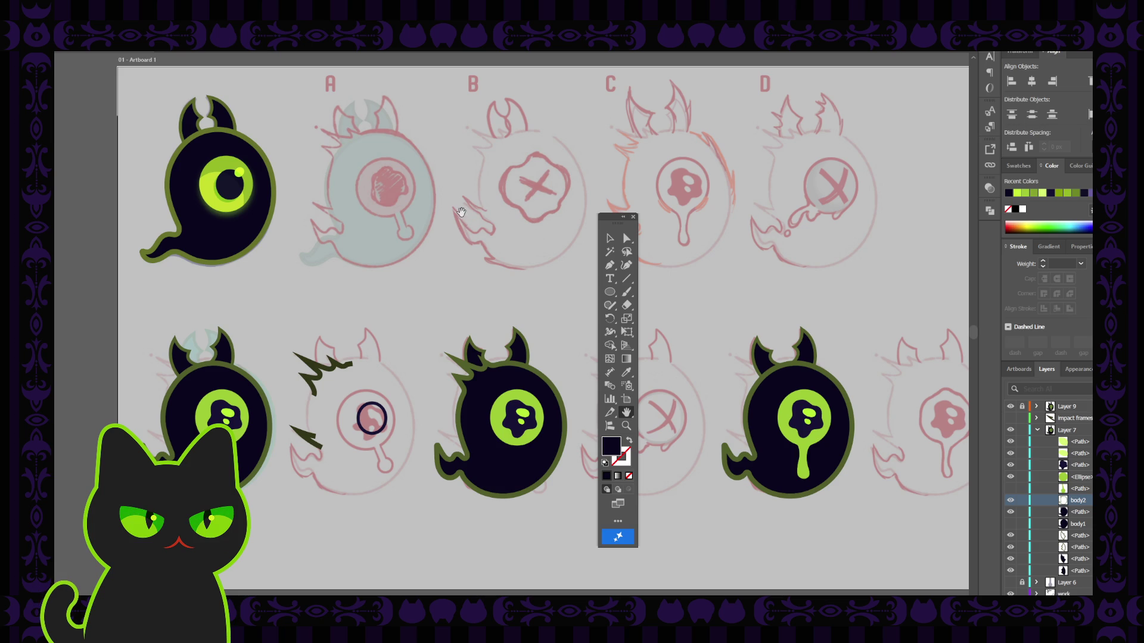
Pan and zoom in to centre the middle ghost of the bottom row.
drag(469, 137, 456, 137)
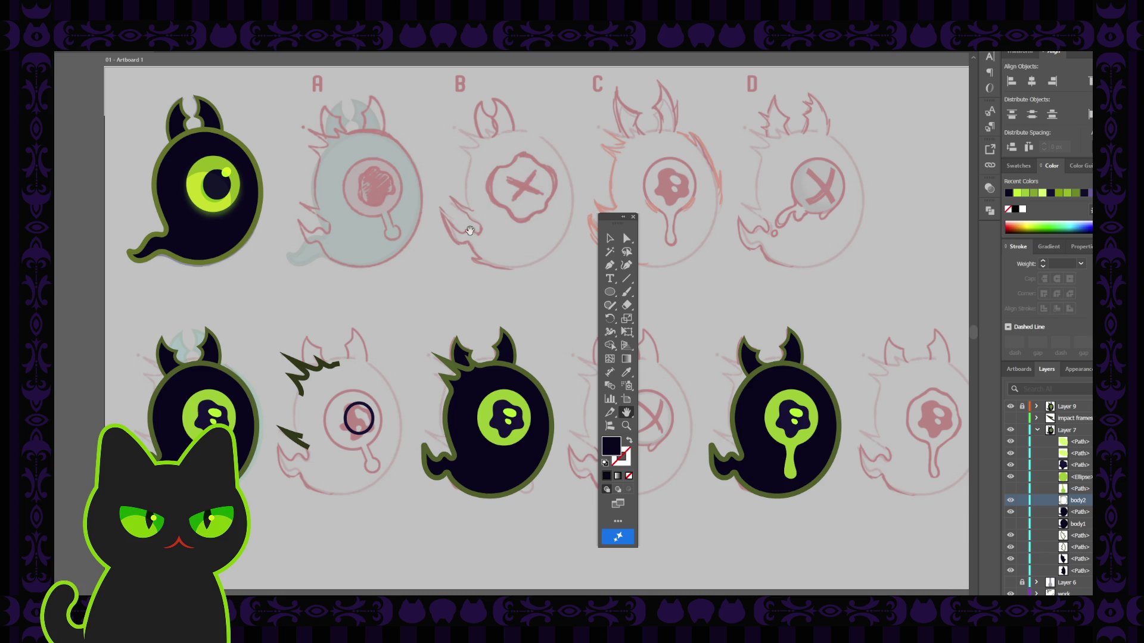
drag(470, 230, 441, 192)
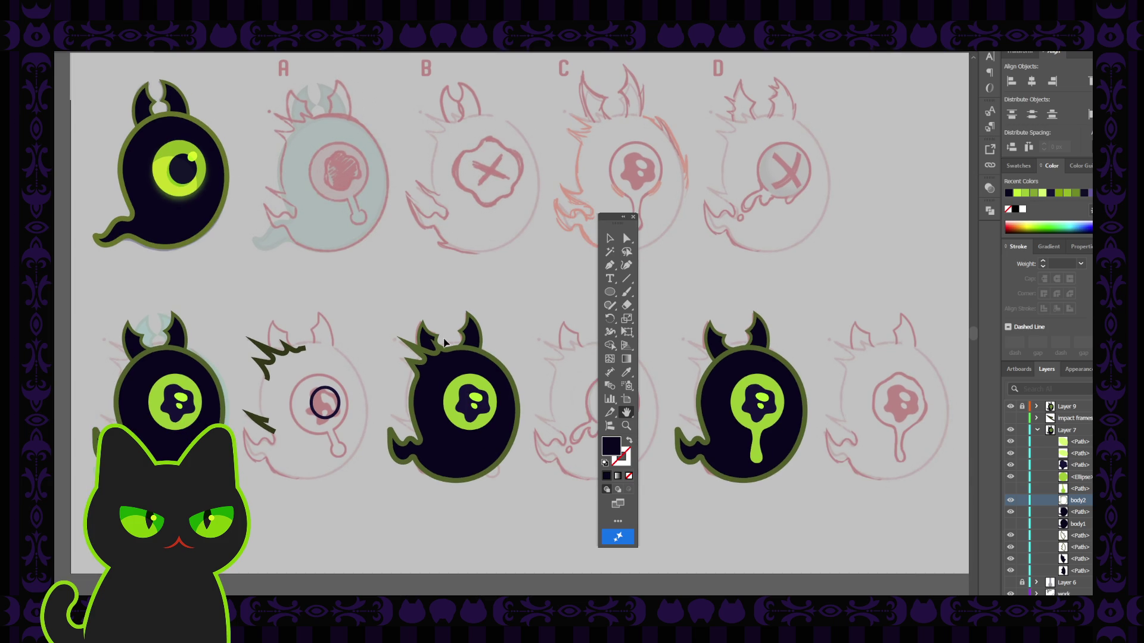
scroll(444, 338, up, 1)
scroll(444, 339, up, 1)
drag(427, 384, 427, 314)
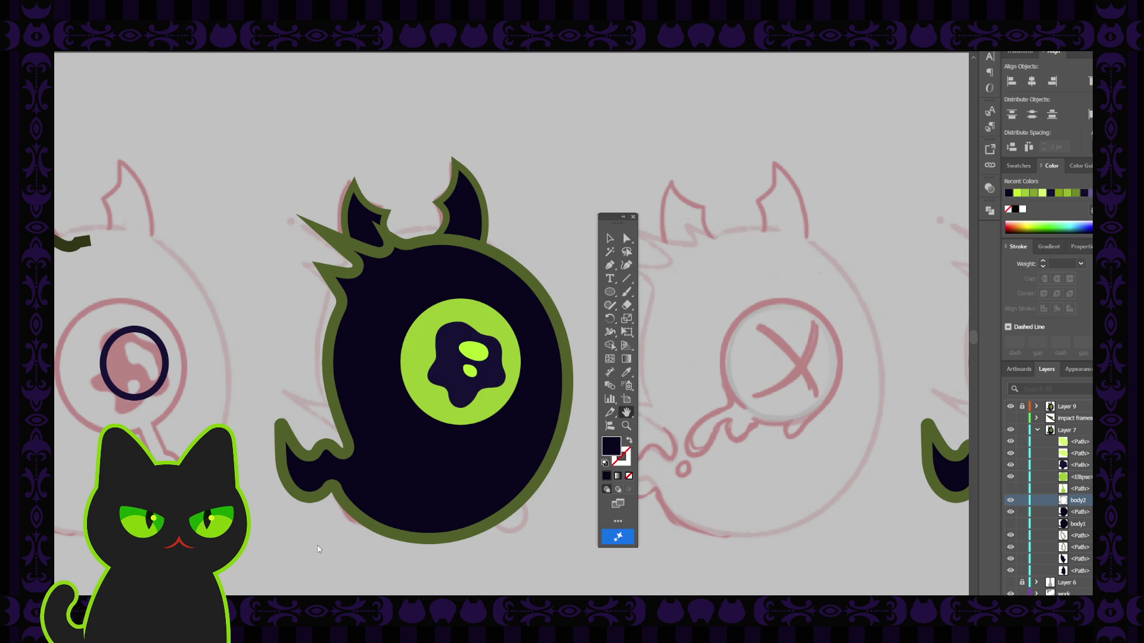
drag(392, 329, 402, 323)
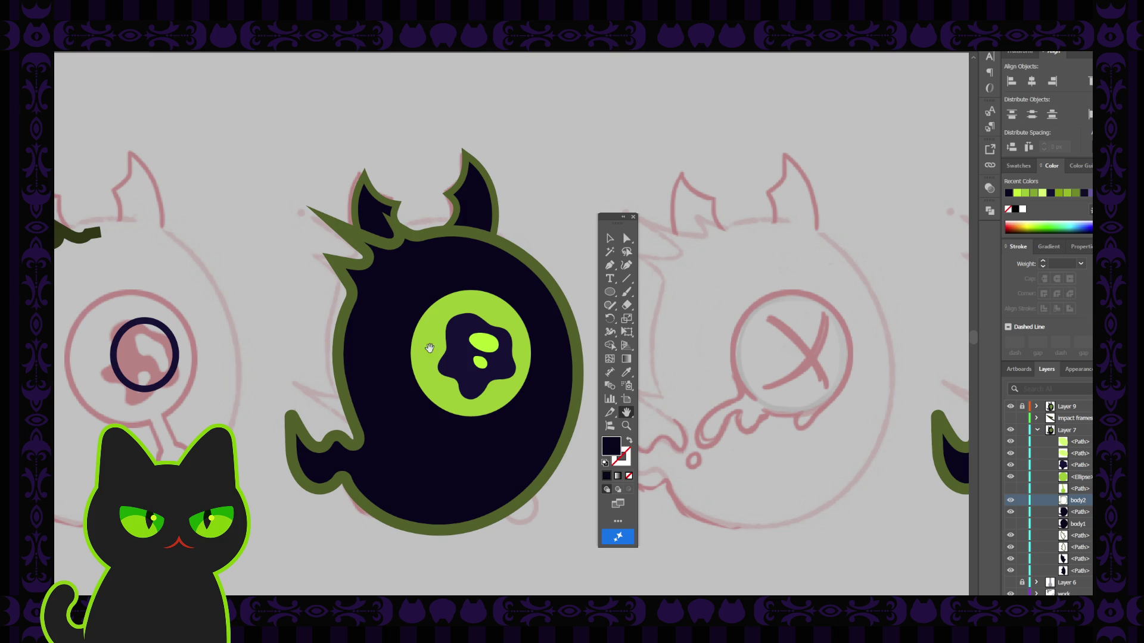
Show the impact frames layer and duplicate Layer 7 into a copy.
click(1037, 431)
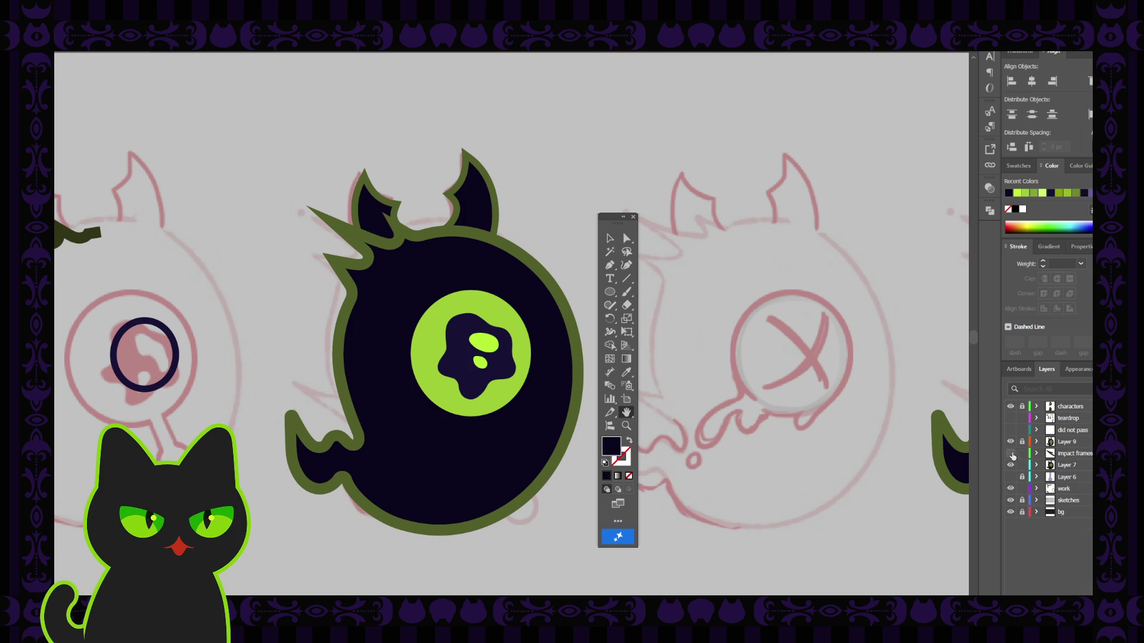
click(1011, 455)
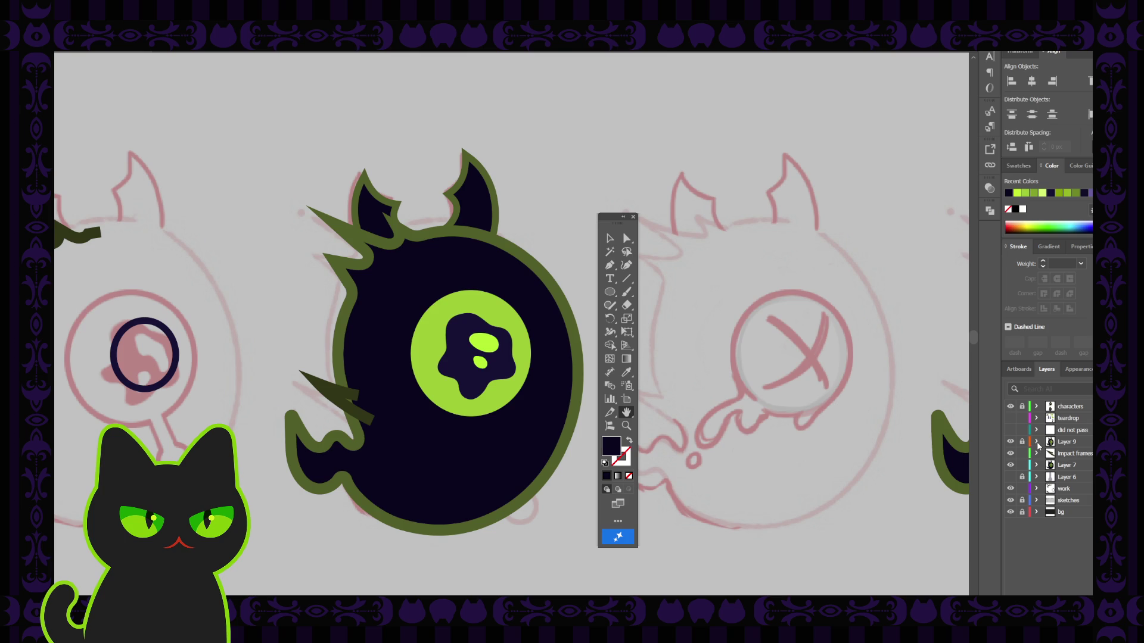
click(1058, 465)
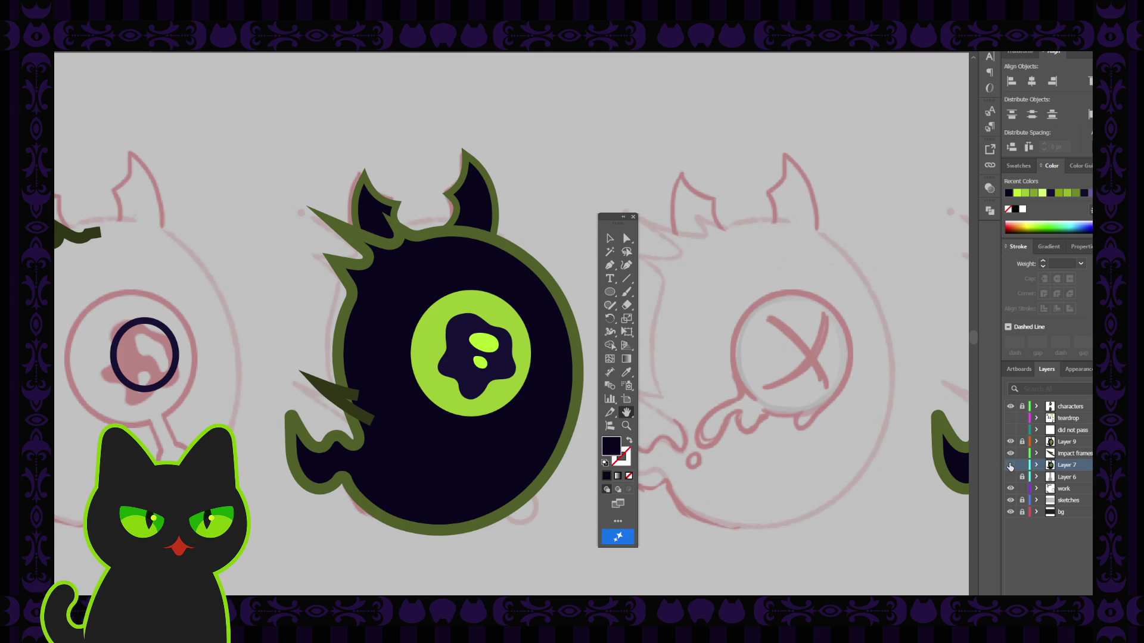
click(1011, 466)
click(1010, 465)
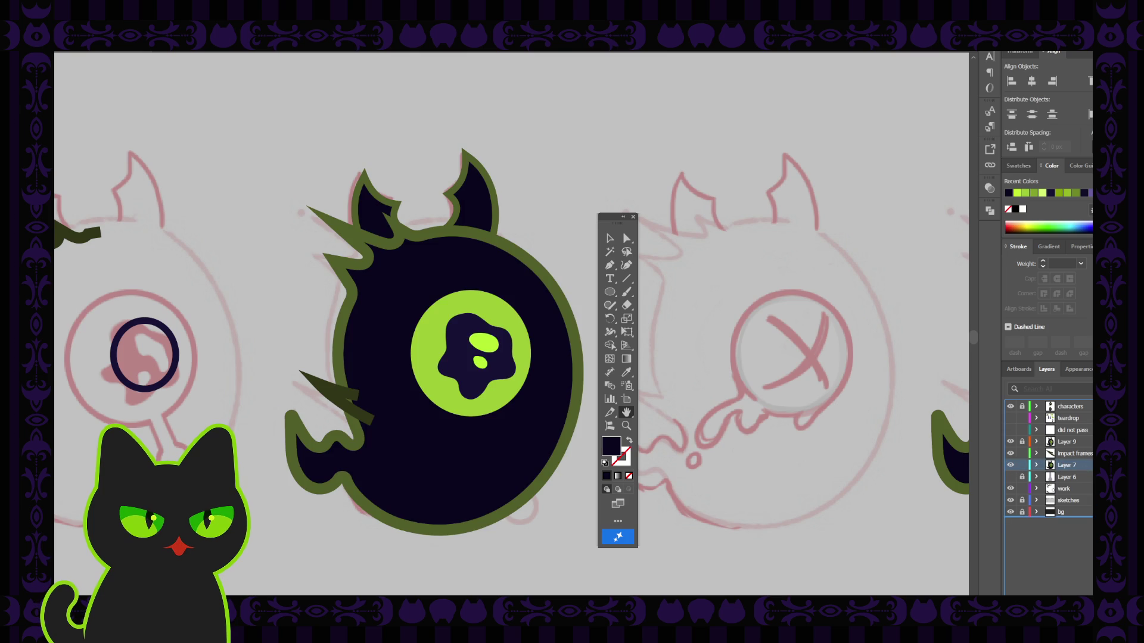
drag(1053, 465, 1066, 479)
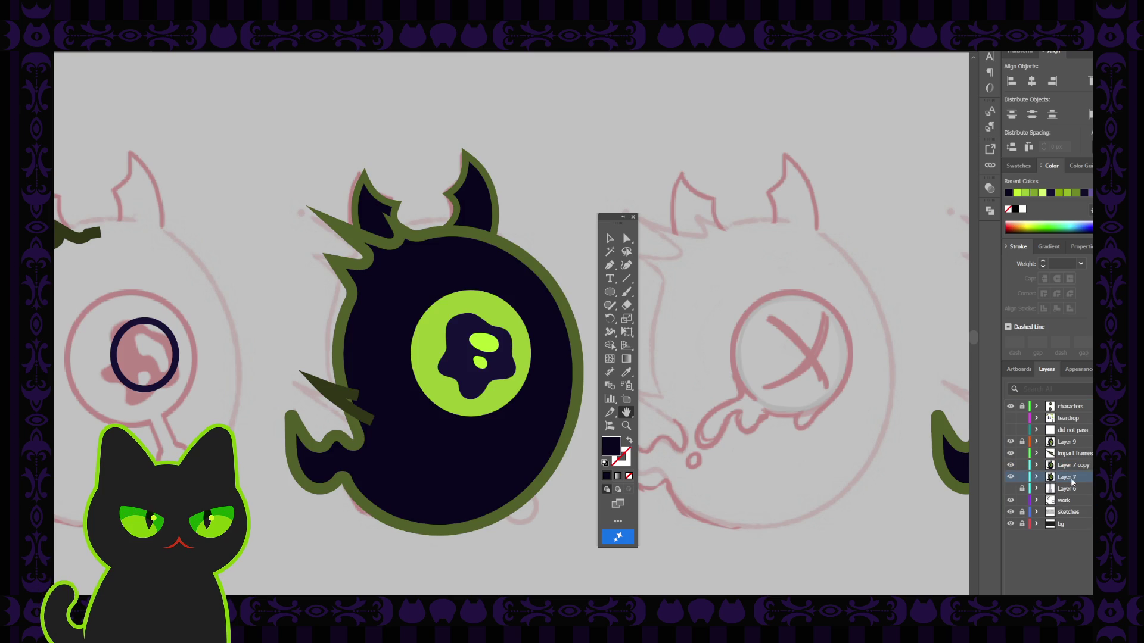
Rename the two imp layers IMP01 and IMP02.
double_click(1065, 477)
key(BackSpace)
text(1)
click(1055, 469)
double_click(1064, 465)
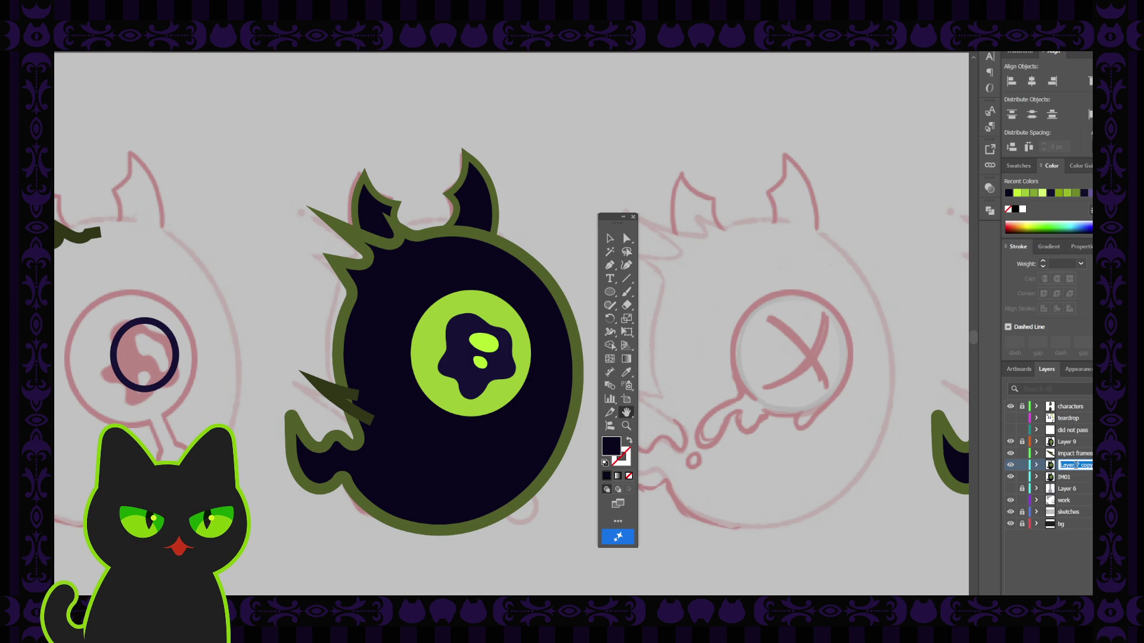
text(IMP)
text(02)
key(Tab)
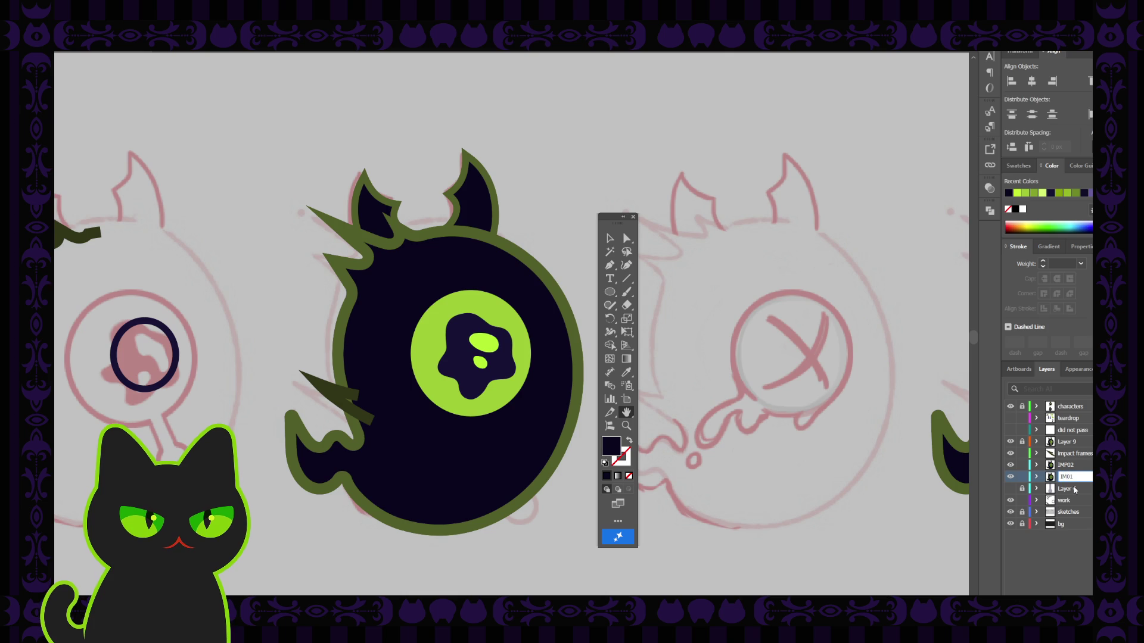
click(1067, 477)
text(P)
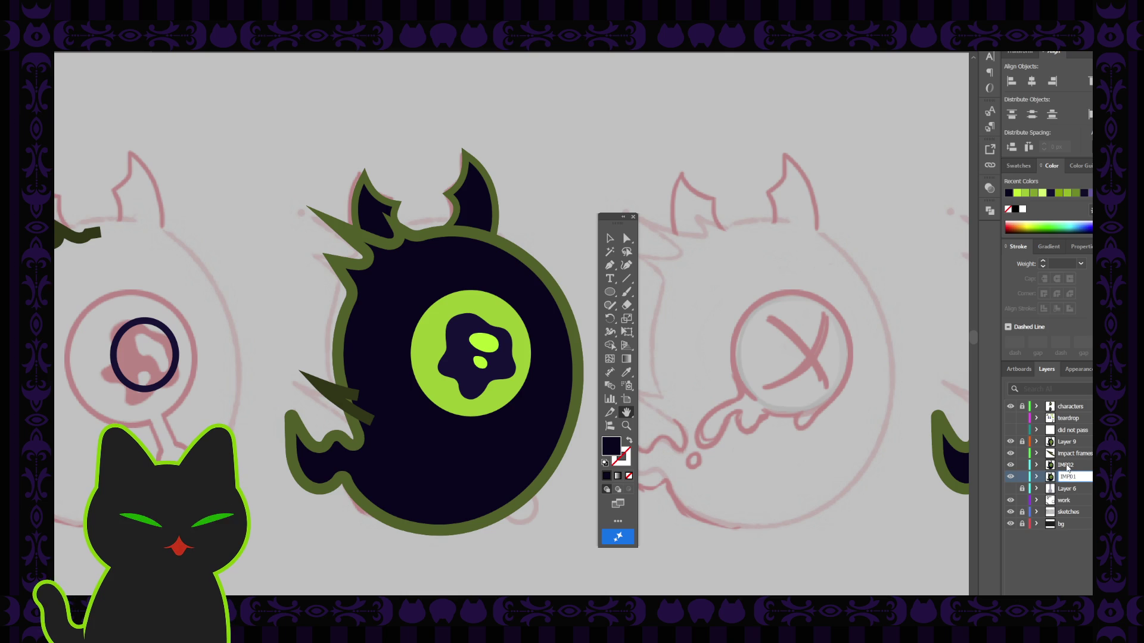
click(1063, 468)
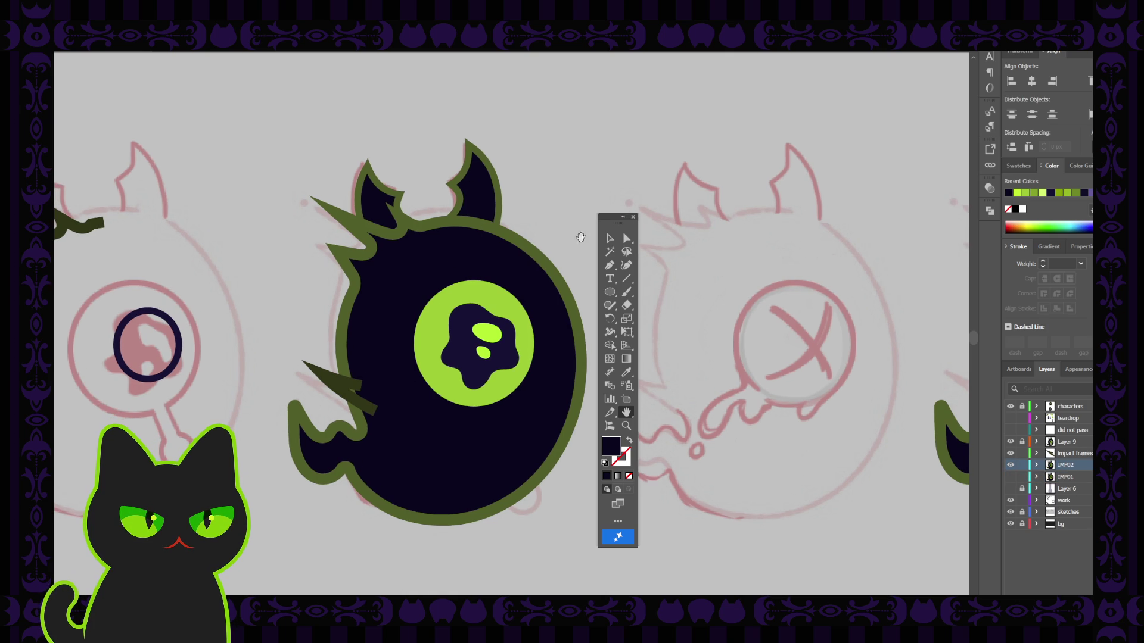
Expand IMP02 and hide its eye sublayers, including the lollipop pupil shape.
drag(452, 270, 456, 261)
drag(613, 216, 624, 213)
drag(456, 287, 460, 273)
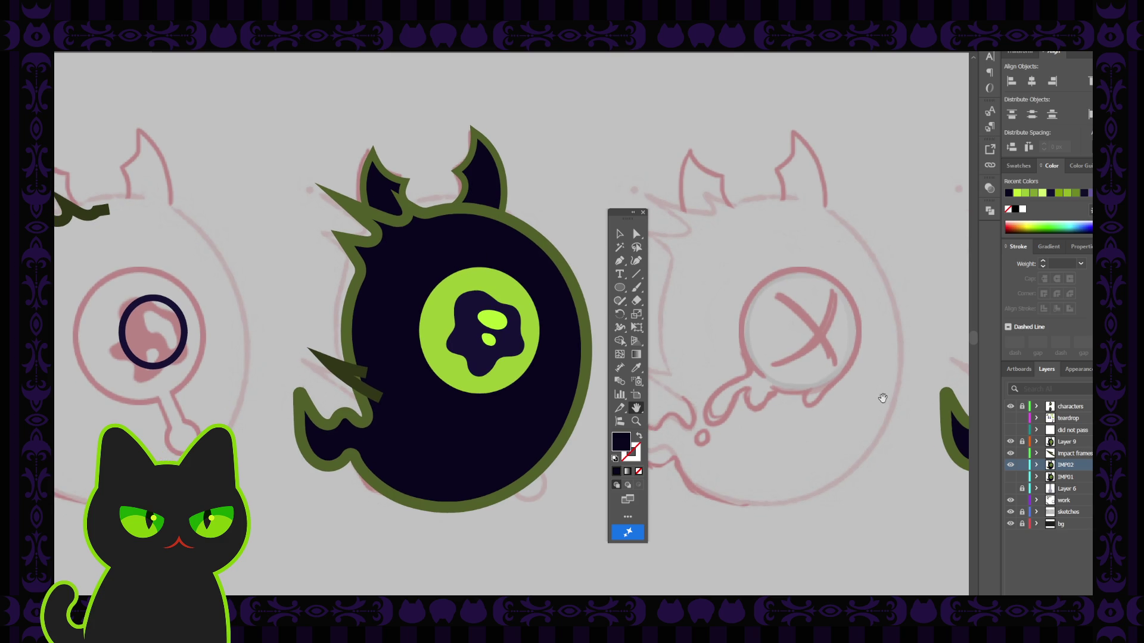
click(1037, 465)
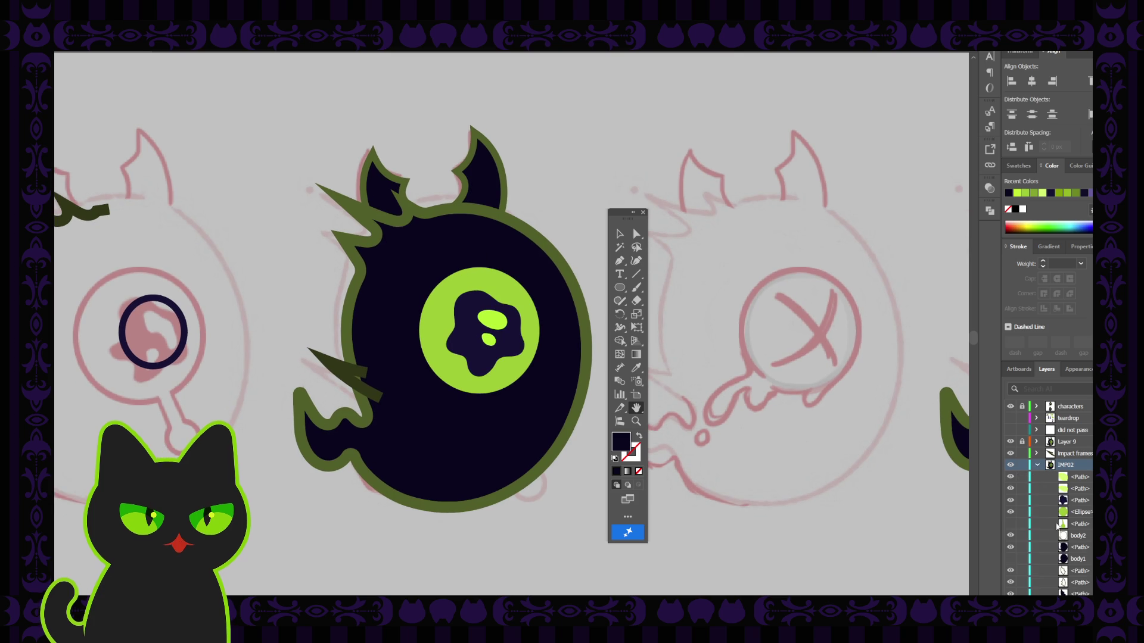
click(1011, 488)
click(1010, 477)
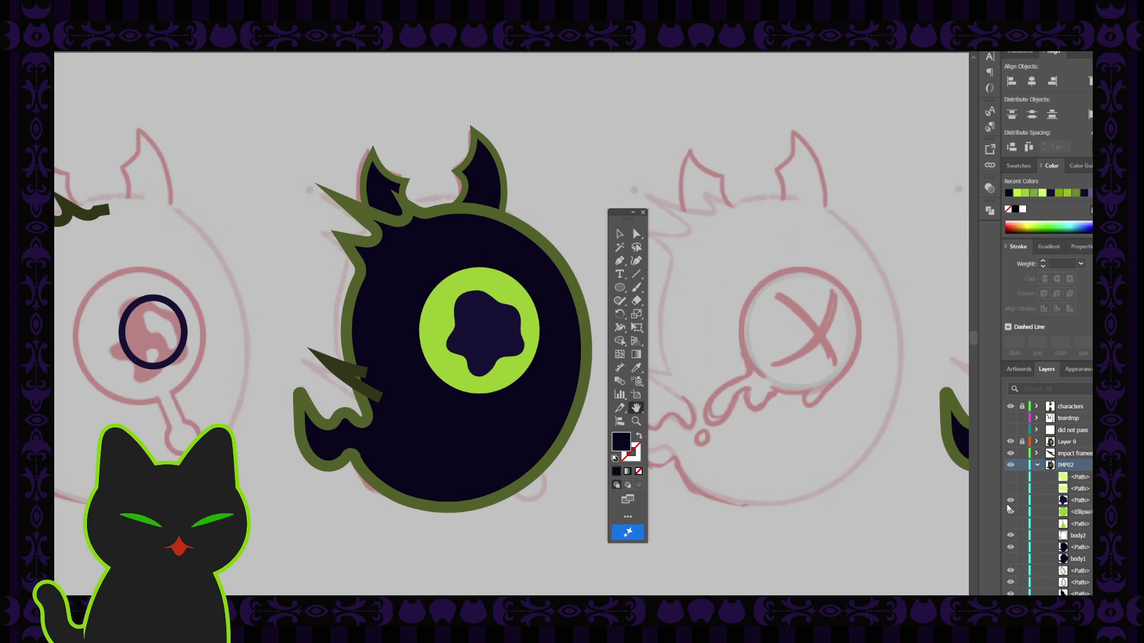
click(1010, 501)
click(1010, 512)
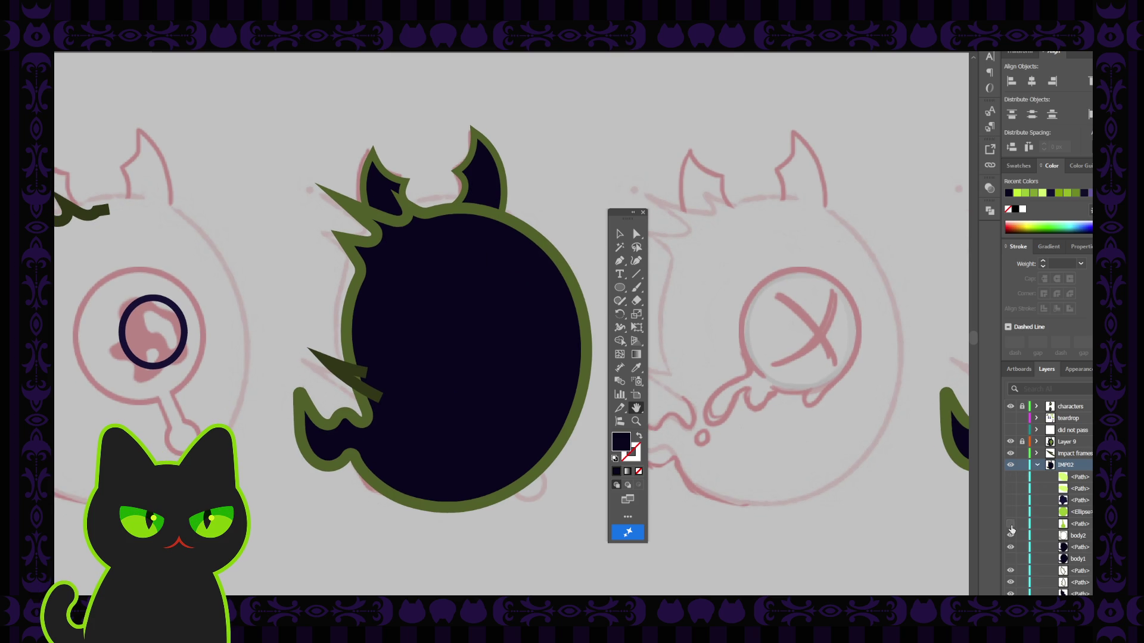
click(1010, 524)
click(1010, 524)
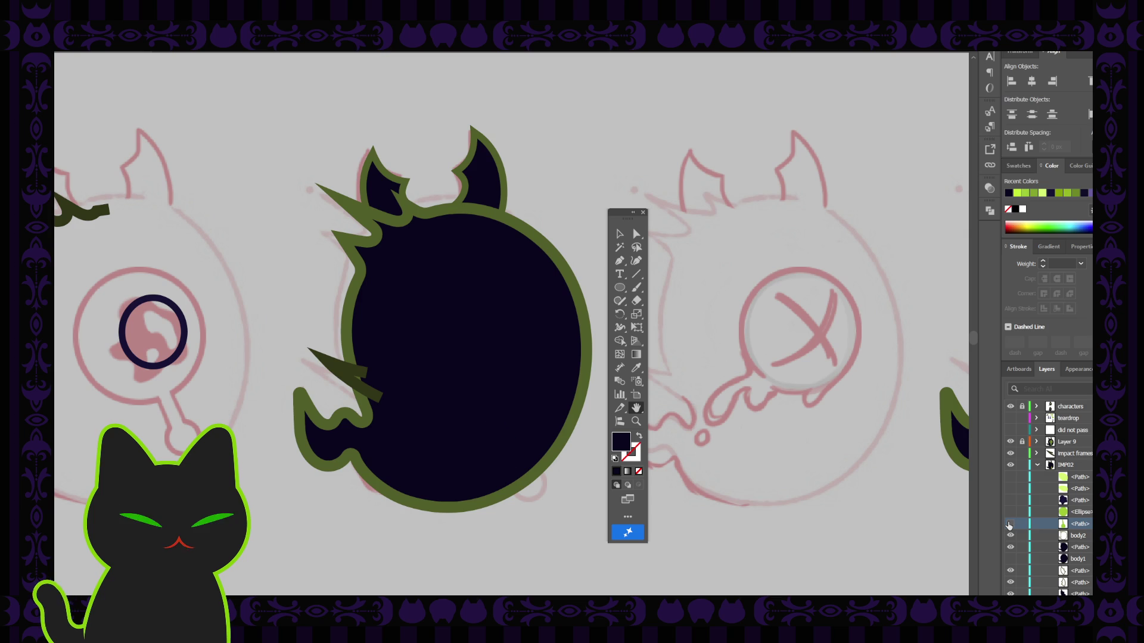
click(1010, 524)
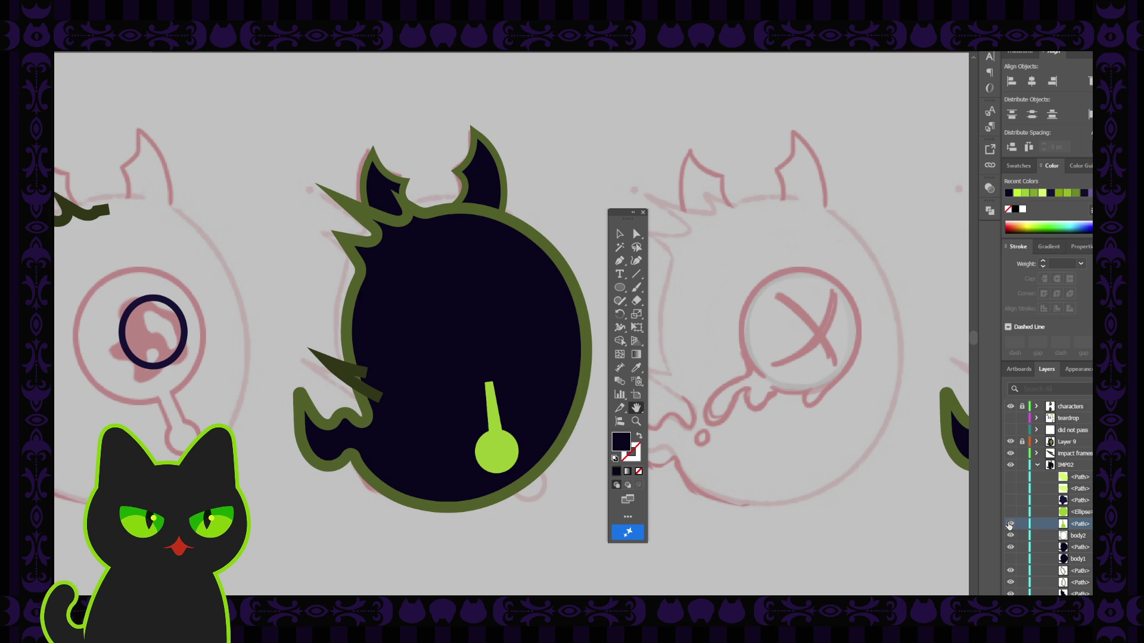
click(1010, 524)
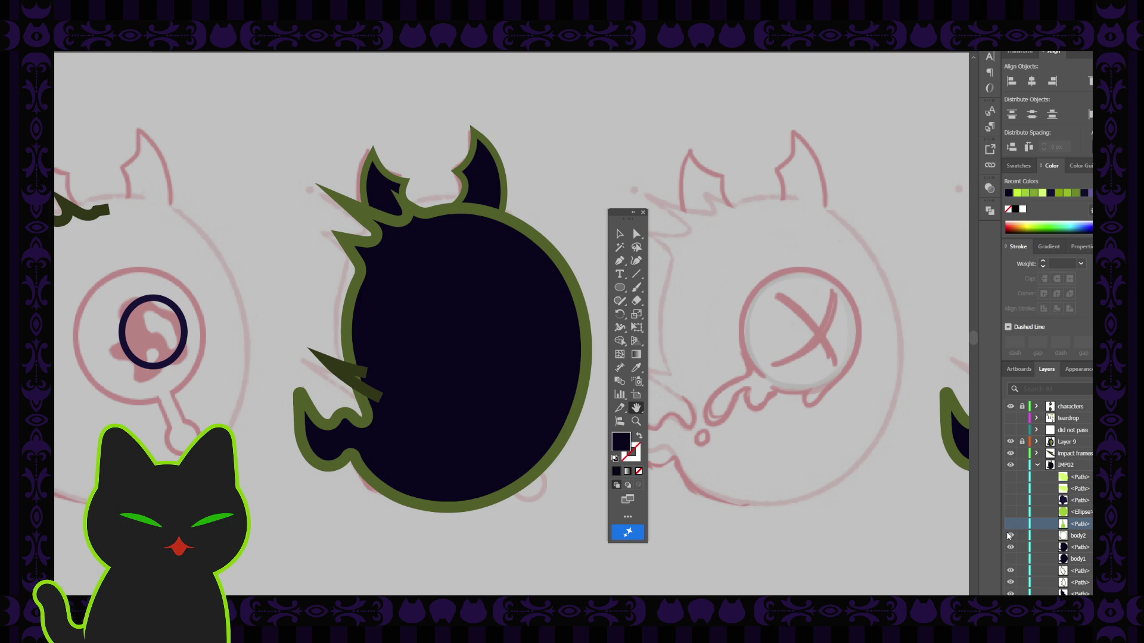
Reorder the body1 sublayer, hide the dark body fill, and select the impact spike.
click(1067, 555)
drag(1067, 555, 1088, 575)
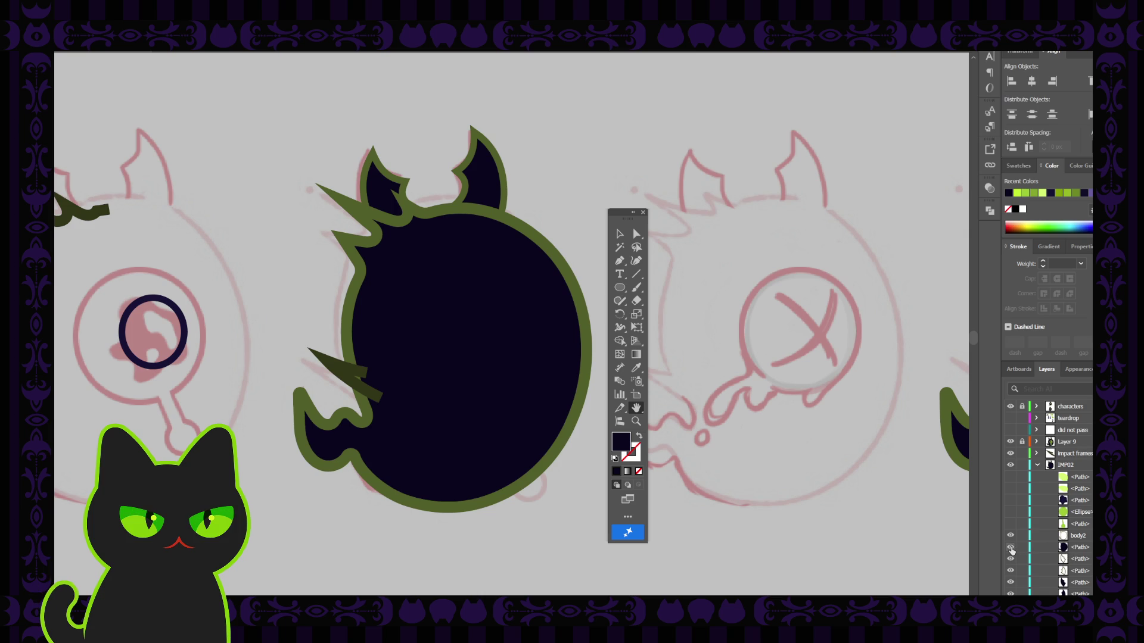
click(1010, 548)
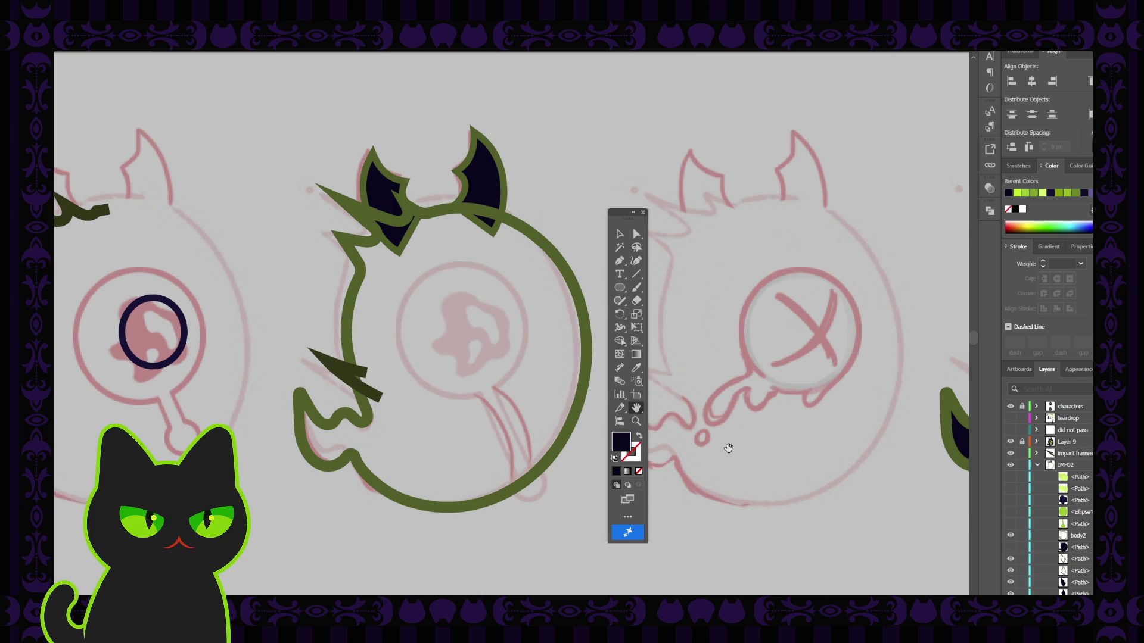
drag(498, 378, 508, 378)
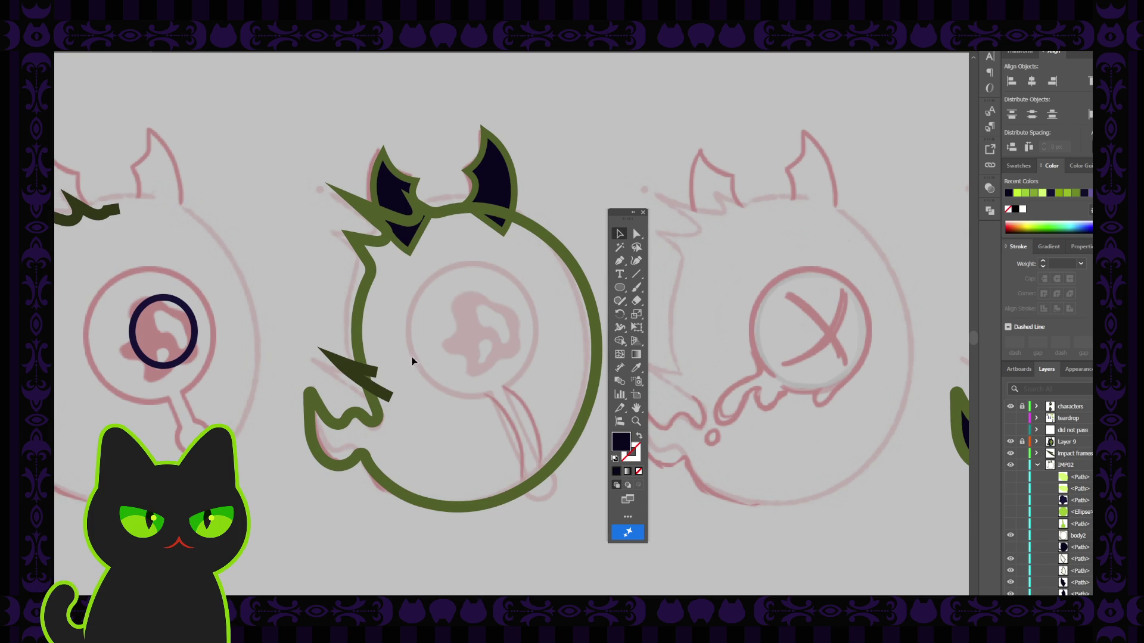
click(369, 374)
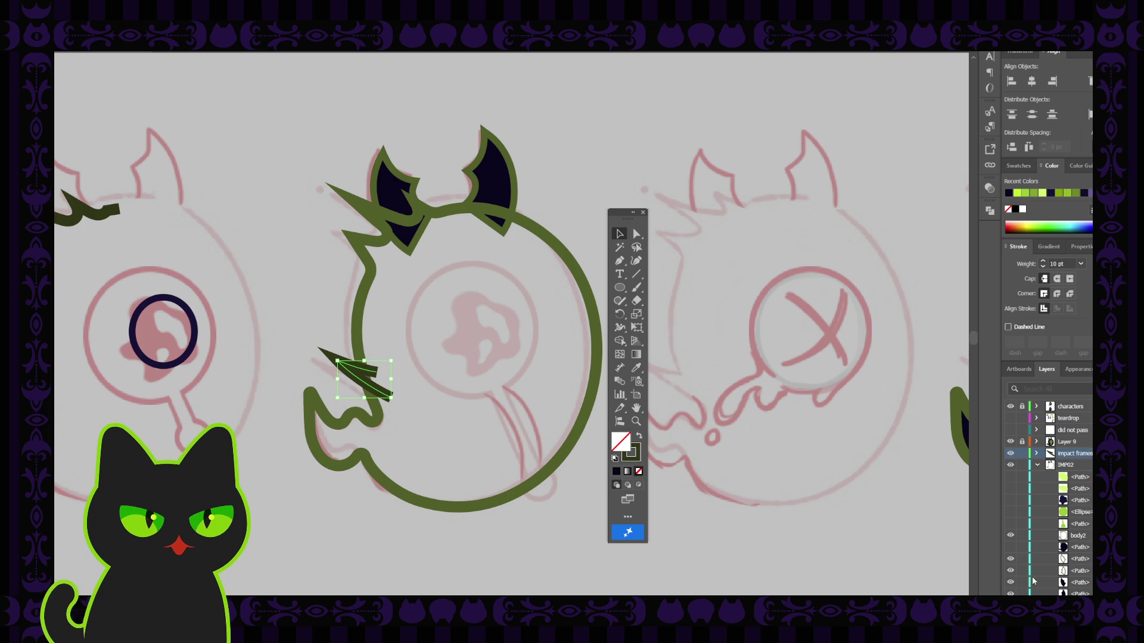
Hide the horns' outlines and fills and zoom in on the spike.
click(1010, 560)
drag(1010, 573, 1010, 594)
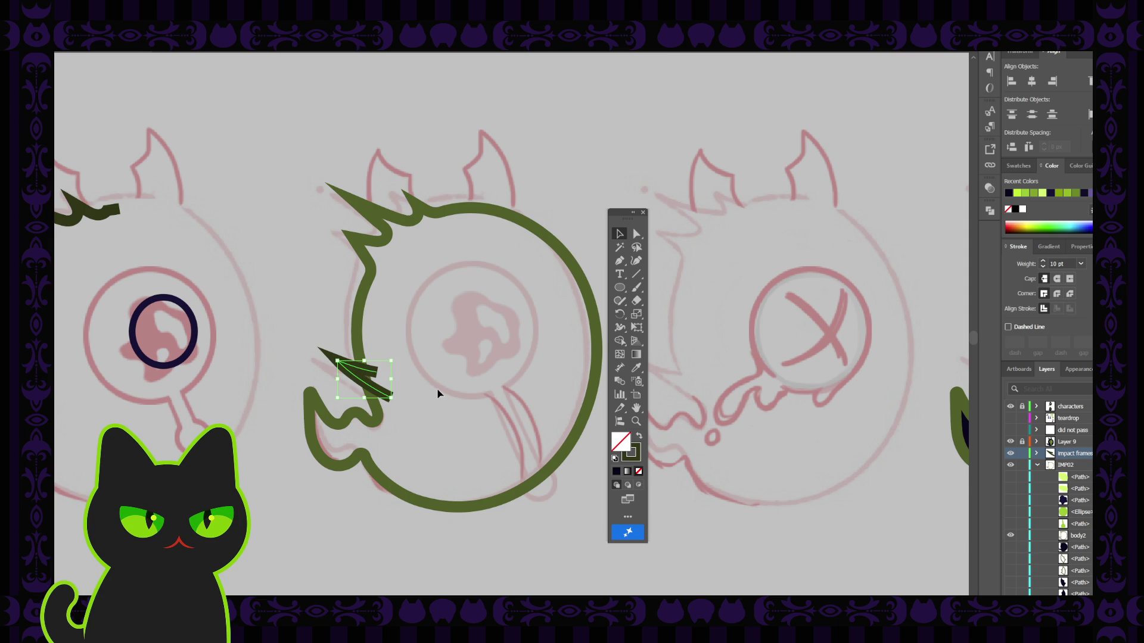
key(ctrl+plus)
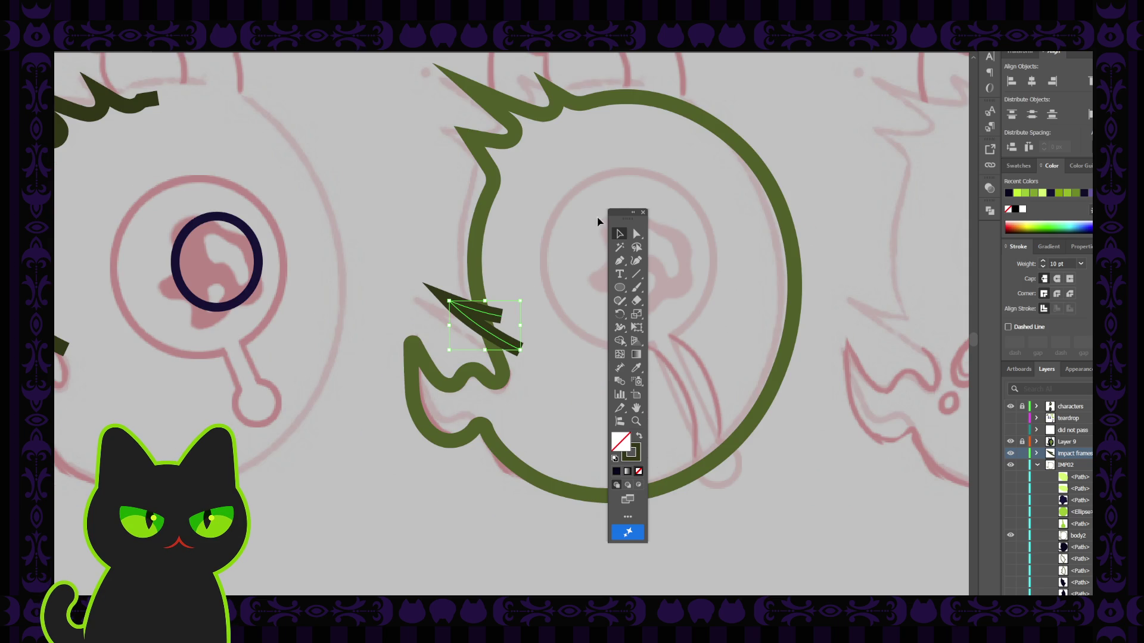
drag(628, 212, 321, 191)
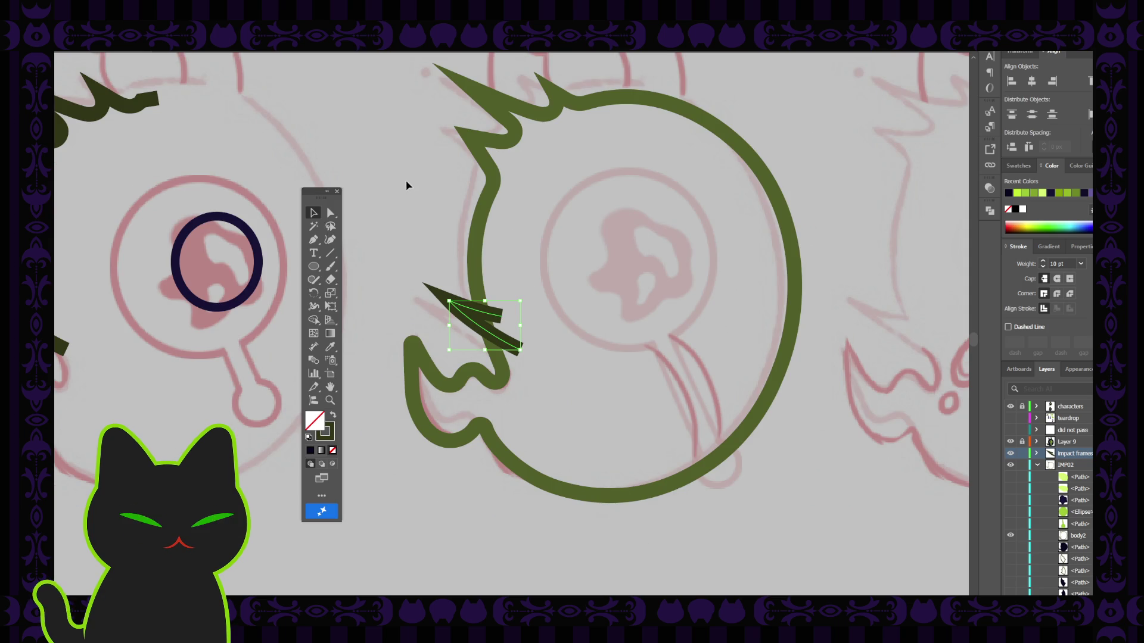
scroll(369, 214, up, 1)
Add anchor points to the spike path and close it into a pointed diamond.
click(313, 240)
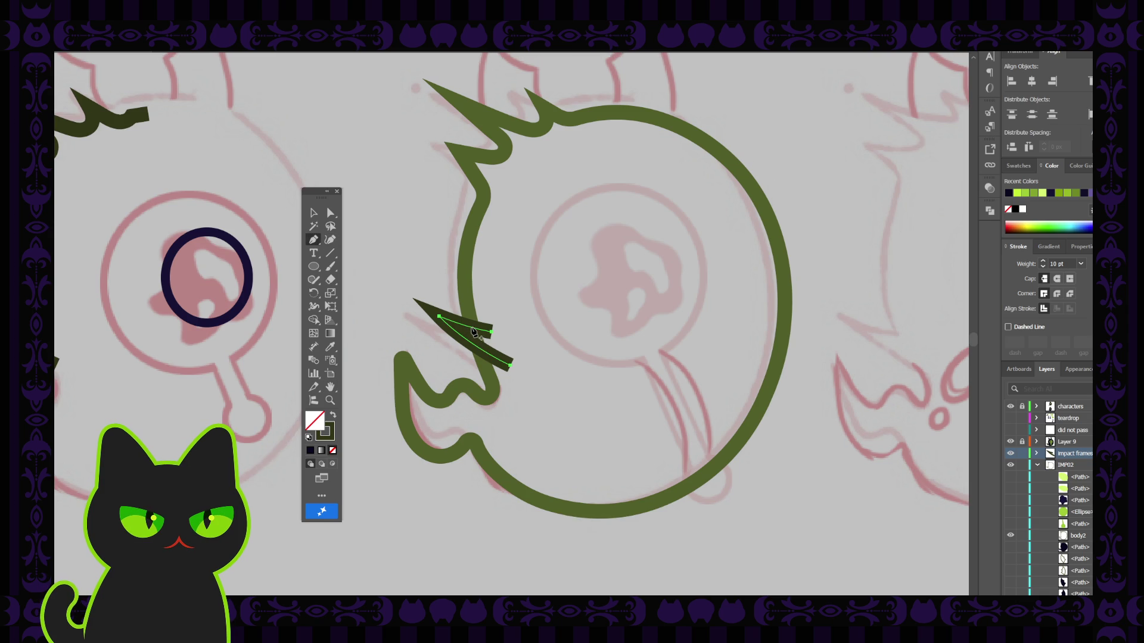
click(473, 331)
key(v)
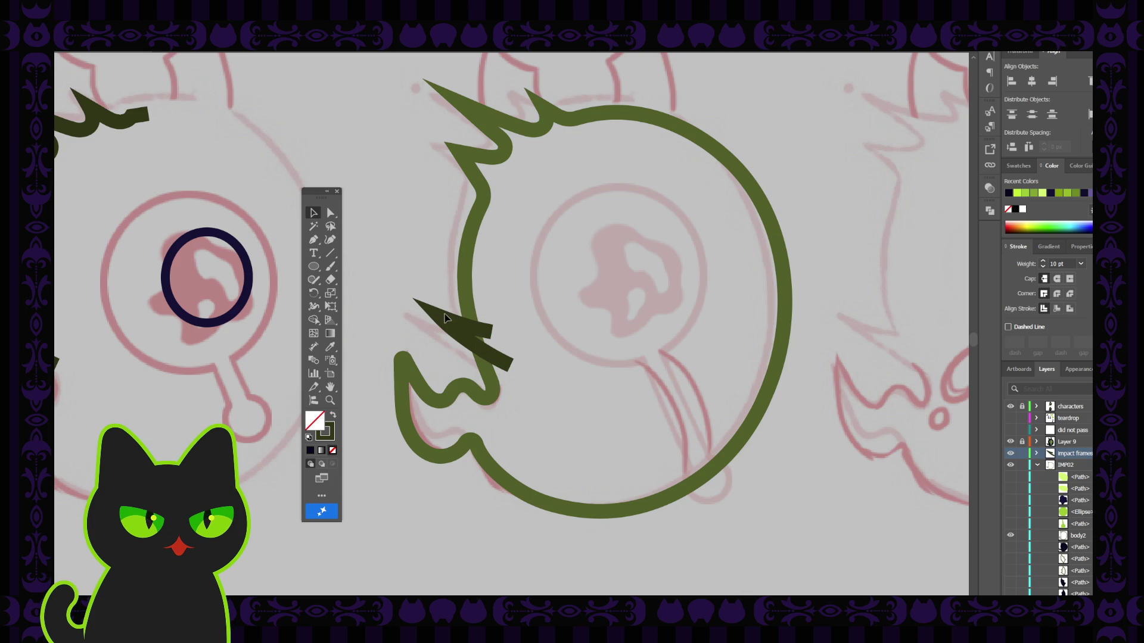
click(316, 240)
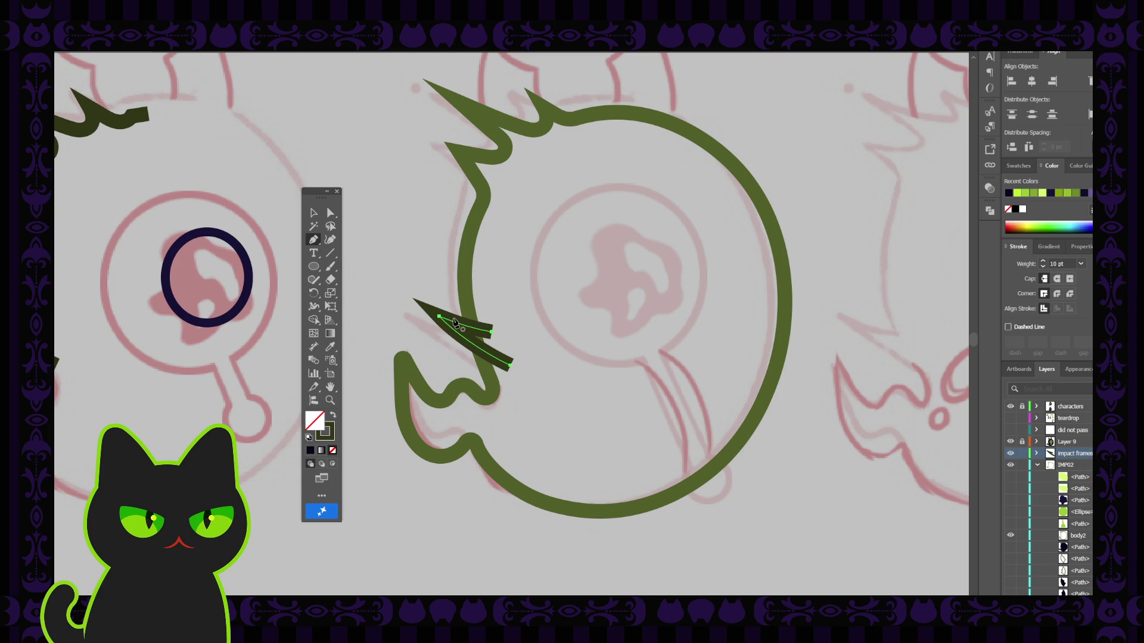
click(460, 324)
click(472, 328)
click(512, 366)
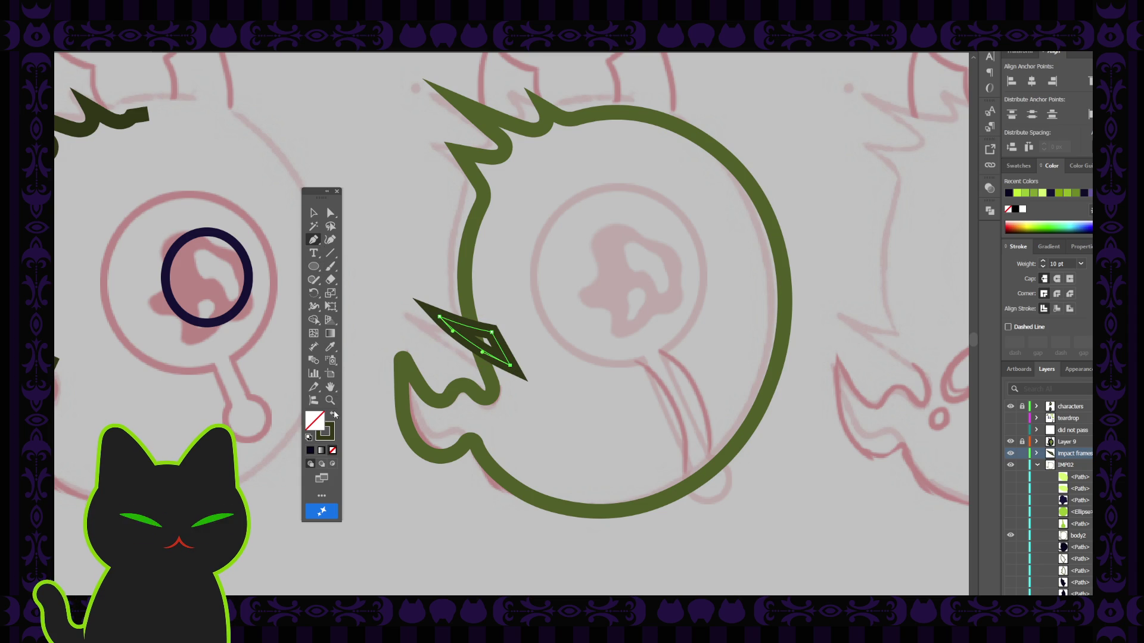
key(ctrl+z)
Expand the body outline to a fill and unite it with the spike in Pathfinder.
key(v)
click(466, 262)
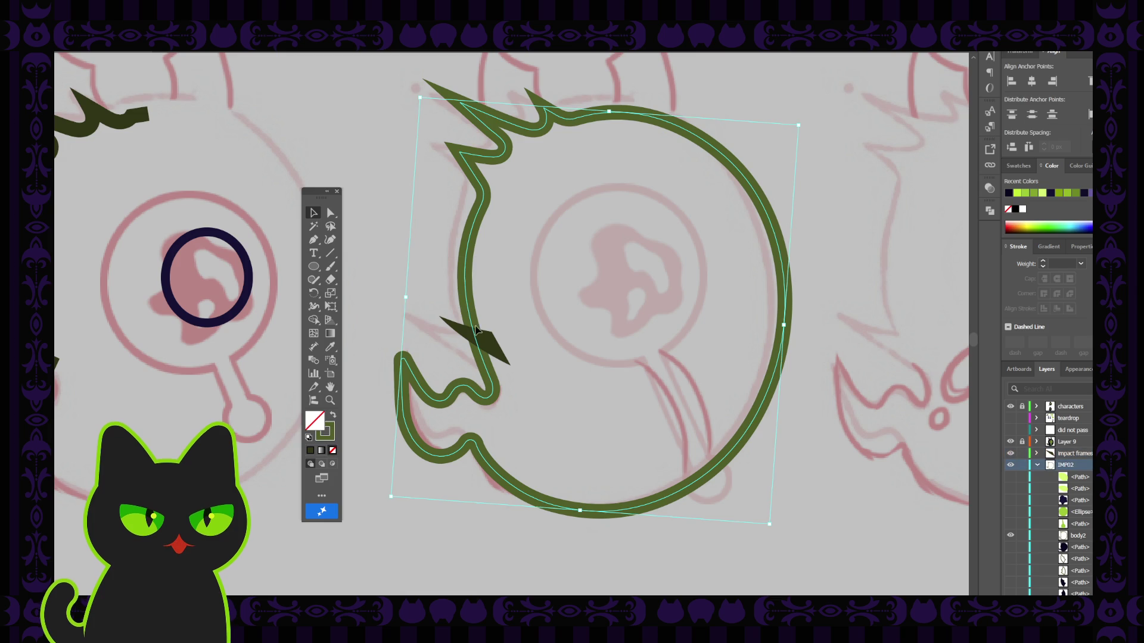
click(333, 416)
click(375, 316)
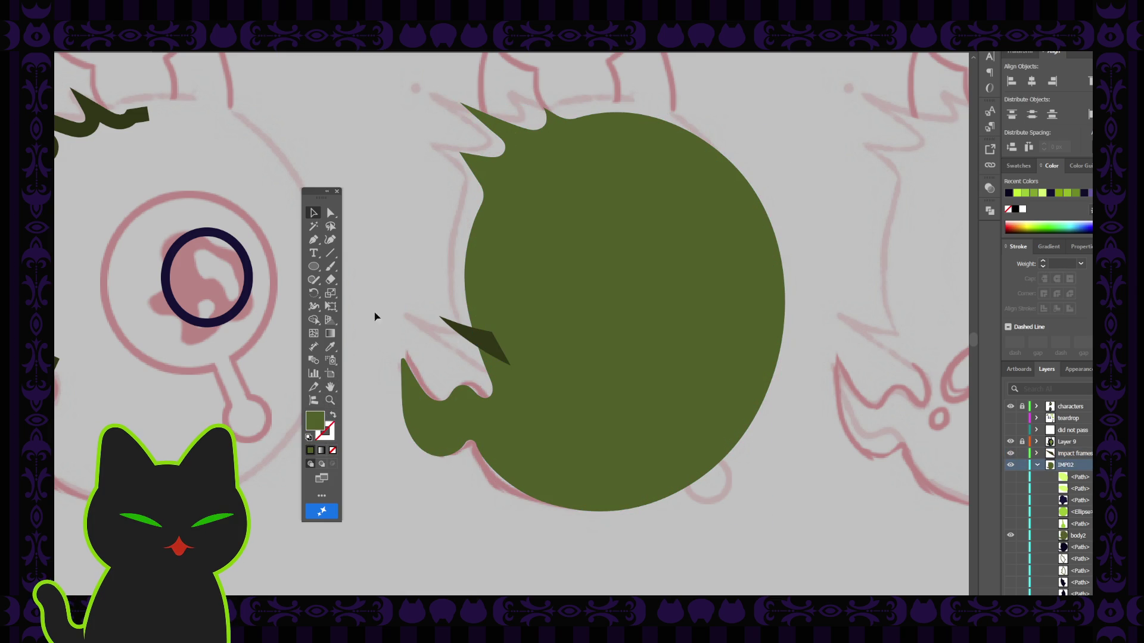
click(584, 408)
click(989, 212)
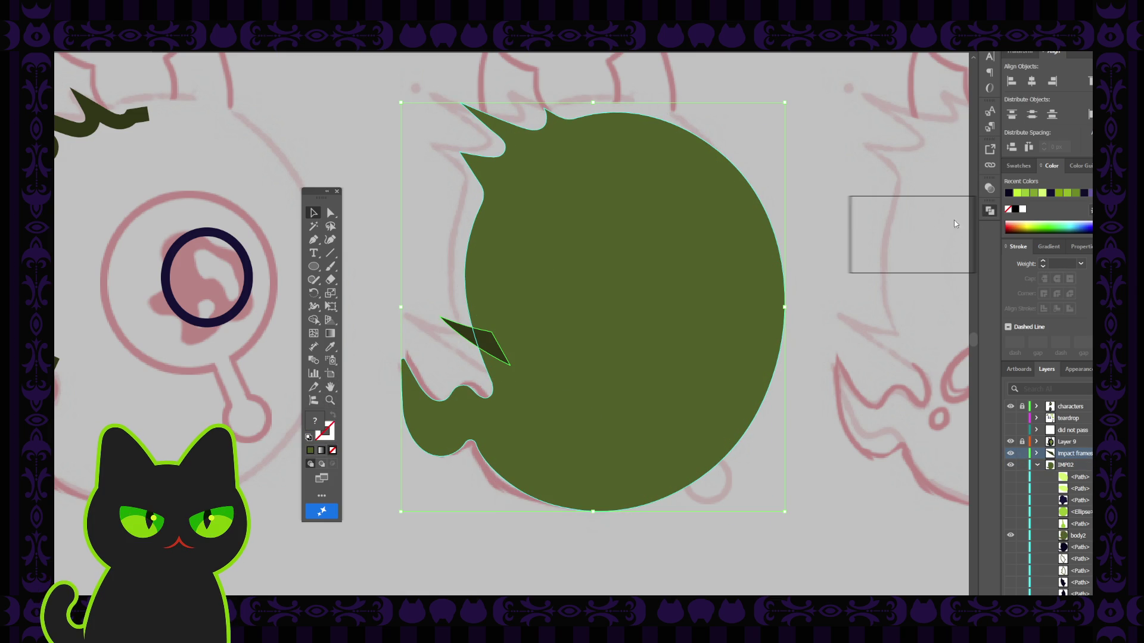
click(861, 235)
Turn the merged shape back into an outline and eyedrop the 10 pt stroke.
key(ctrl+shift+a)
click(666, 253)
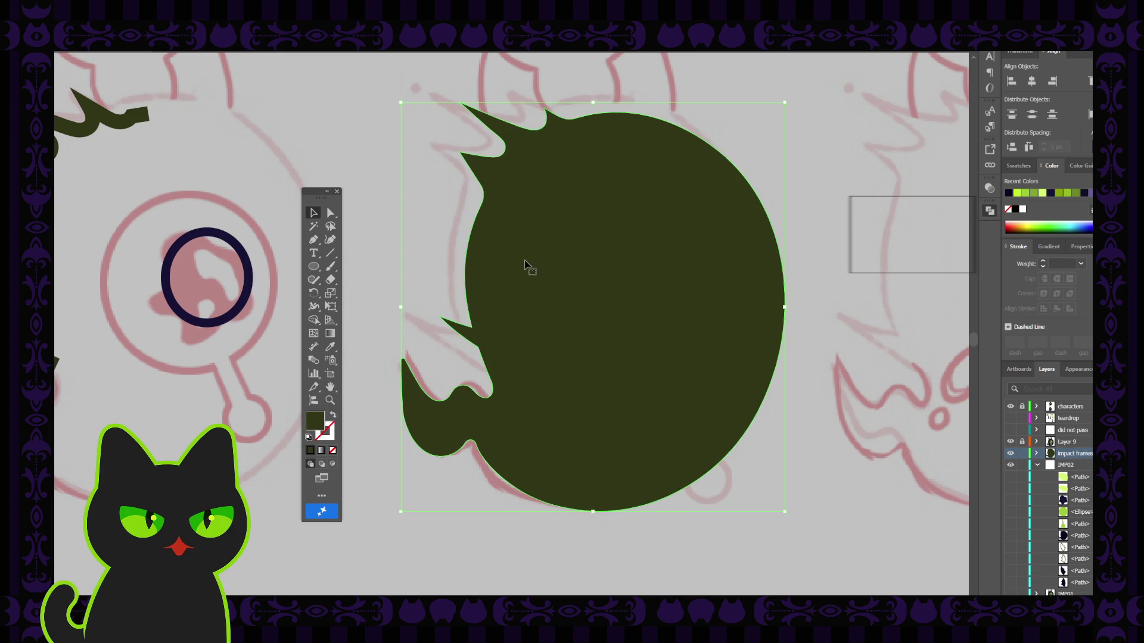
click(334, 413)
click(330, 347)
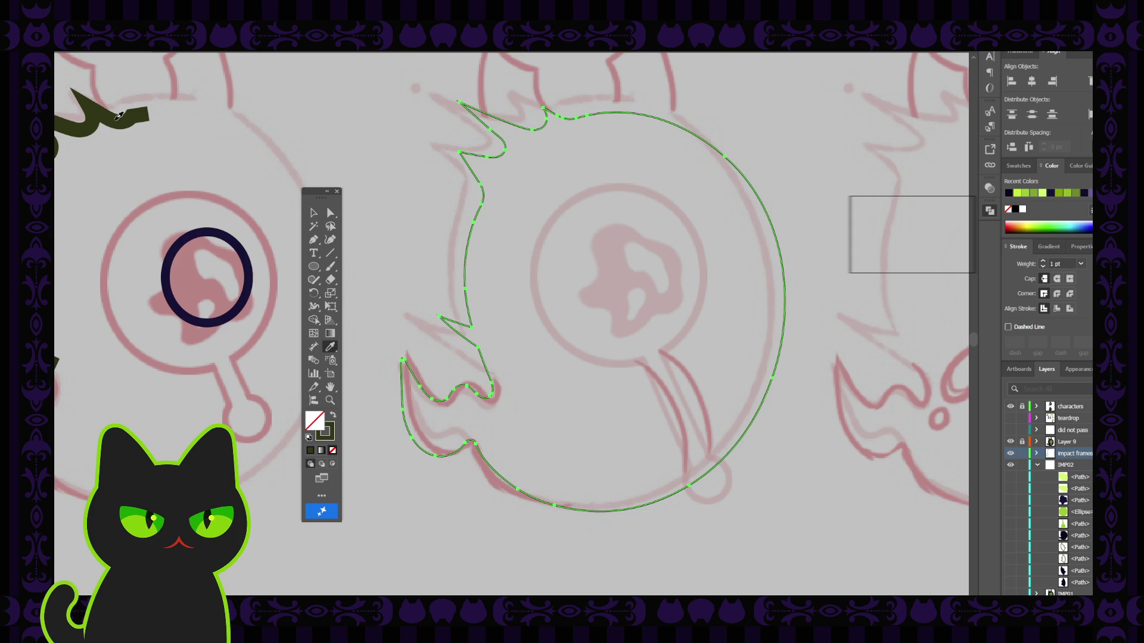
click(117, 123)
click(311, 213)
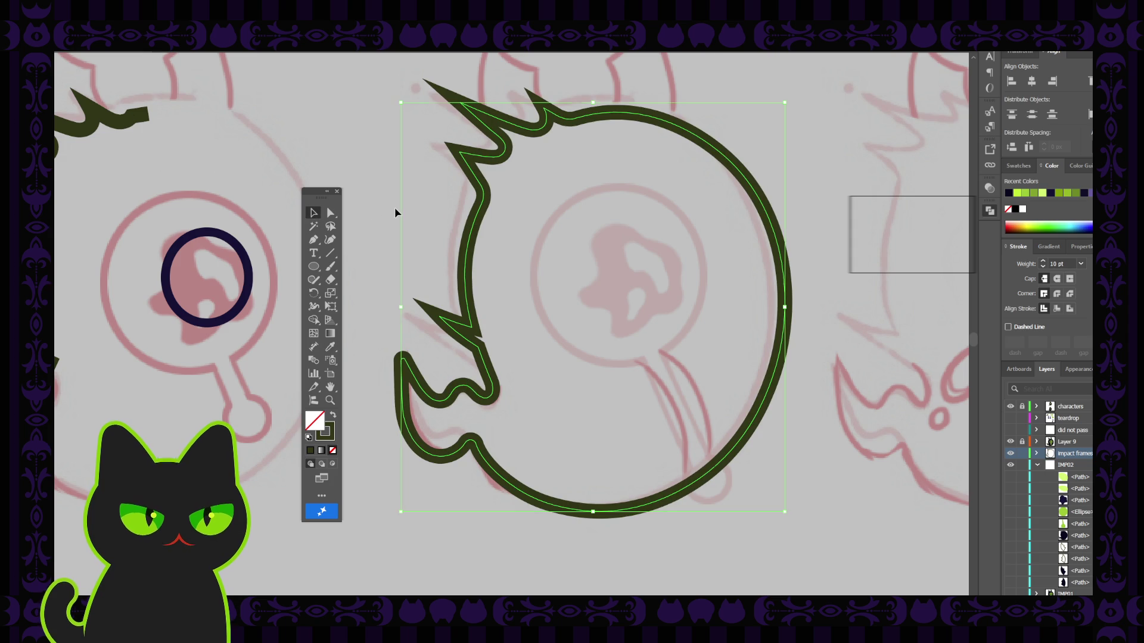
Inspect the anchor points of the merged spiky outline around the spike.
click(390, 223)
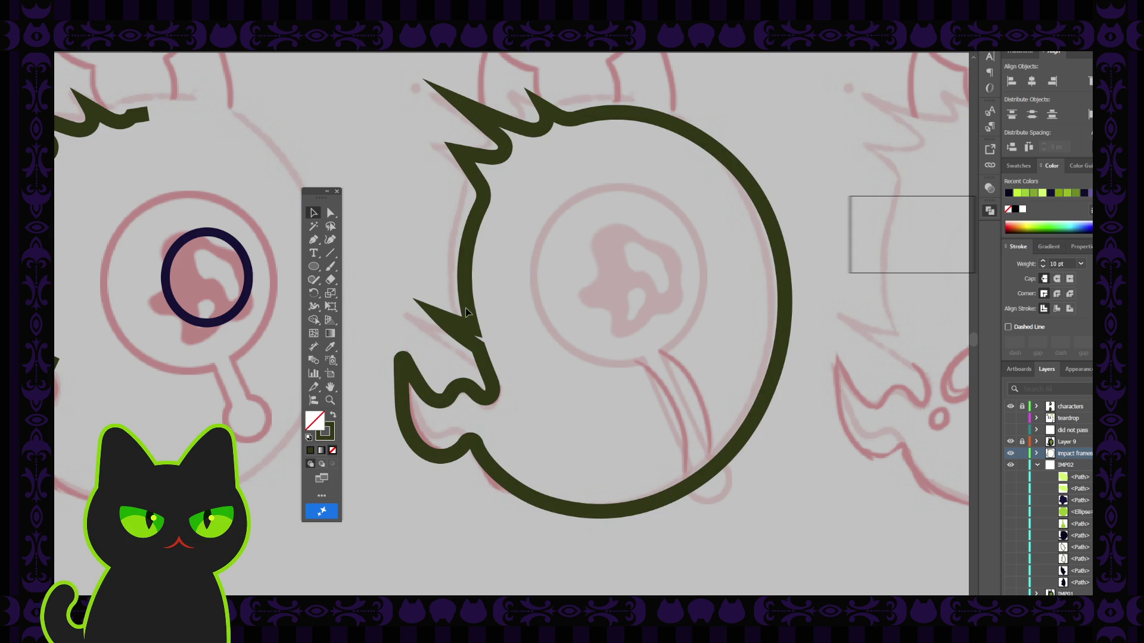
click(468, 333)
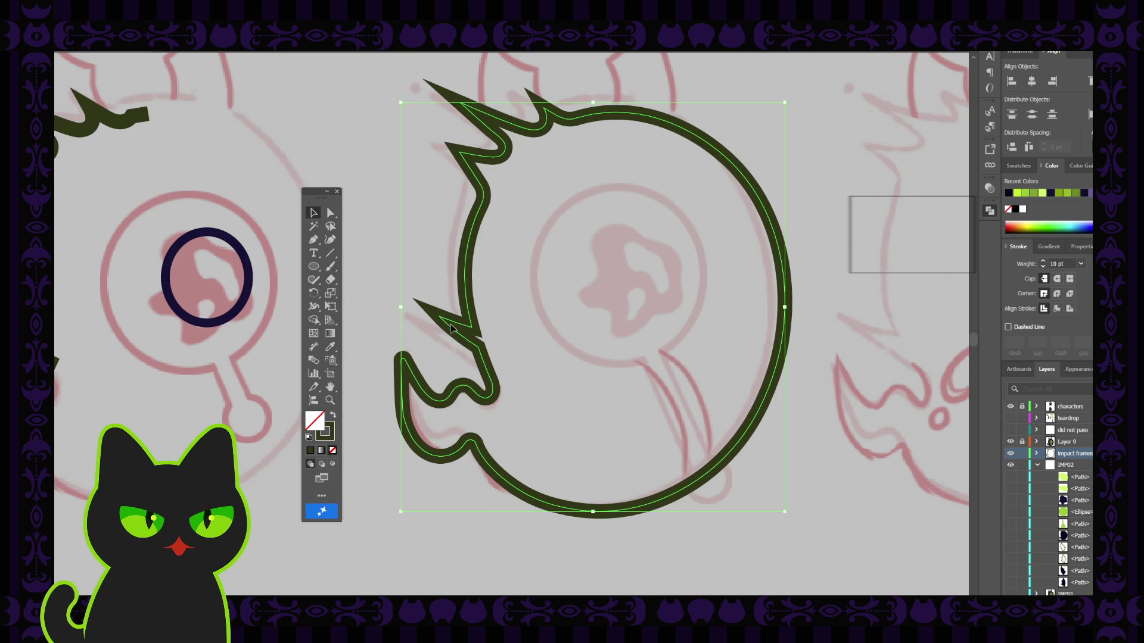
click(396, 242)
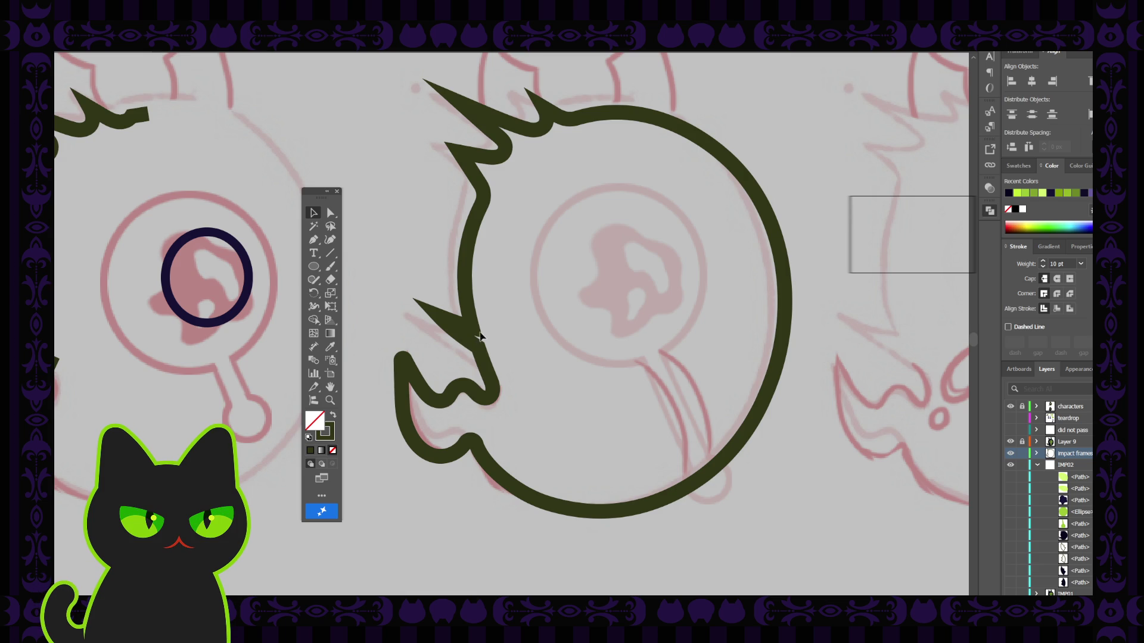
click(475, 333)
click(331, 213)
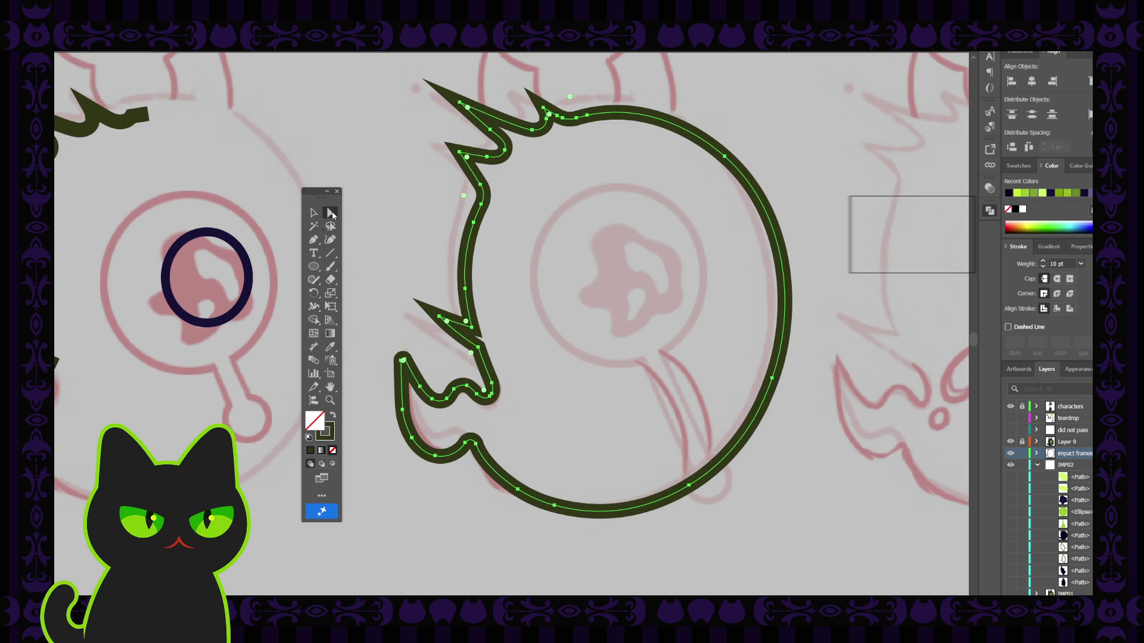
click(478, 348)
click(479, 355)
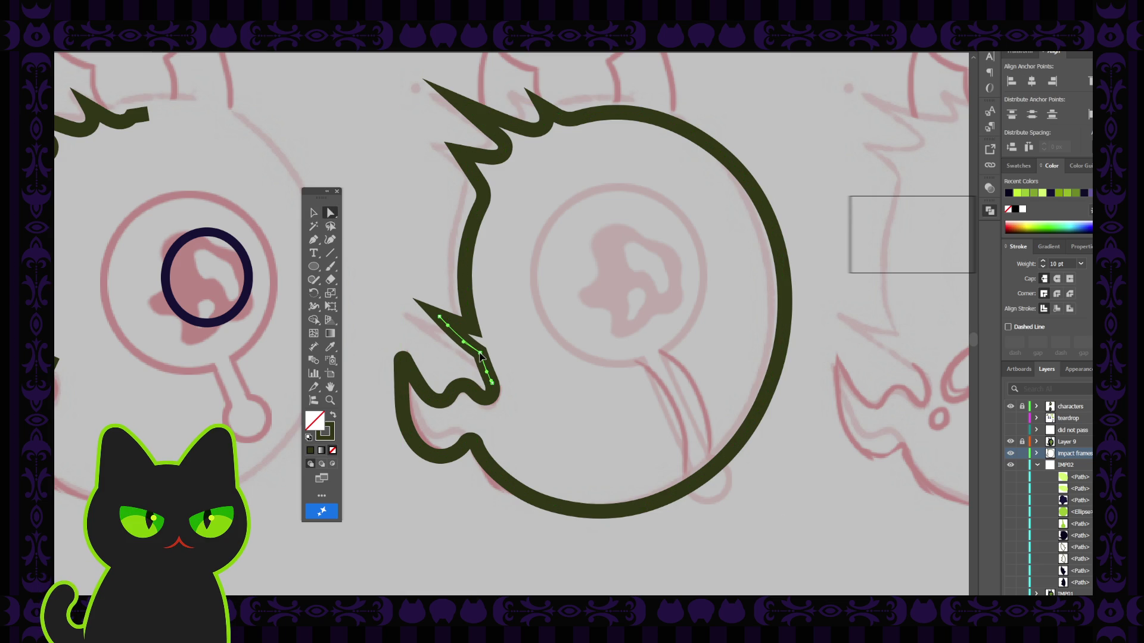
click(481, 356)
click(461, 341)
scroll(448, 317, down, 1)
scroll(448, 318, down, 1)
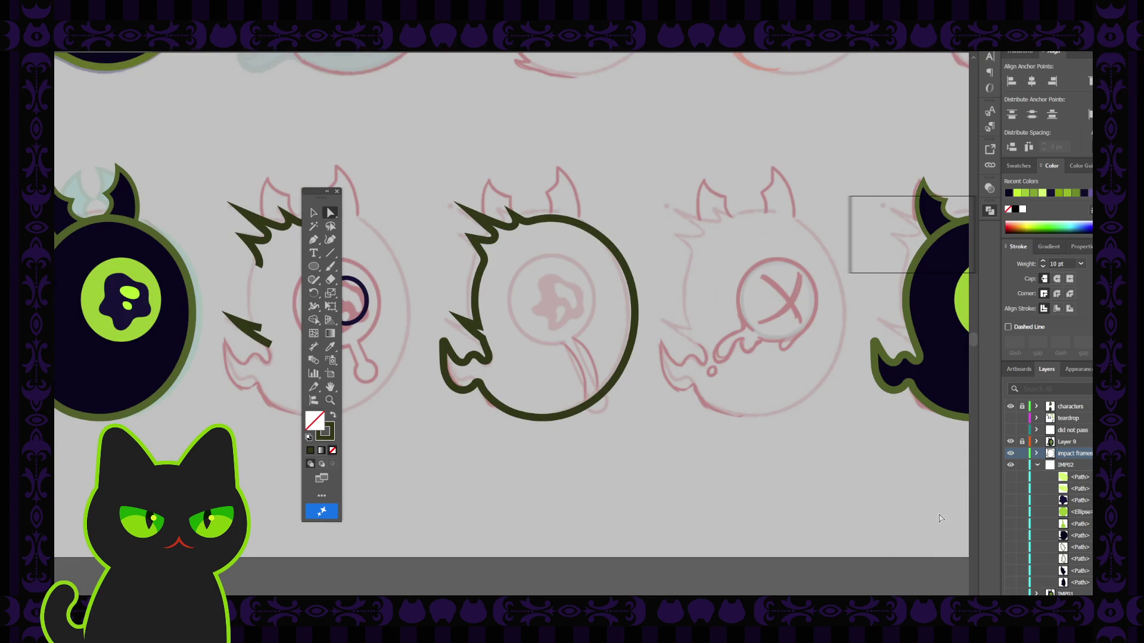
Move the impact frames layer inside IMP02 and check its visibility.
click(314, 213)
click(476, 257)
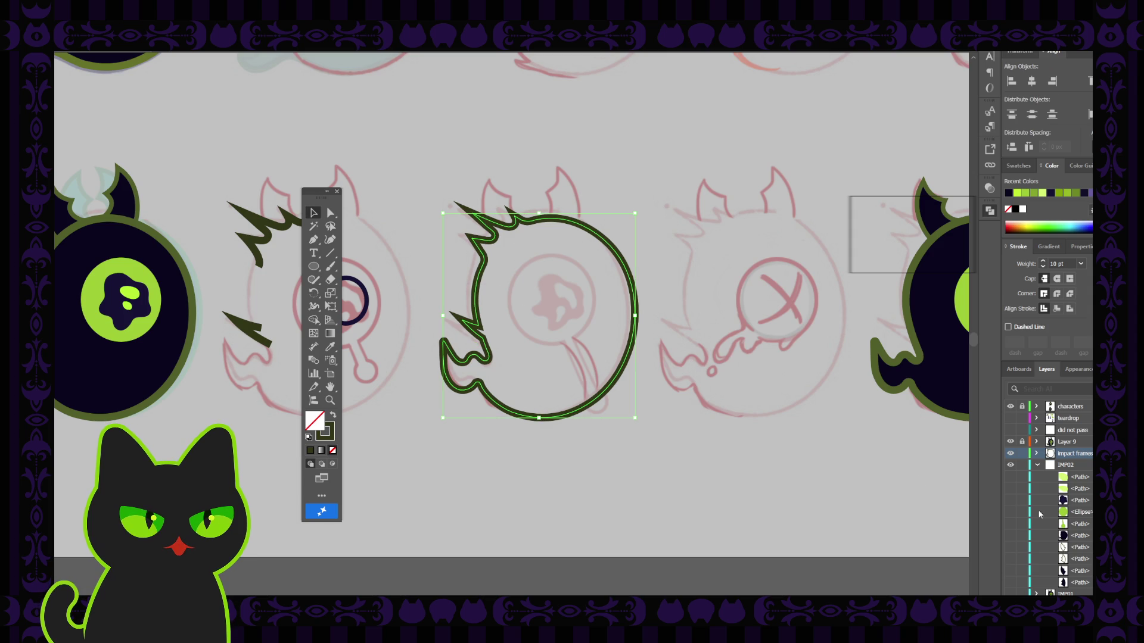
drag(1077, 463, 1079, 529)
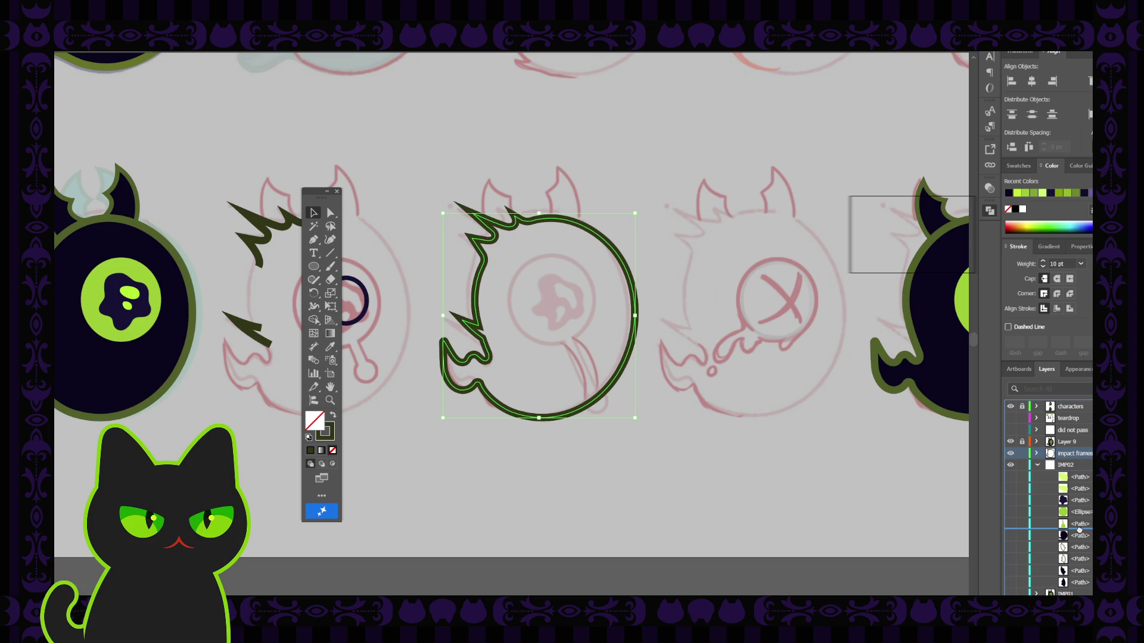
drag(1079, 529, 1078, 529)
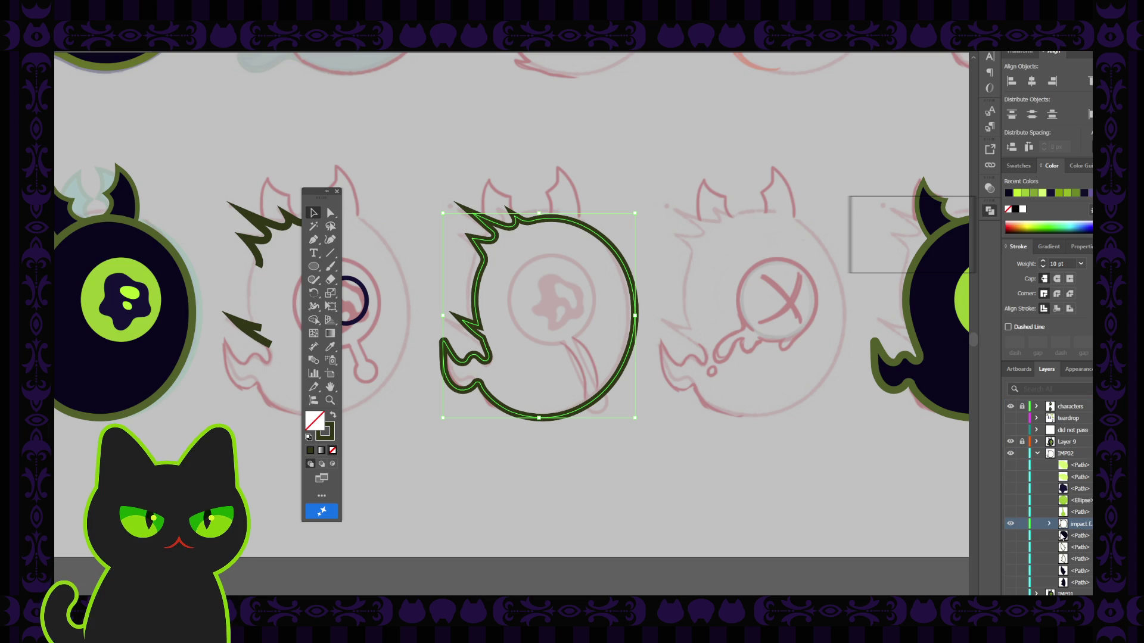
click(1010, 525)
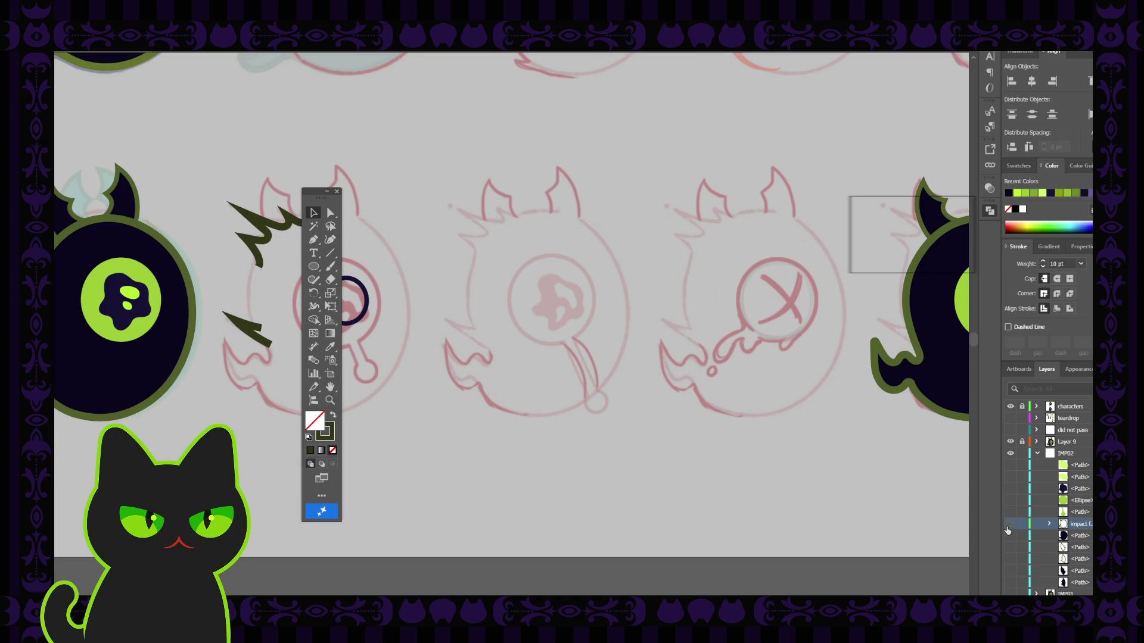
click(1011, 524)
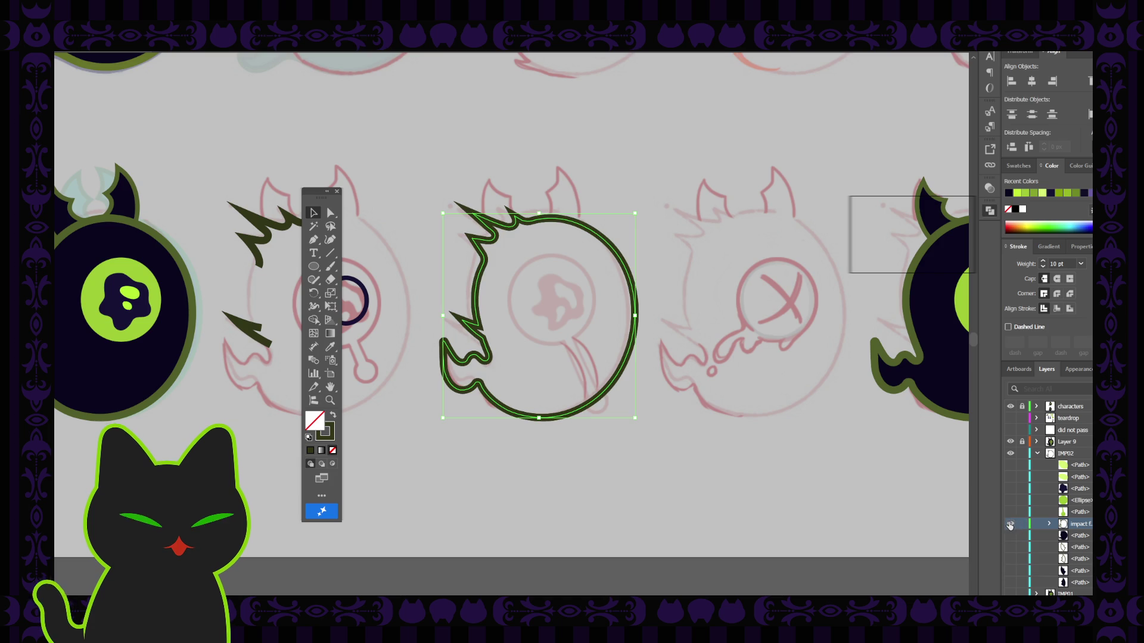
click(1011, 524)
click(1010, 526)
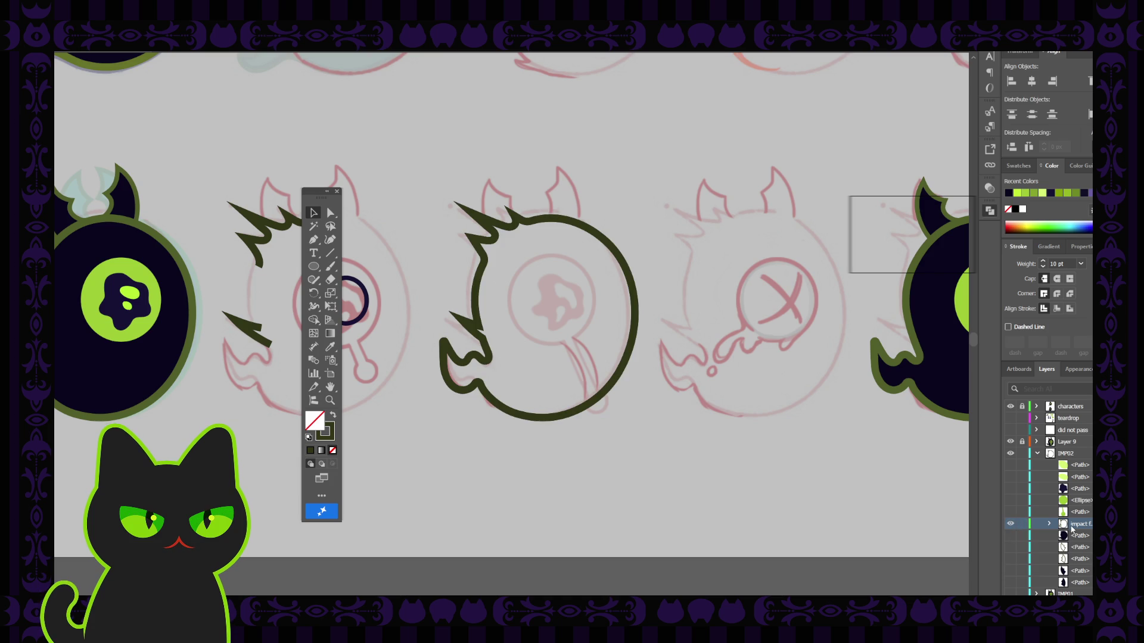
Duplicate the spiky outline in place with Ctrl+C and Ctrl+F.
drag(594, 363, 636, 416)
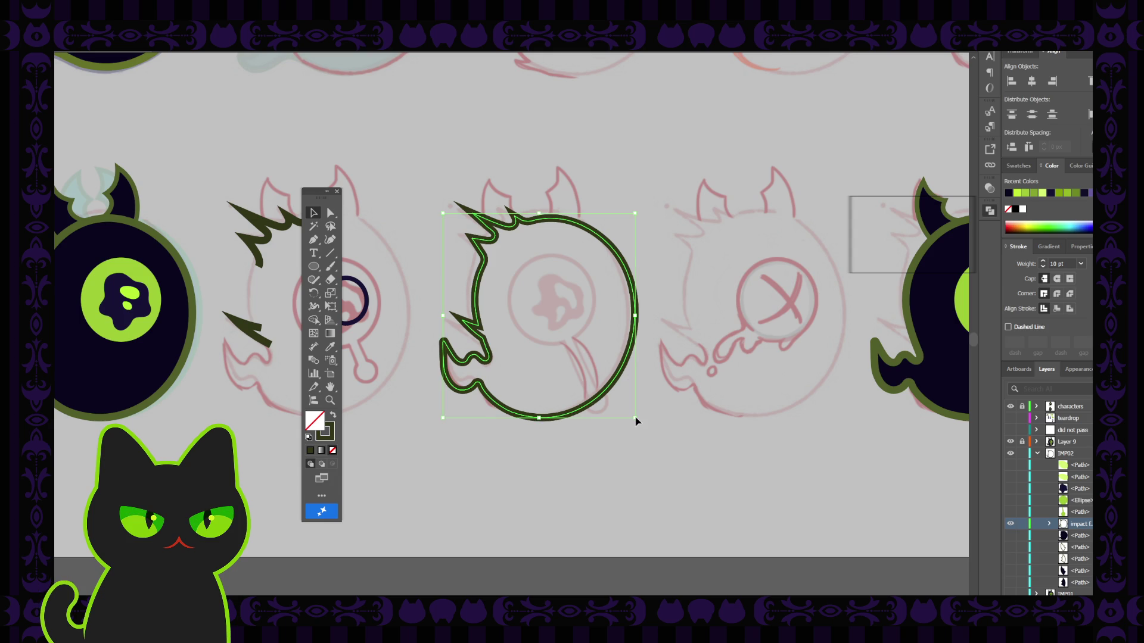
key(ctrl+c)
key(ctrl+f)
key(ctrl+f)
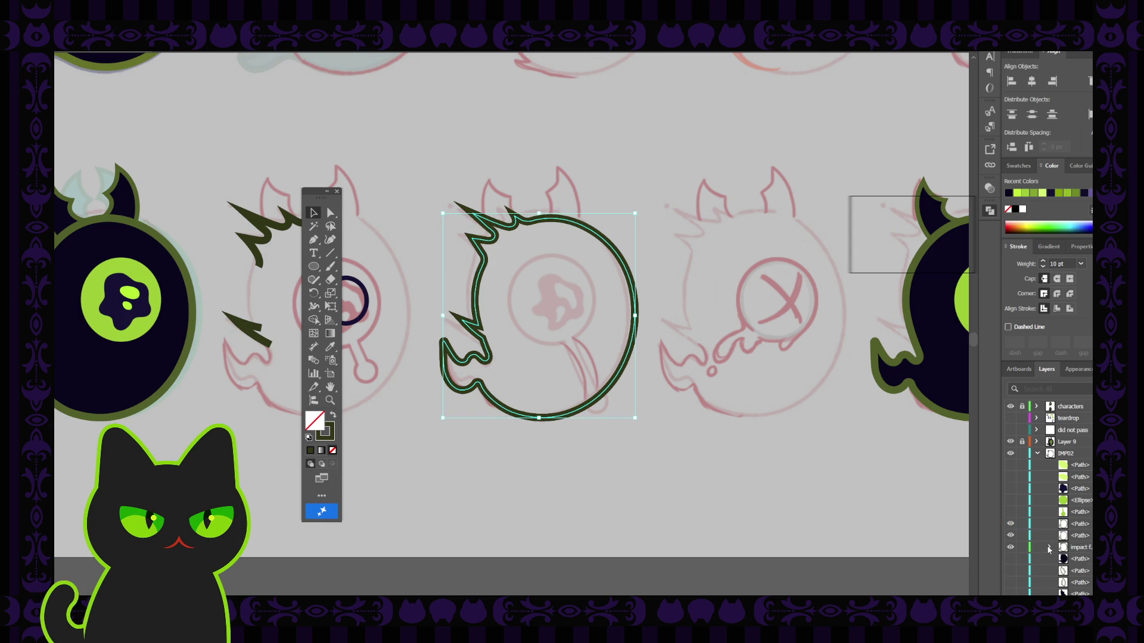
click(1049, 547)
Eyedrop a dark navy fill onto the outline copy and unhide the original outline.
key(i)
click(146, 301)
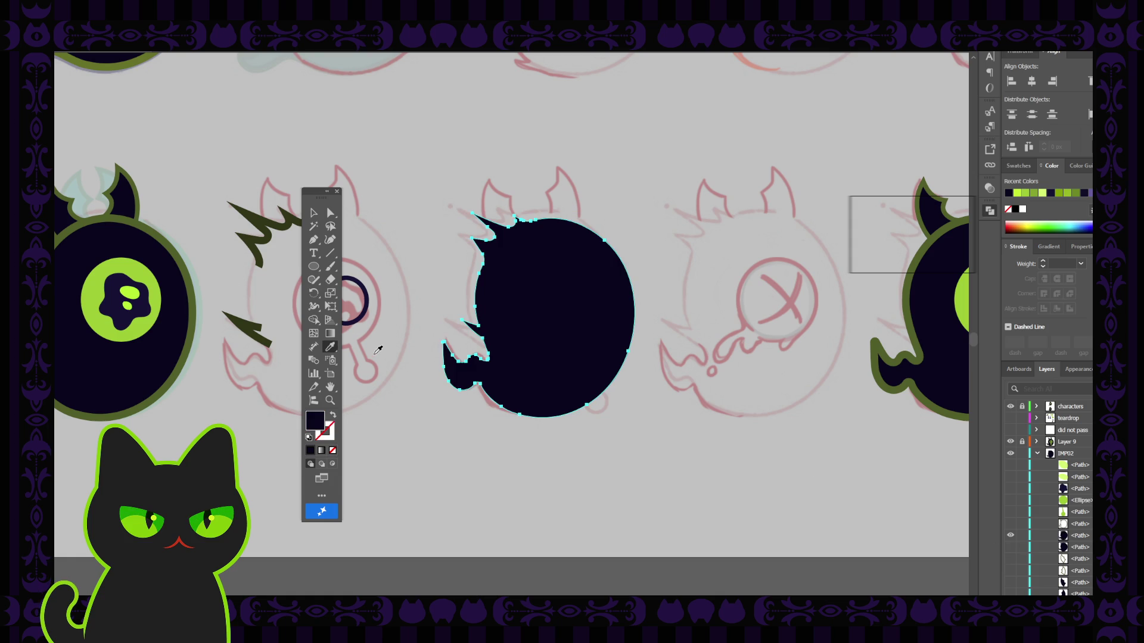
click(1009, 524)
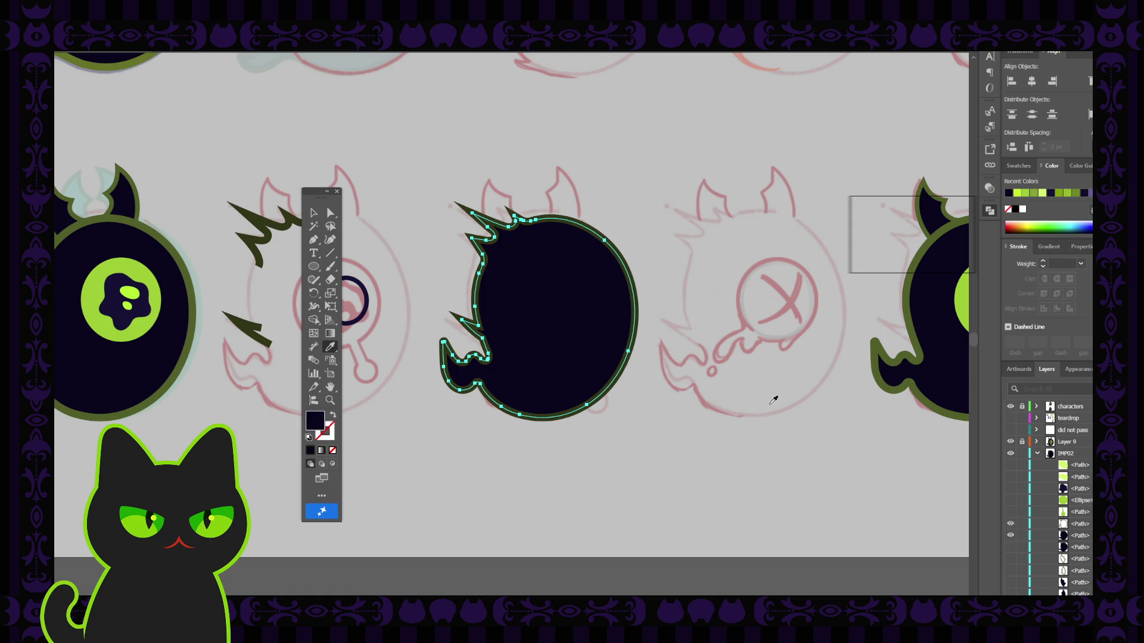
click(314, 213)
click(697, 267)
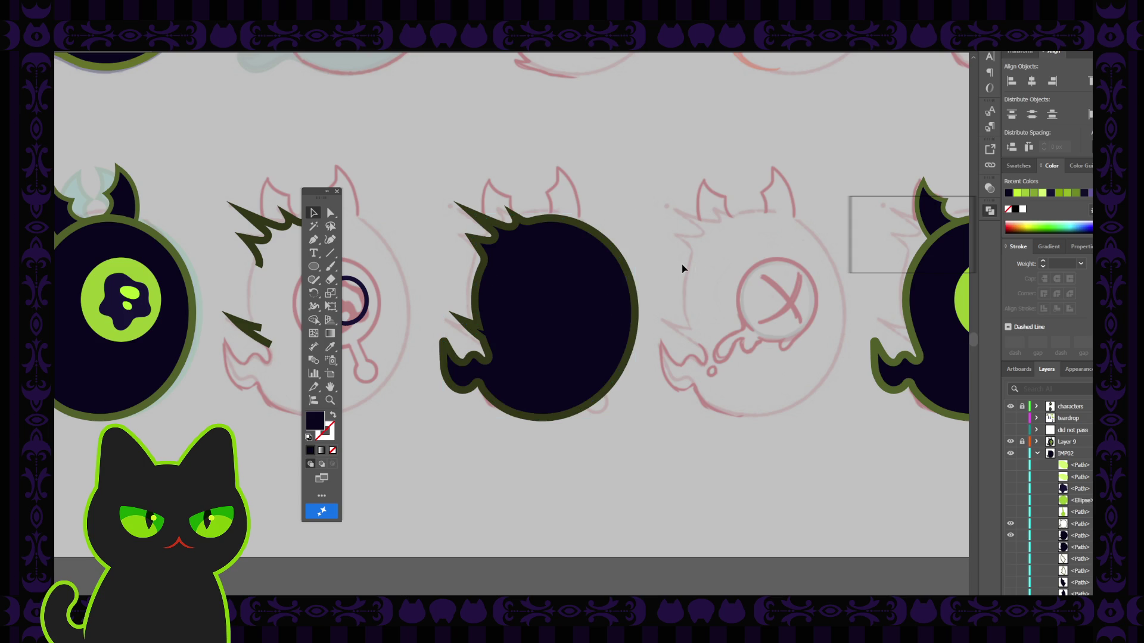
Eyedrop the left imp's olive green stroke onto the outline path.
click(630, 277)
key(i)
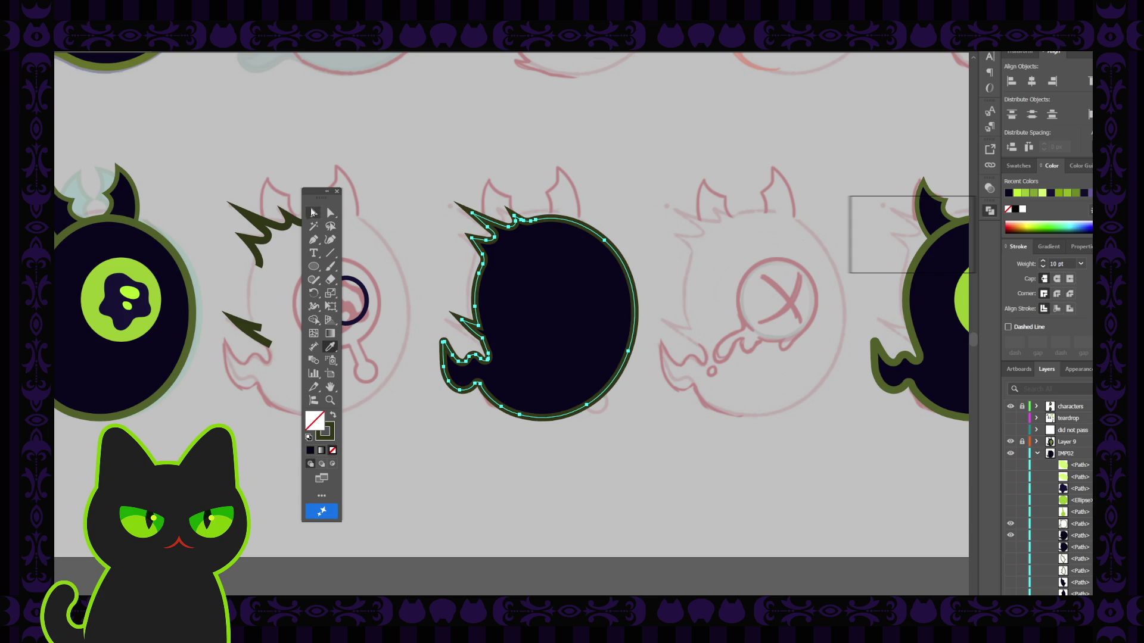
click(183, 256)
click(313, 213)
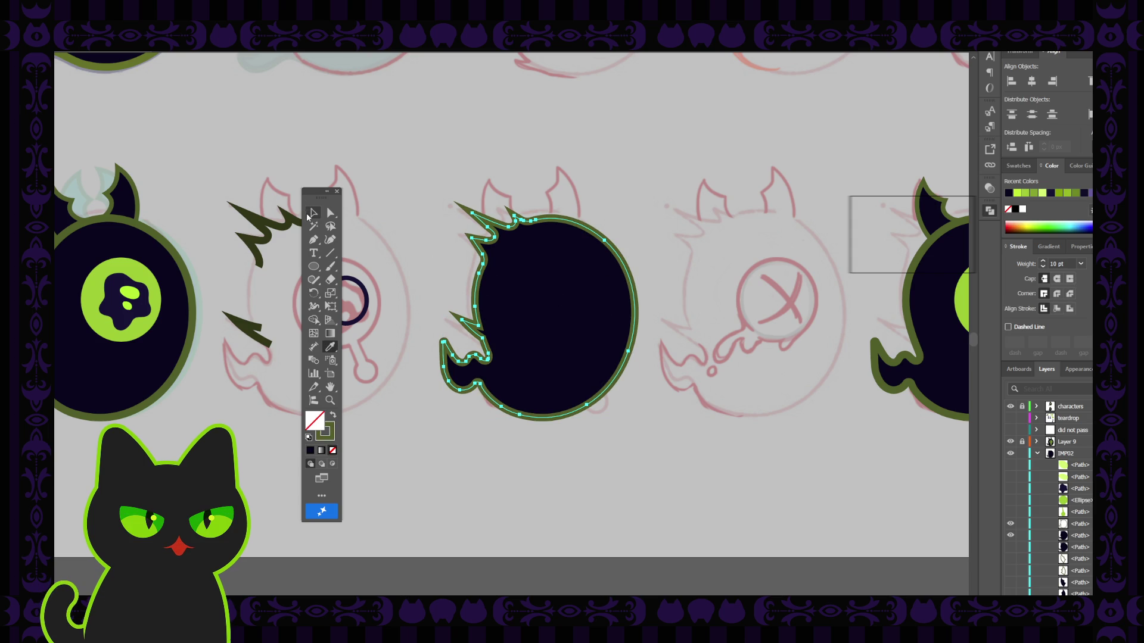
click(400, 208)
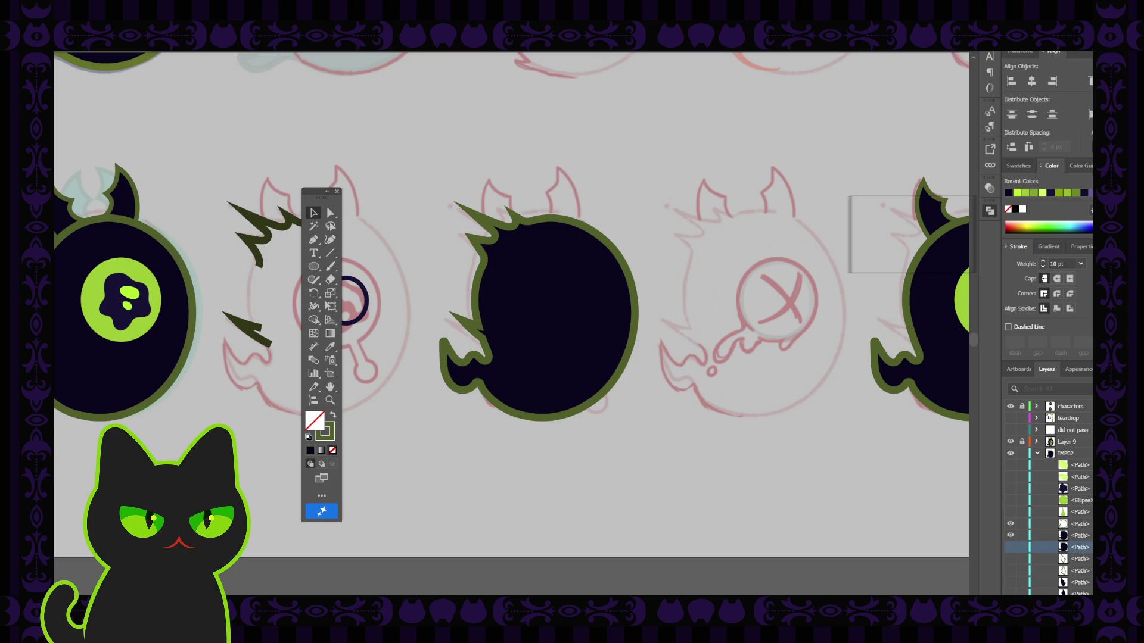
Delete the stray path and reveal IMP02's eye parts and large green eye.
key(Delete)
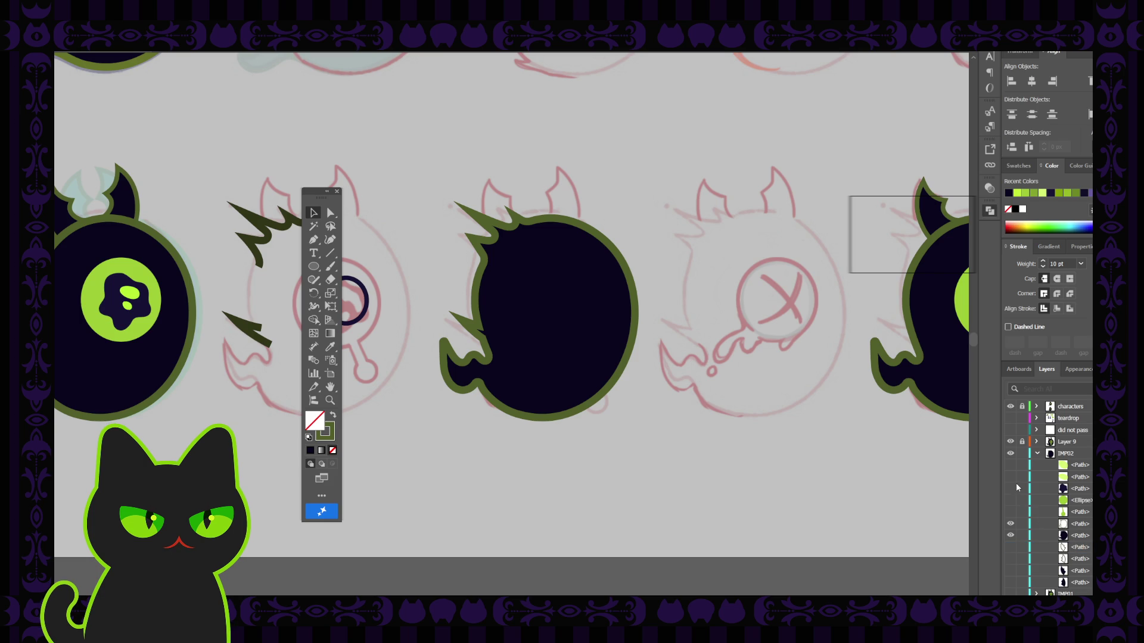
click(1010, 488)
click(1010, 476)
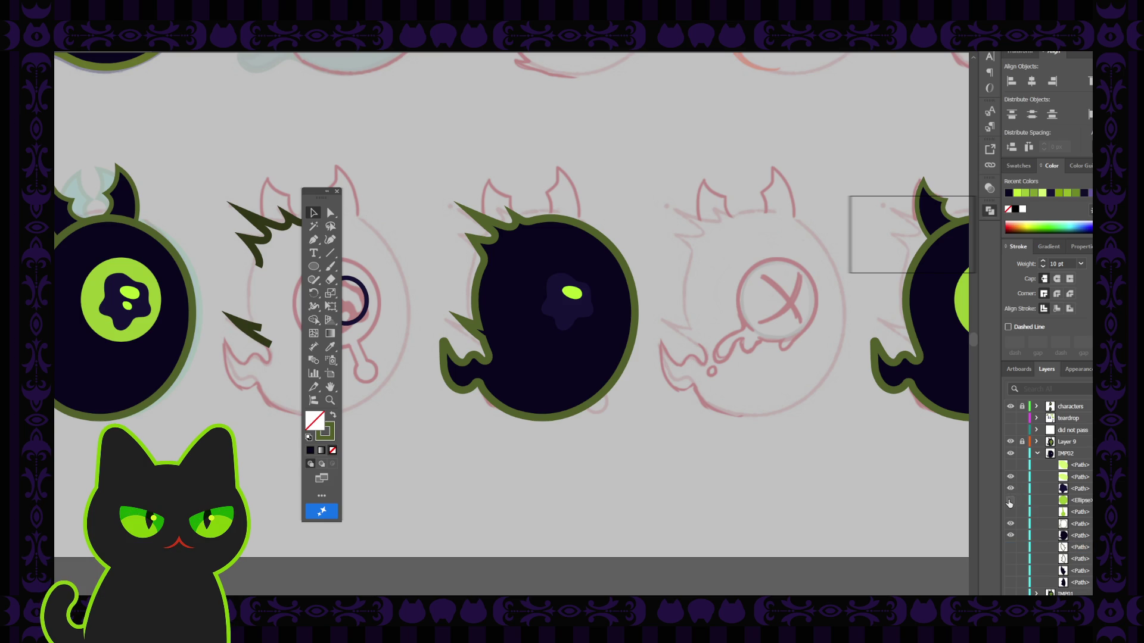
click(1011, 500)
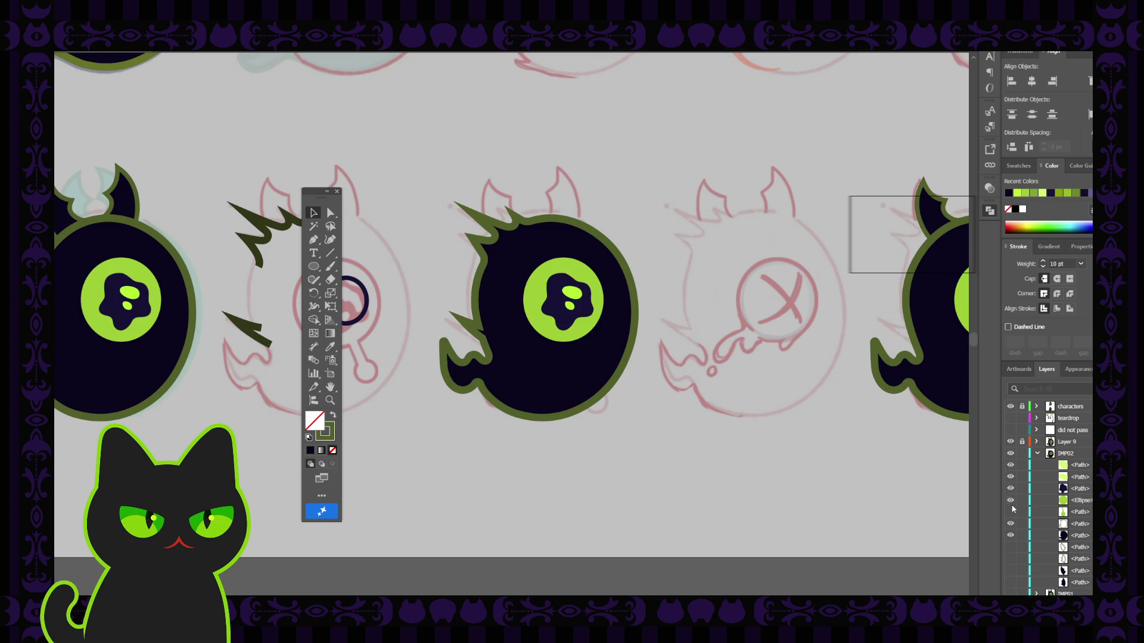
Reveal the middle imp's horns and remaining hidden parts.
click(1011, 547)
click(1010, 559)
click(1011, 570)
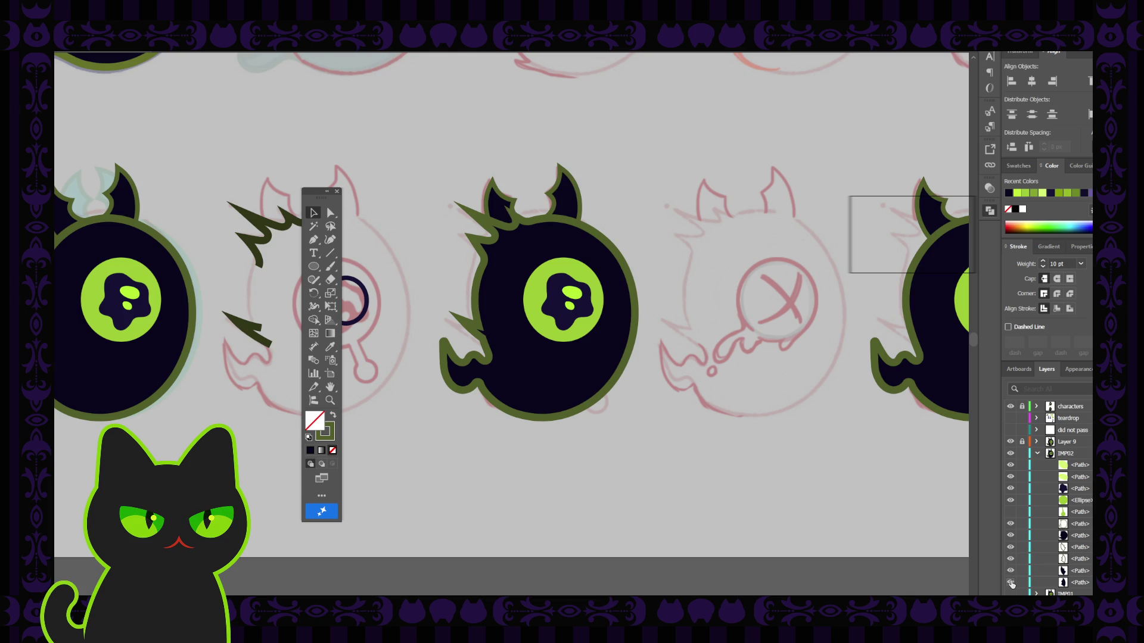
click(1011, 582)
key(ctrl+minus)
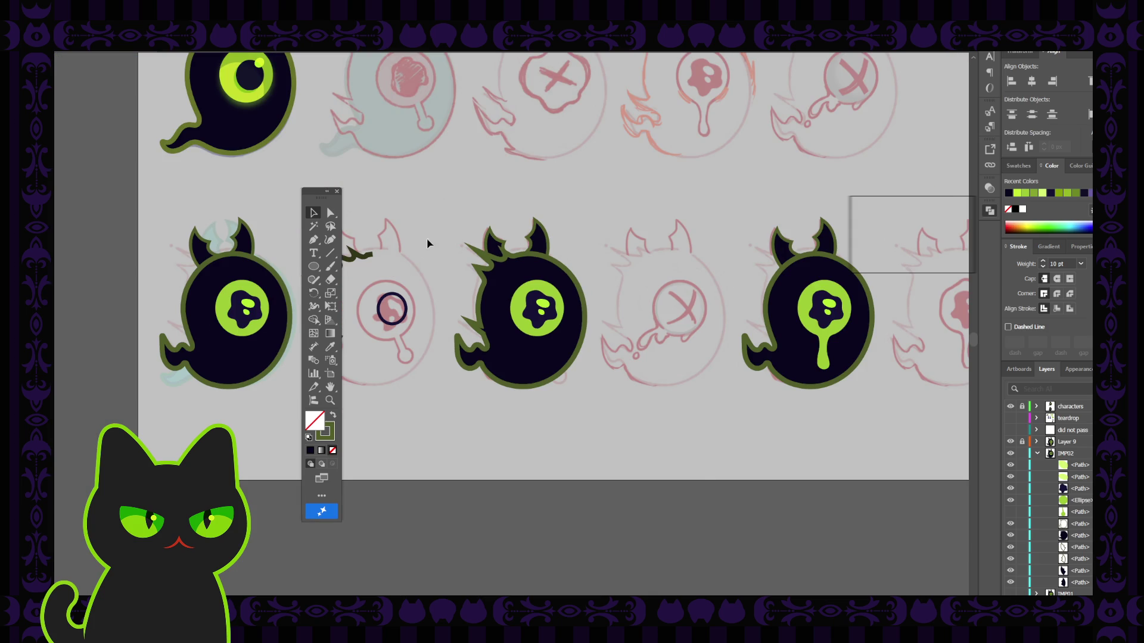
Move the middle imp onto the next sketch right, then show and lock IMP01.
click(1038, 454)
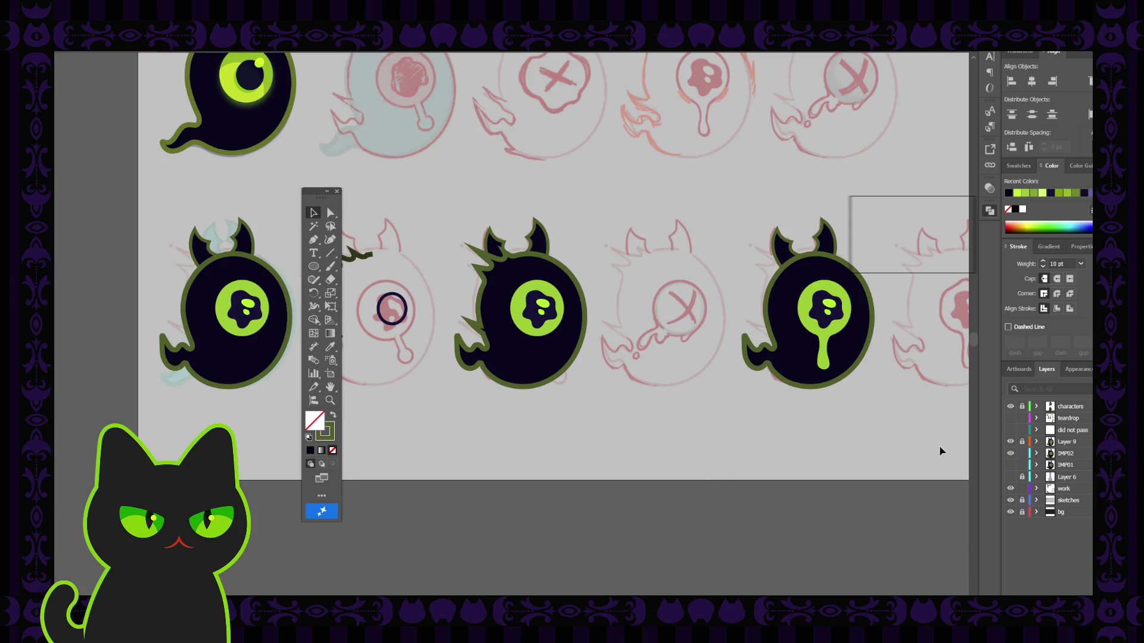
drag(462, 249, 606, 449)
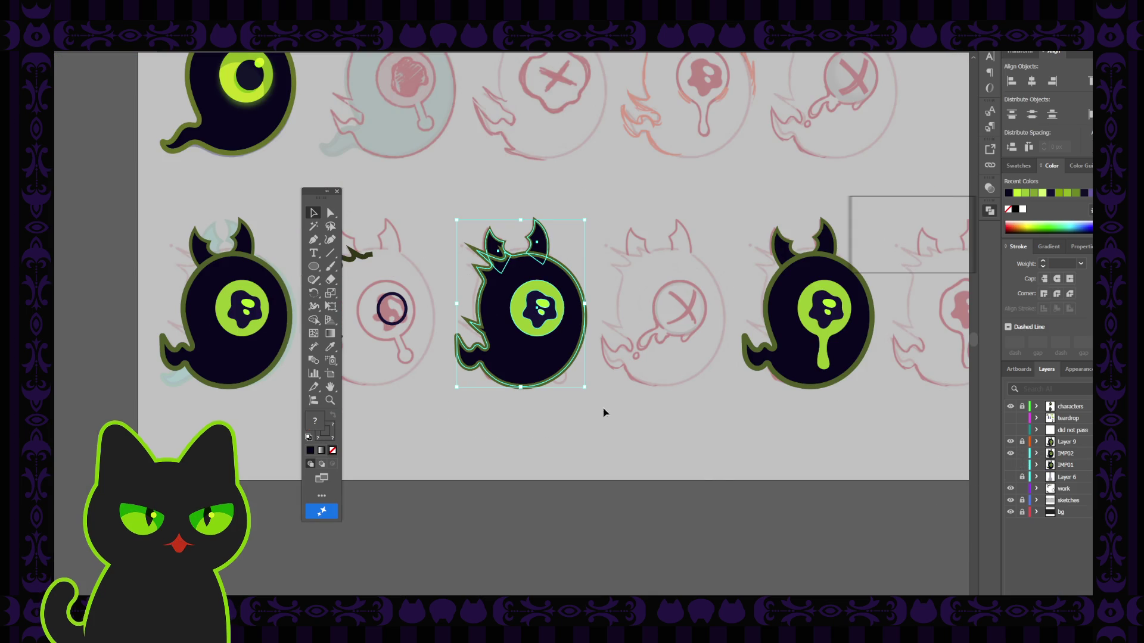
drag(528, 357, 667, 349)
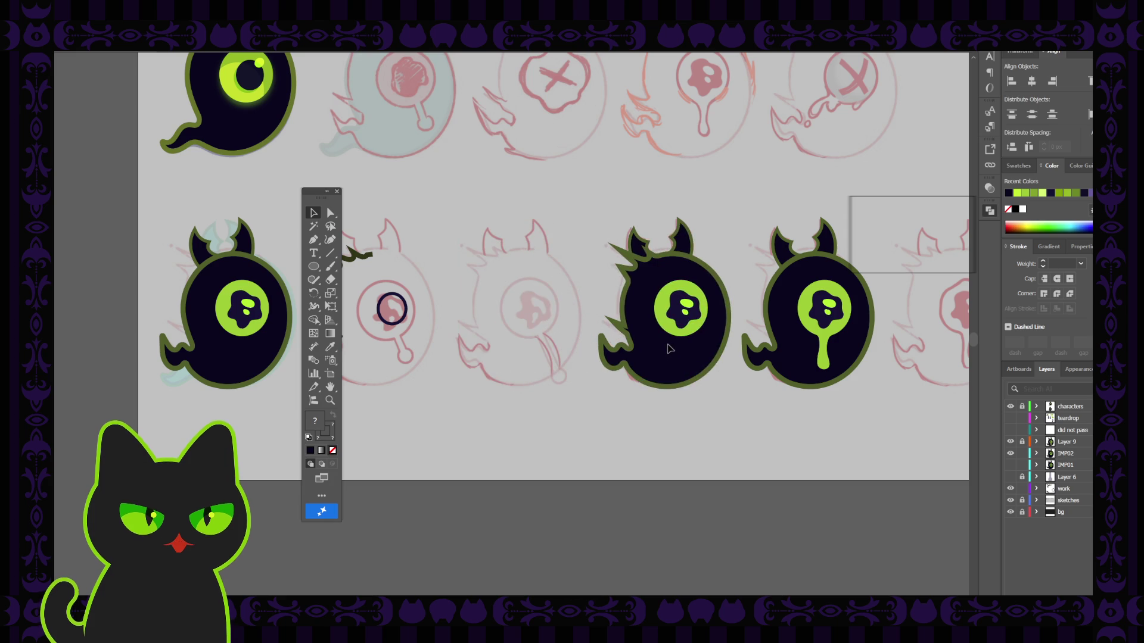
click(1011, 465)
click(1022, 466)
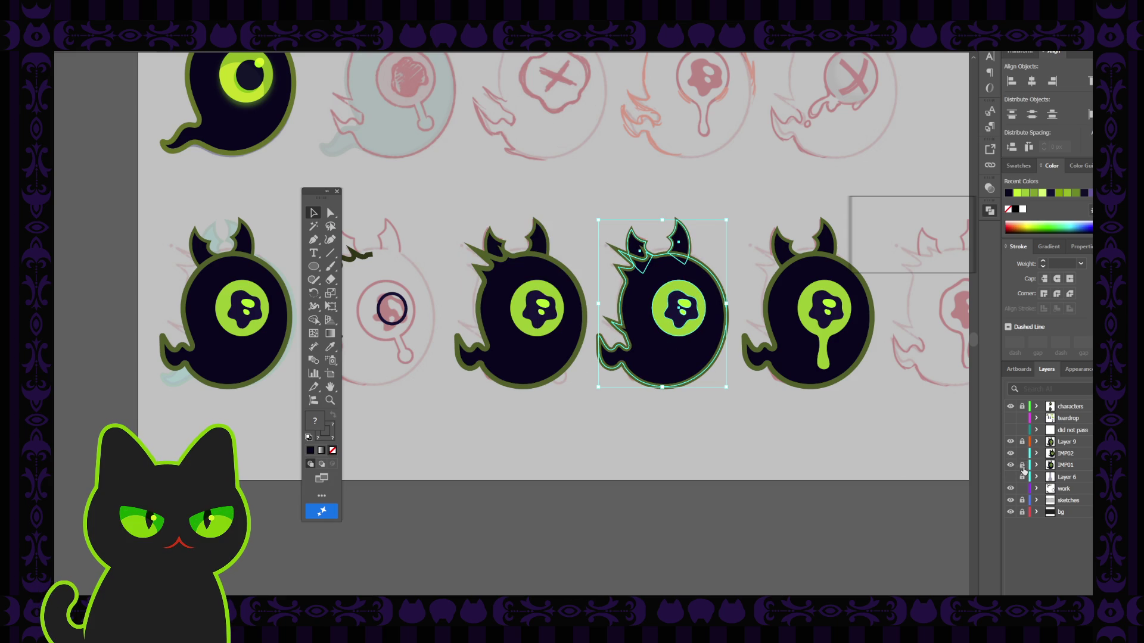
click(757, 423)
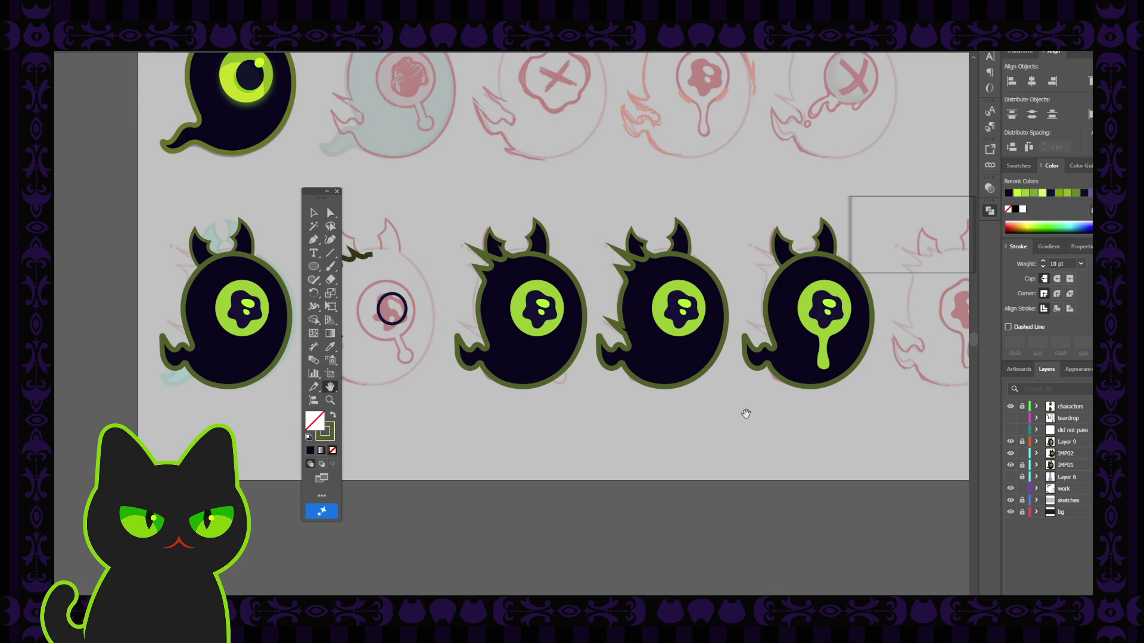
drag(794, 345, 685, 394)
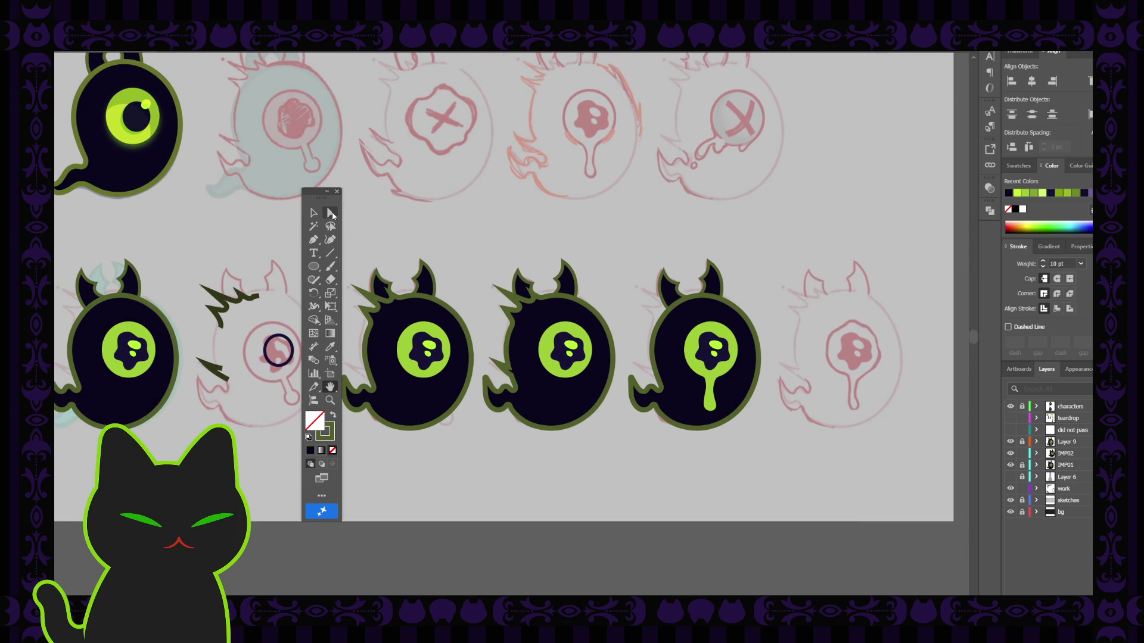
click(336, 191)
key(Tab)
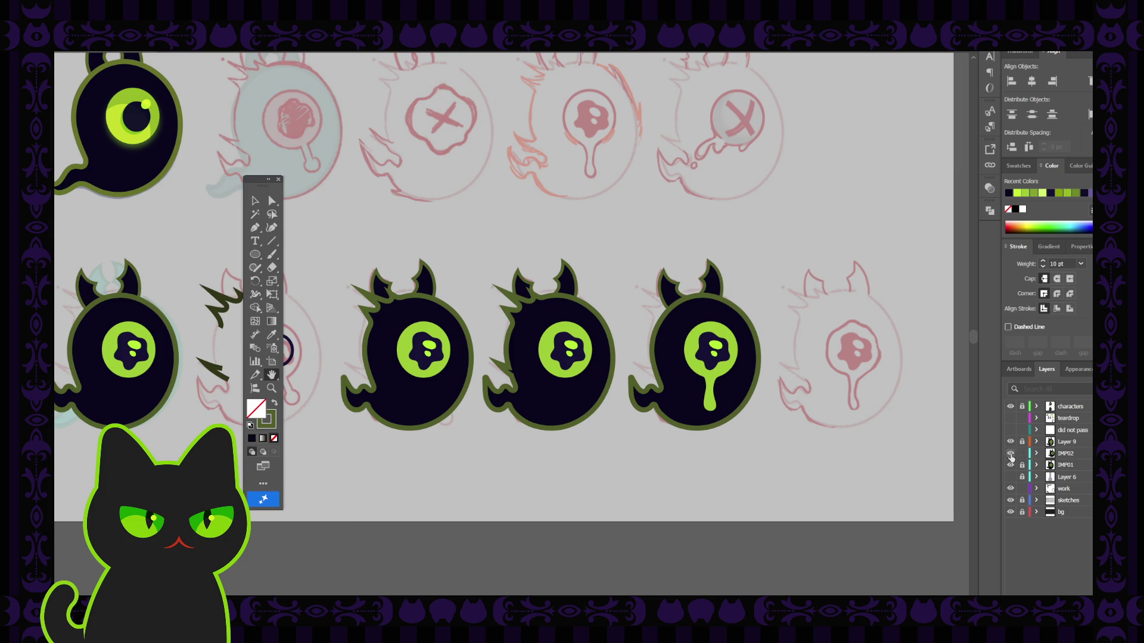
click(1011, 453)
click(1010, 453)
key(ctrl+a)
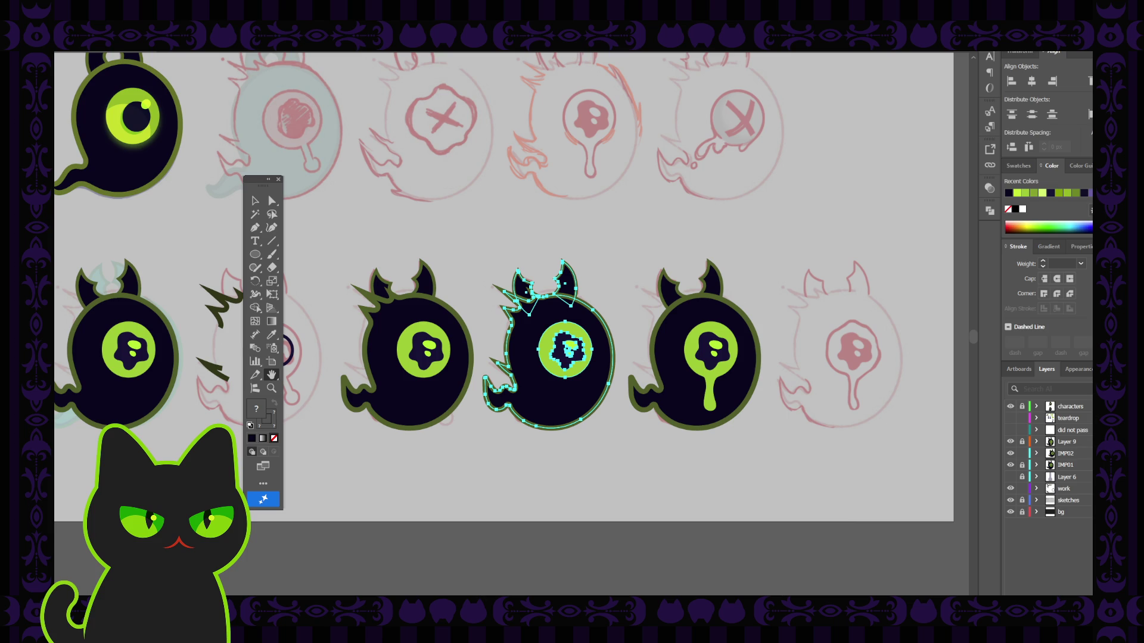
click(278, 179)
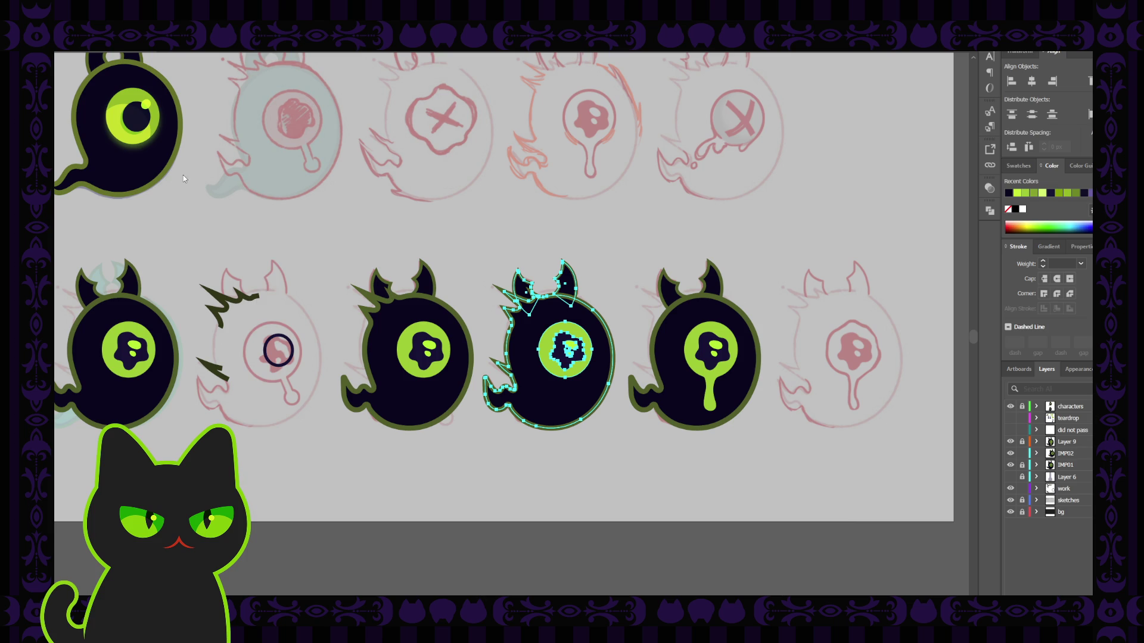
drag(184, 175, 248, 178)
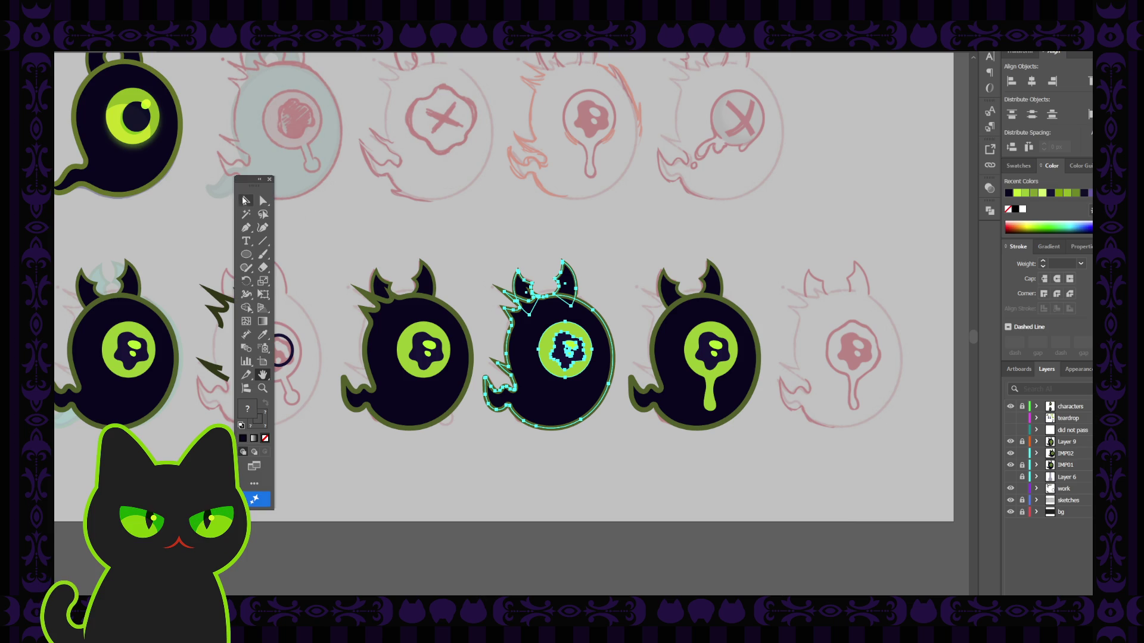
click(244, 200)
click(351, 216)
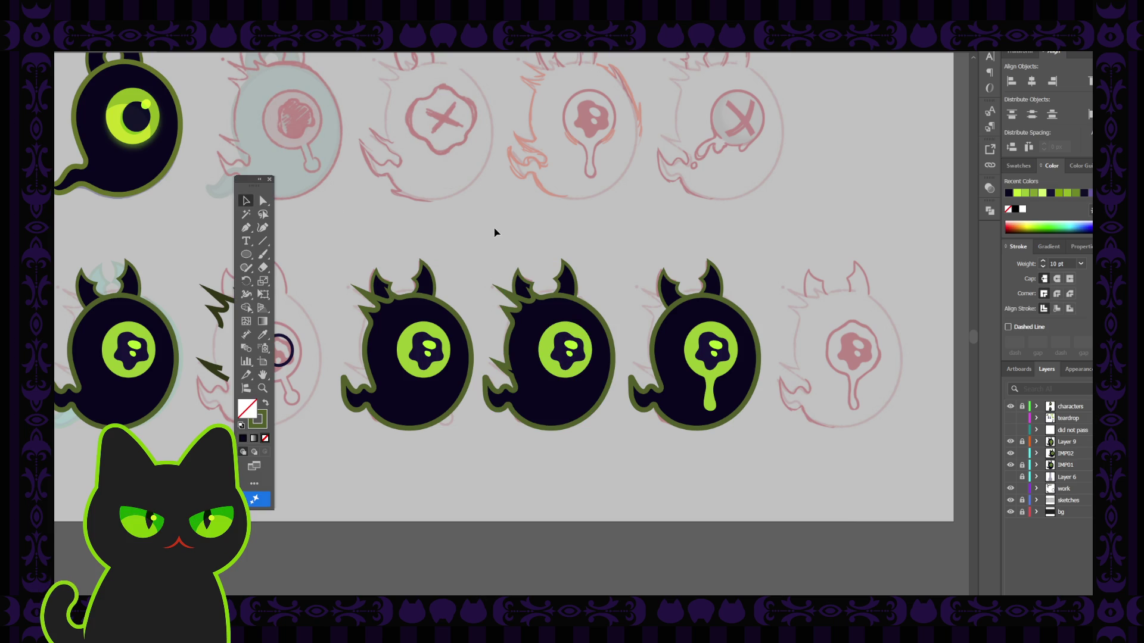
click(561, 323)
drag(484, 225, 602, 434)
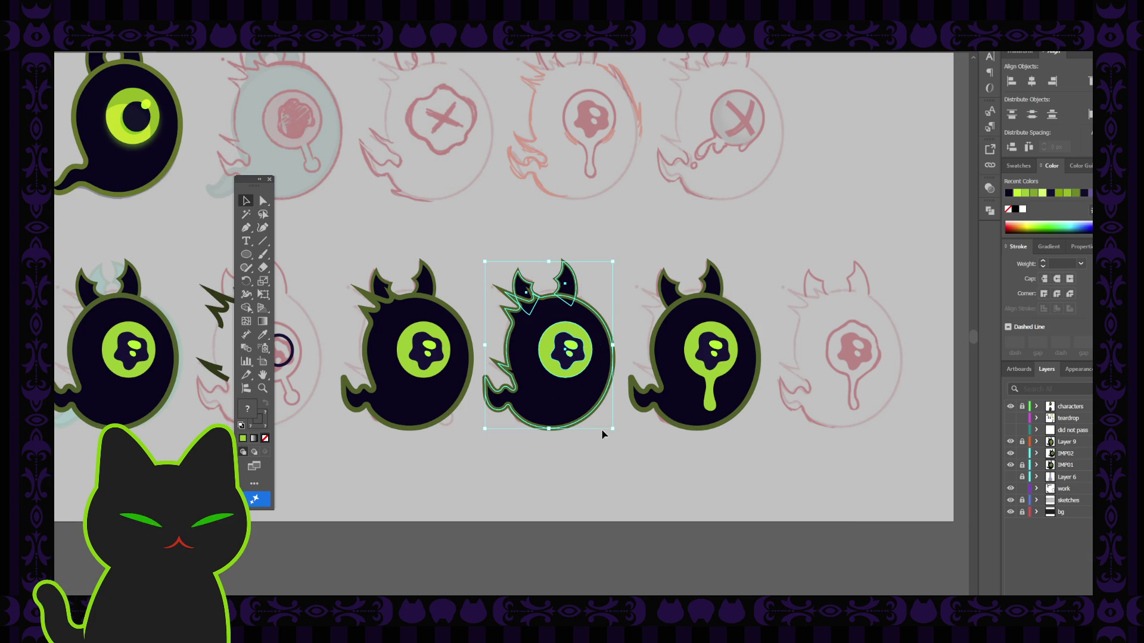
click(1010, 442)
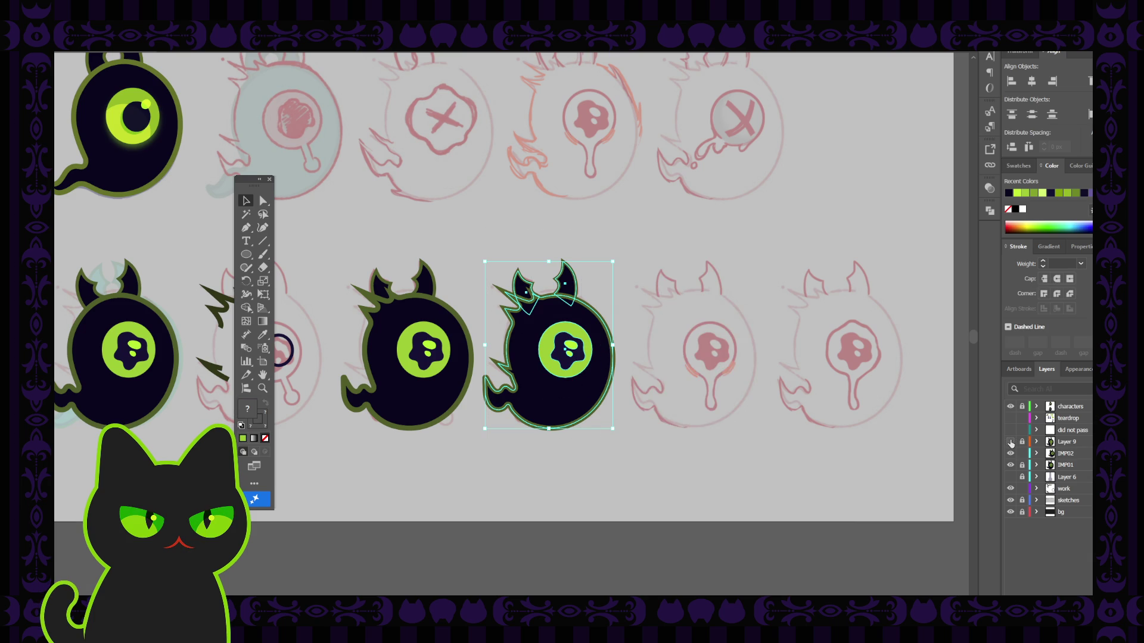
click(1010, 442)
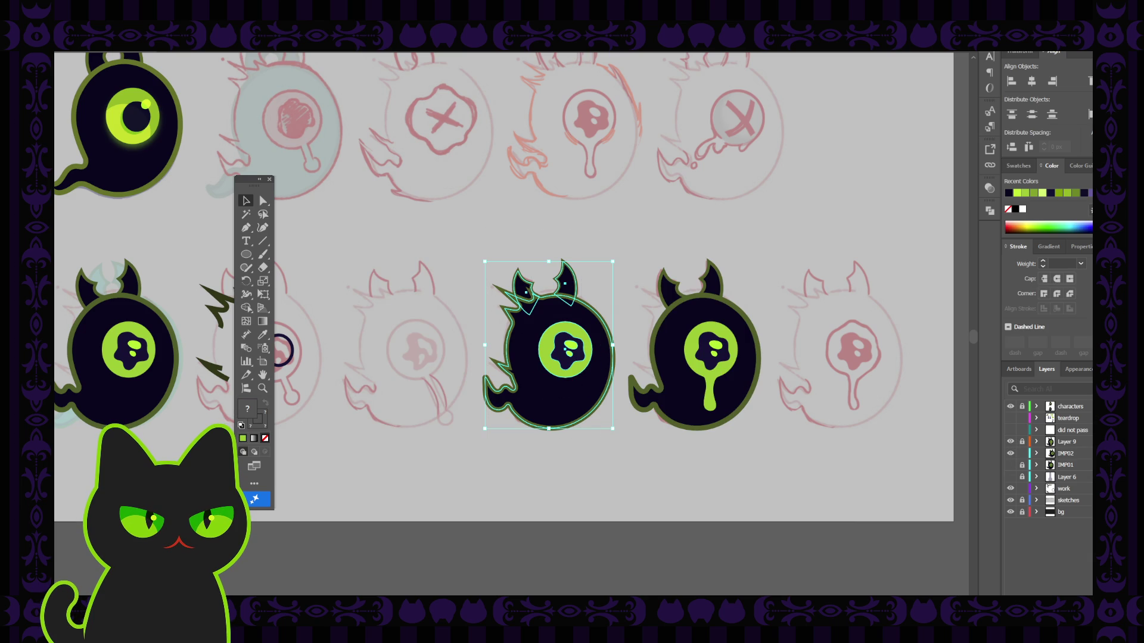
click(387, 249)
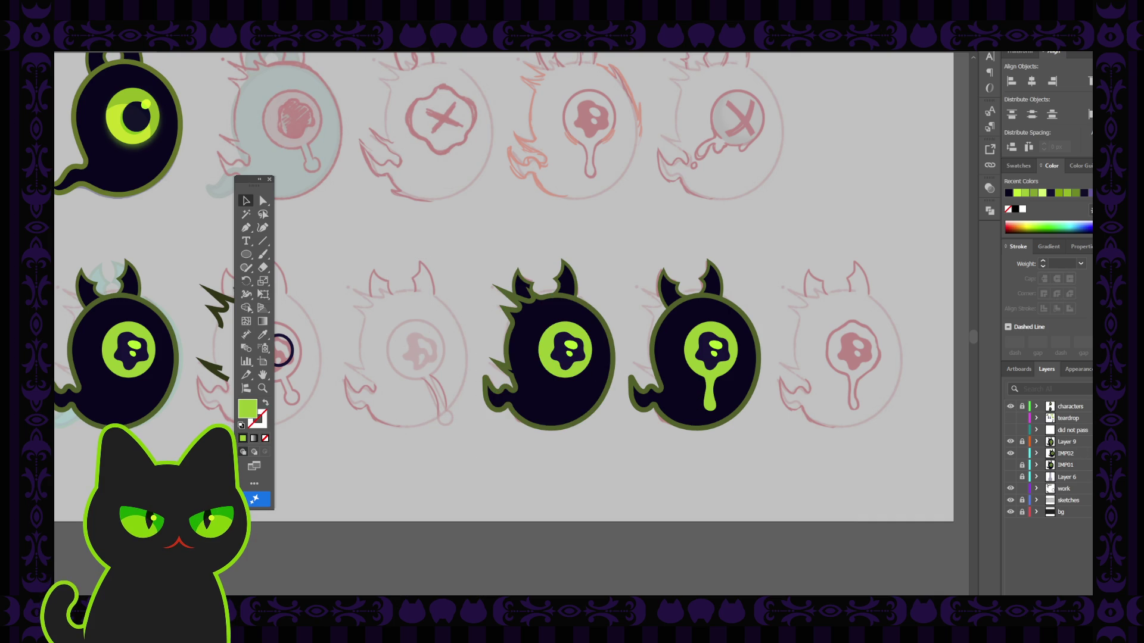
key(ctrl+z)
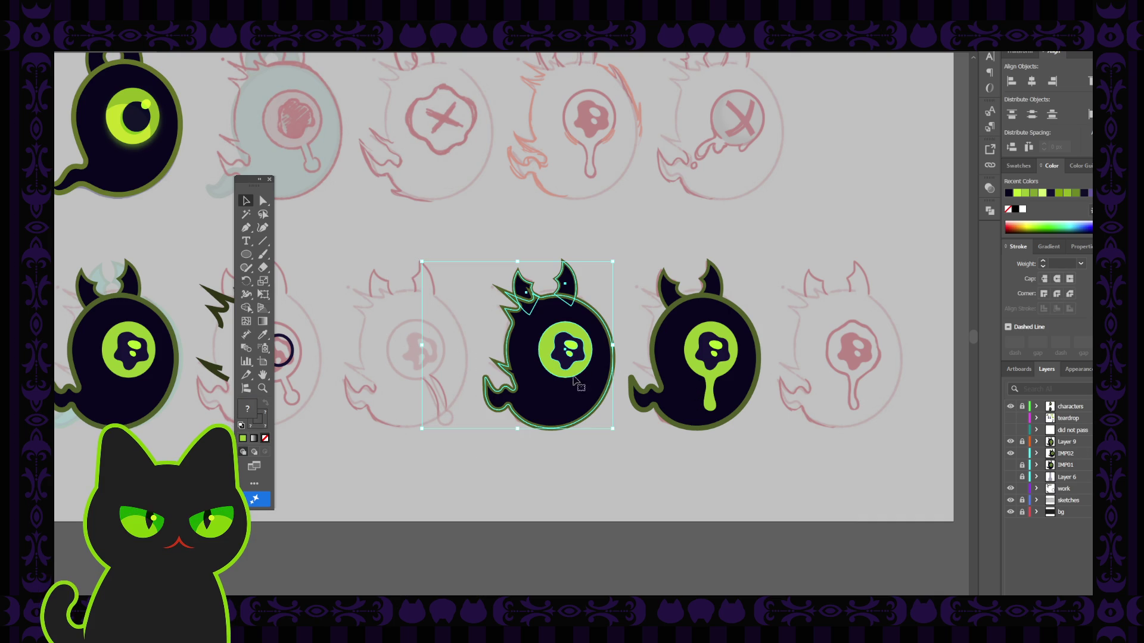
click(380, 268)
drag(392, 239, 479, 339)
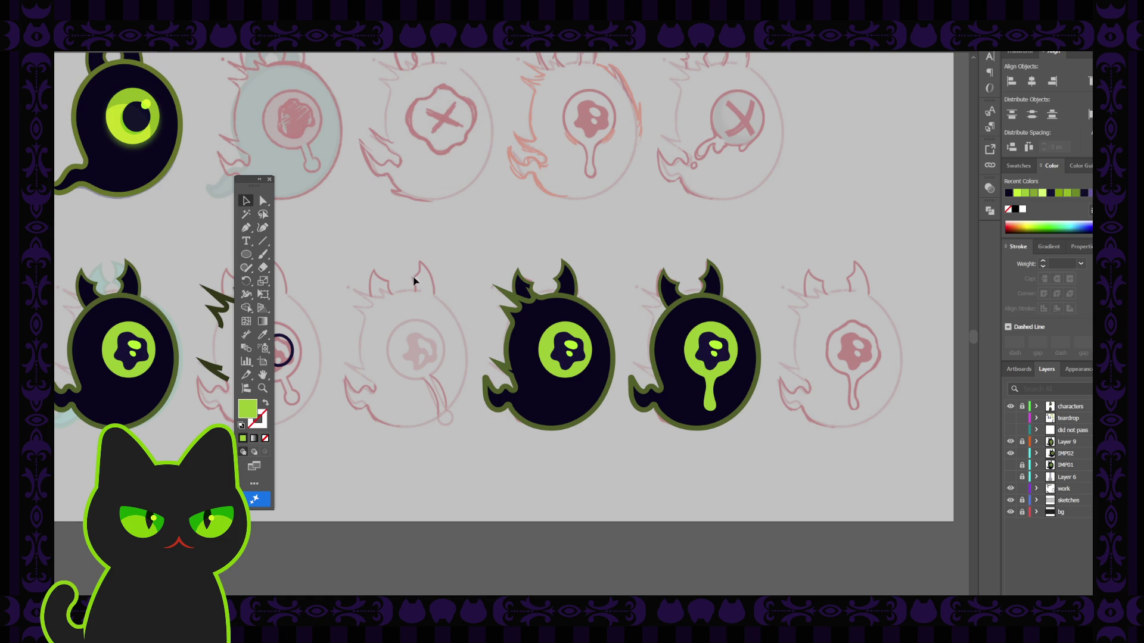
click(1010, 465)
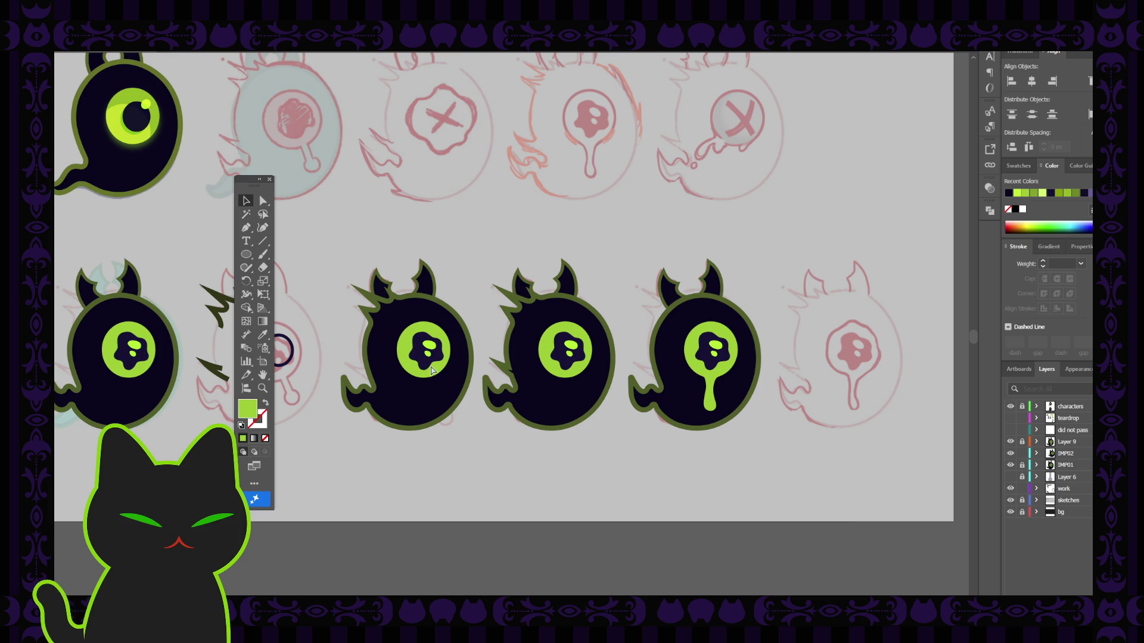
key(ctrl+plus)
mouse_move(417, 401)
mouse_down()
mouse_move(491, 398)
mouse_move(475, 398)
mouse_up()
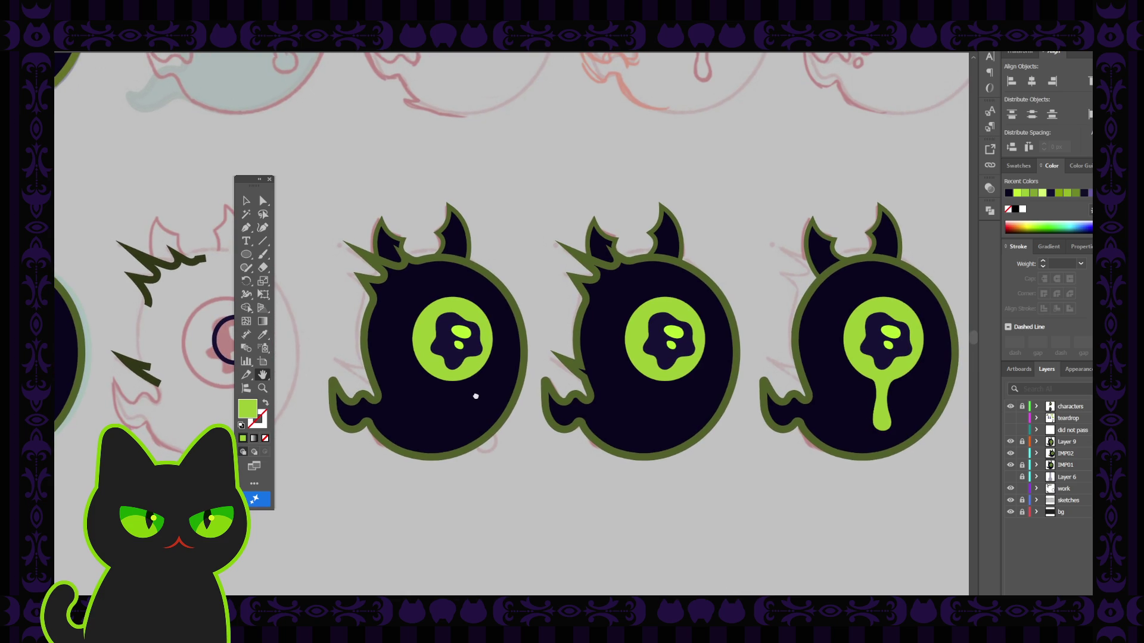
Compare the drip and IMP02 imps by toggling them, then unlock IMP01.
click(269, 179)
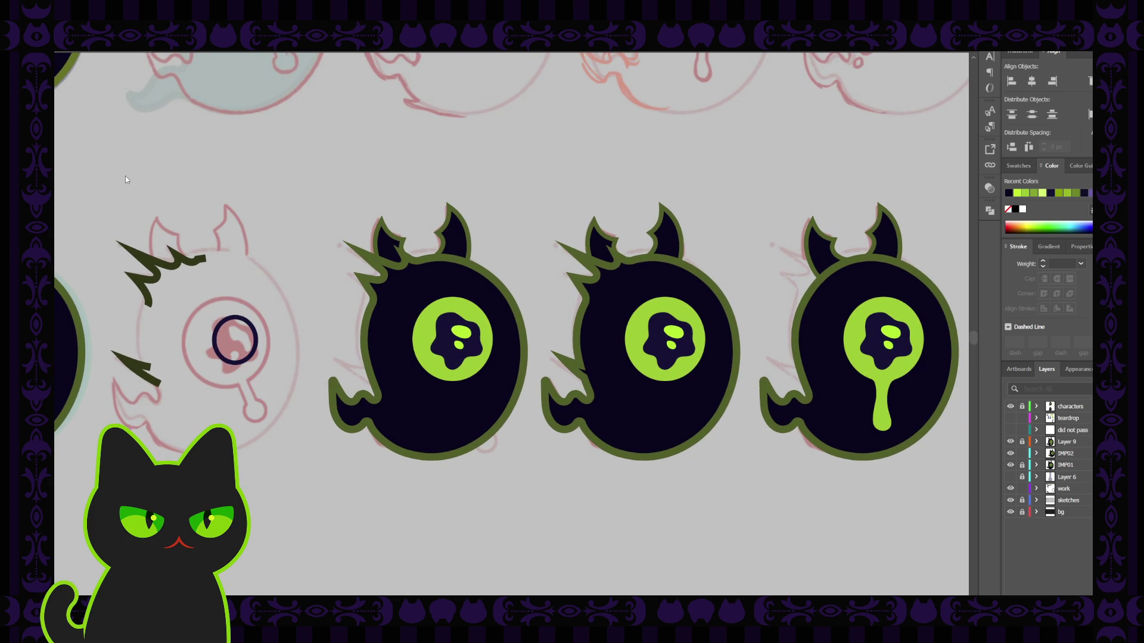
mouse_move(127, 192)
drag(195, 253, 194, 249)
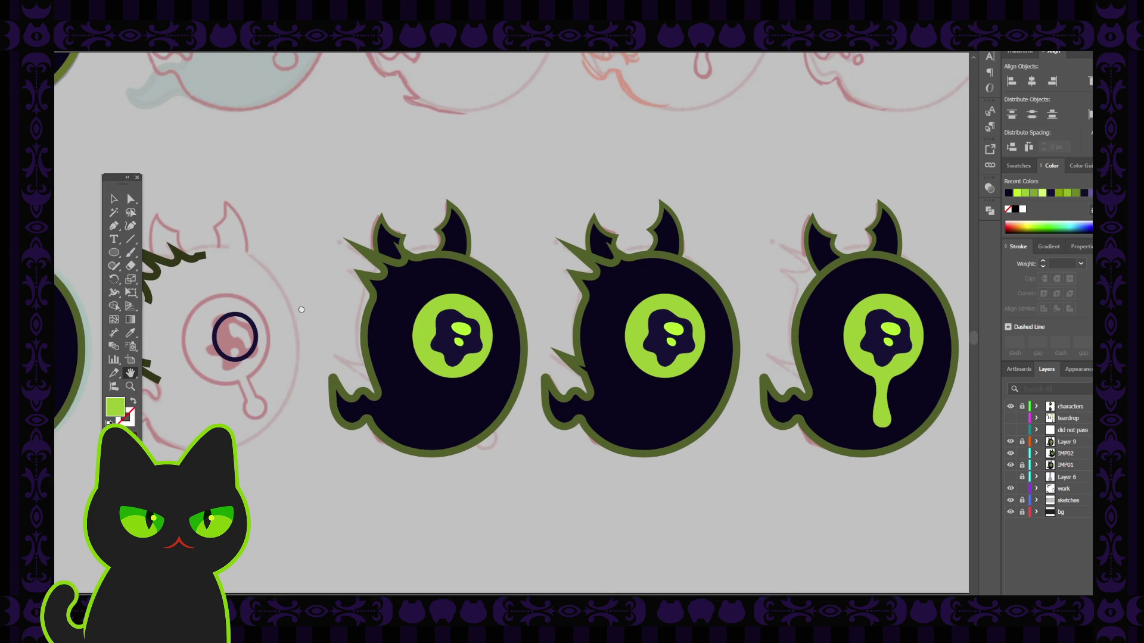
click(115, 200)
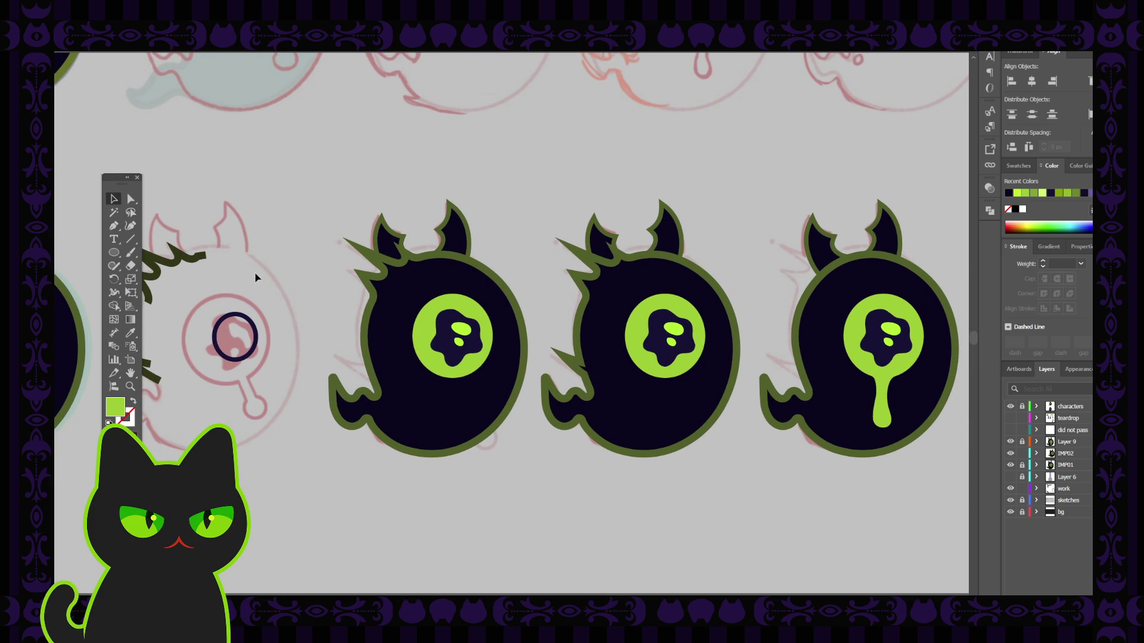
click(1011, 442)
click(1011, 442)
click(1011, 453)
click(1011, 453)
click(1022, 464)
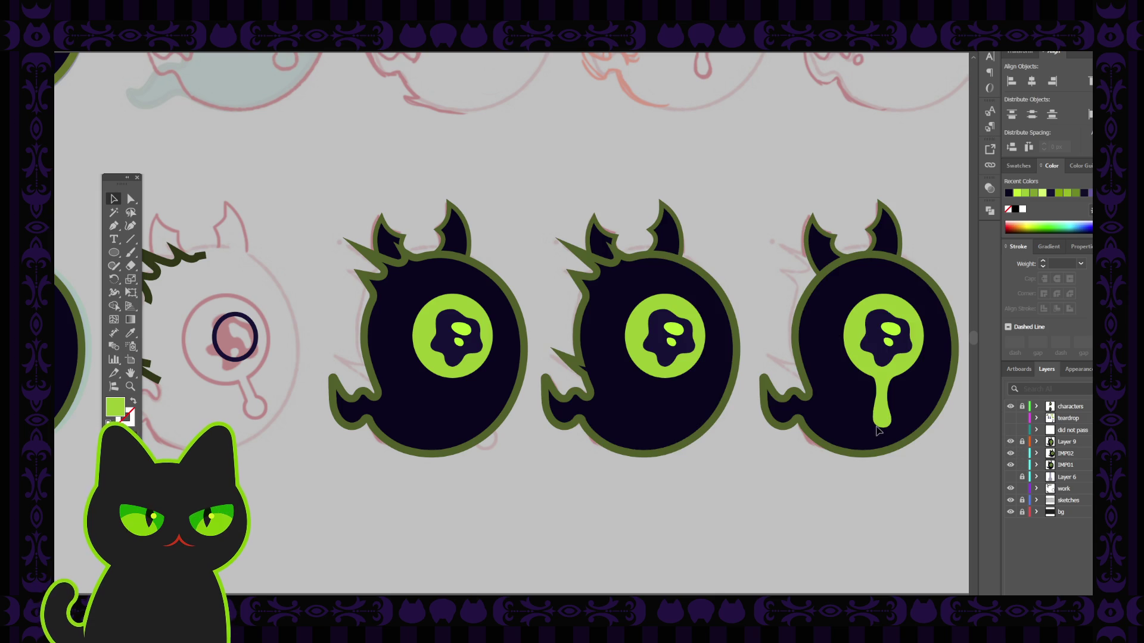
Hide the first ghost's blob pupil and fill the sketch ring with dark navy.
click(448, 349)
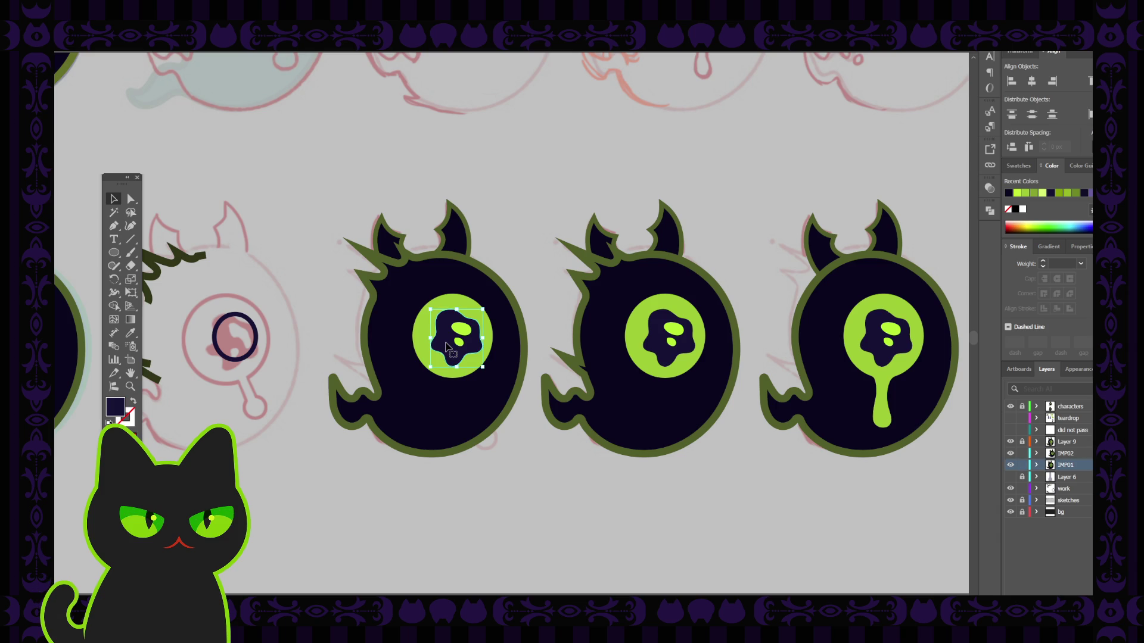
click(1037, 465)
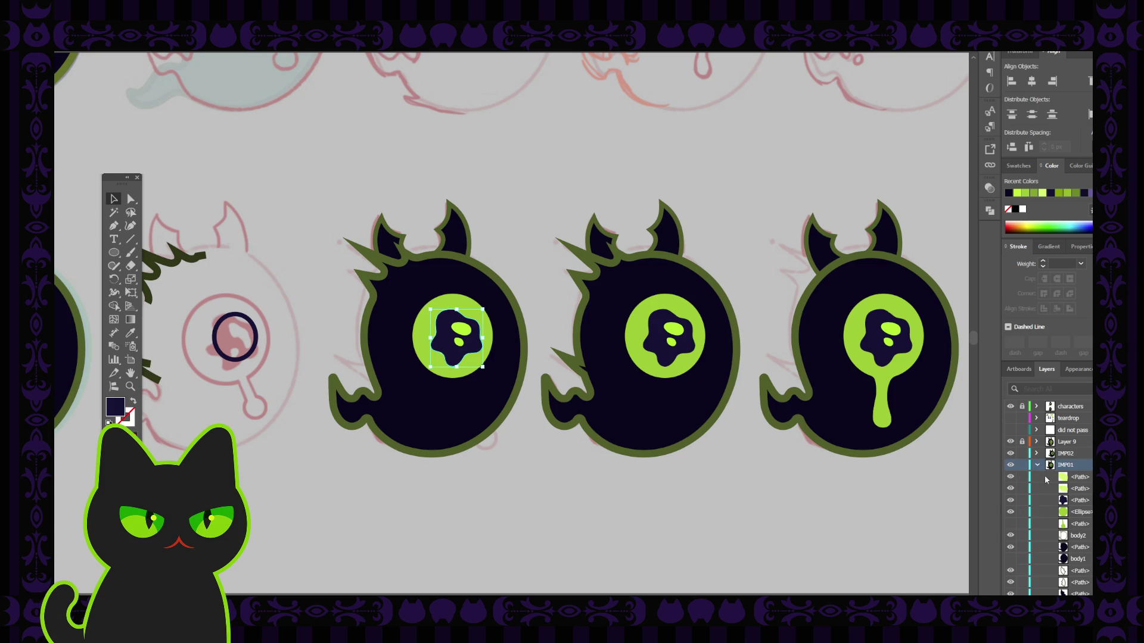
click(1011, 500)
click(232, 315)
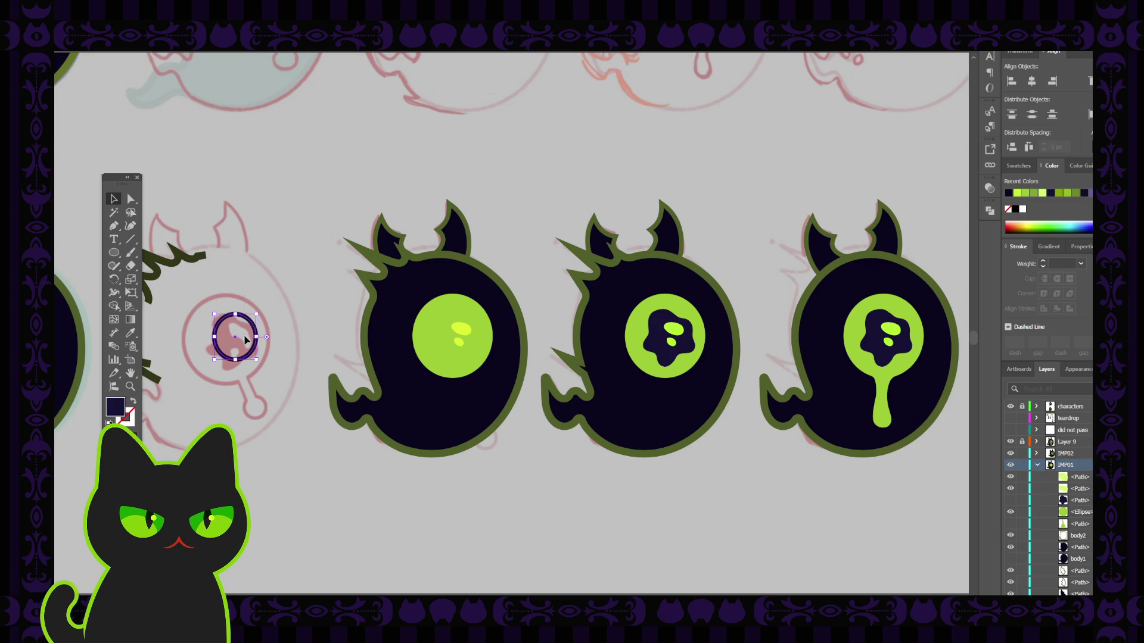
key(i)
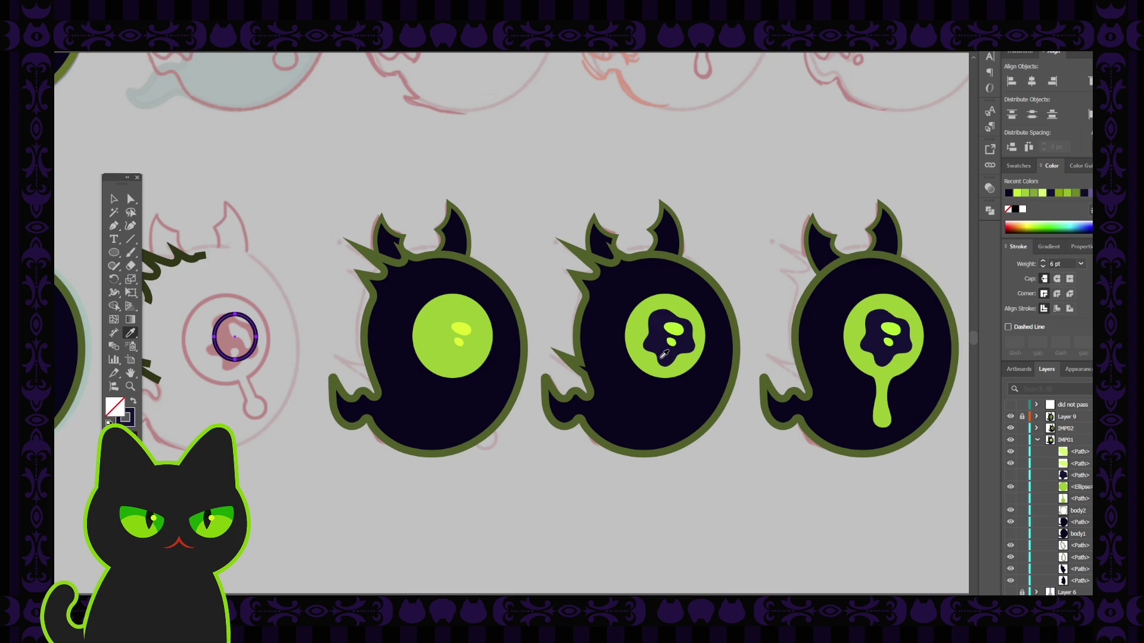
click(656, 354)
Move the navy circle into IMP01 and the first eye, behind the highlights.
click(115, 203)
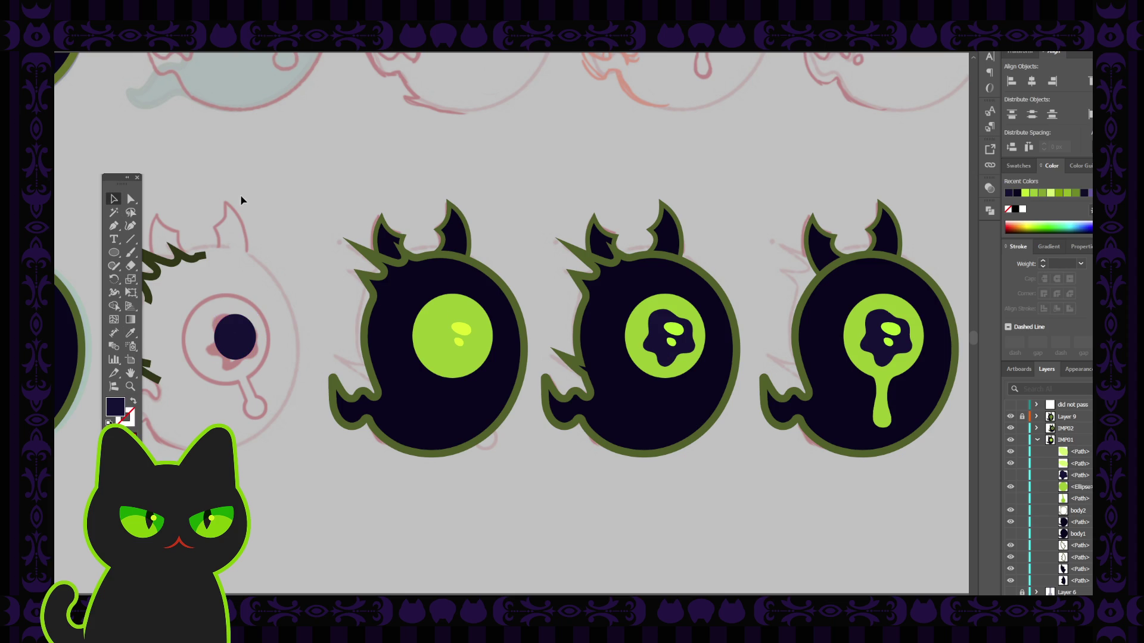
mouse_move(233, 345)
mouse_down()
mouse_move(436, 357)
mouse_move(296, 338)
mouse_up()
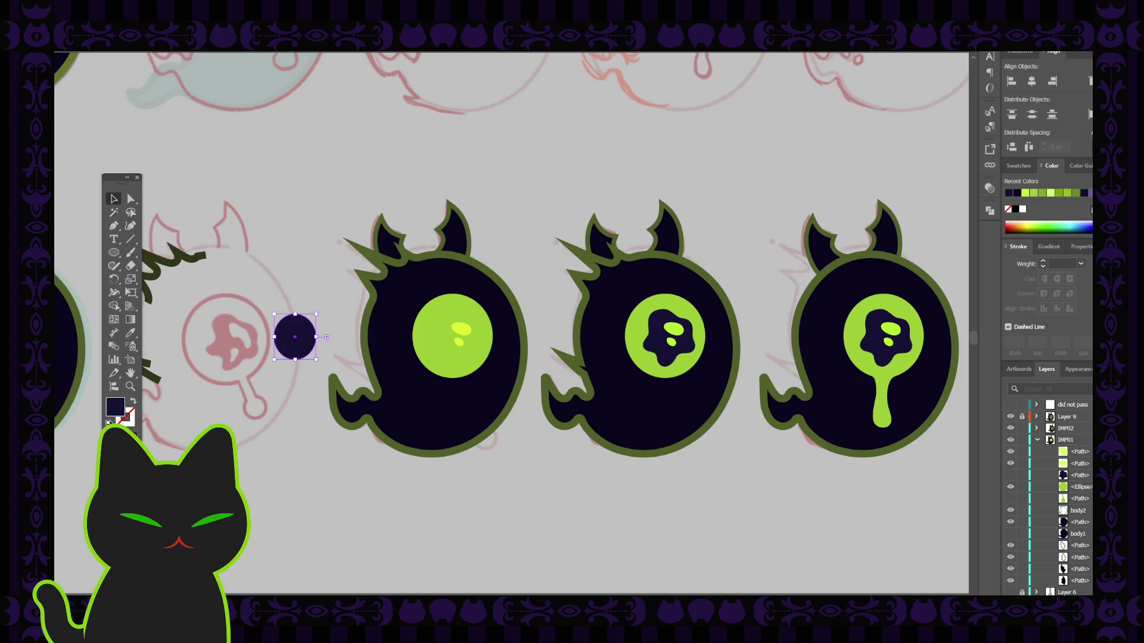
drag(1089, 405, 1066, 440)
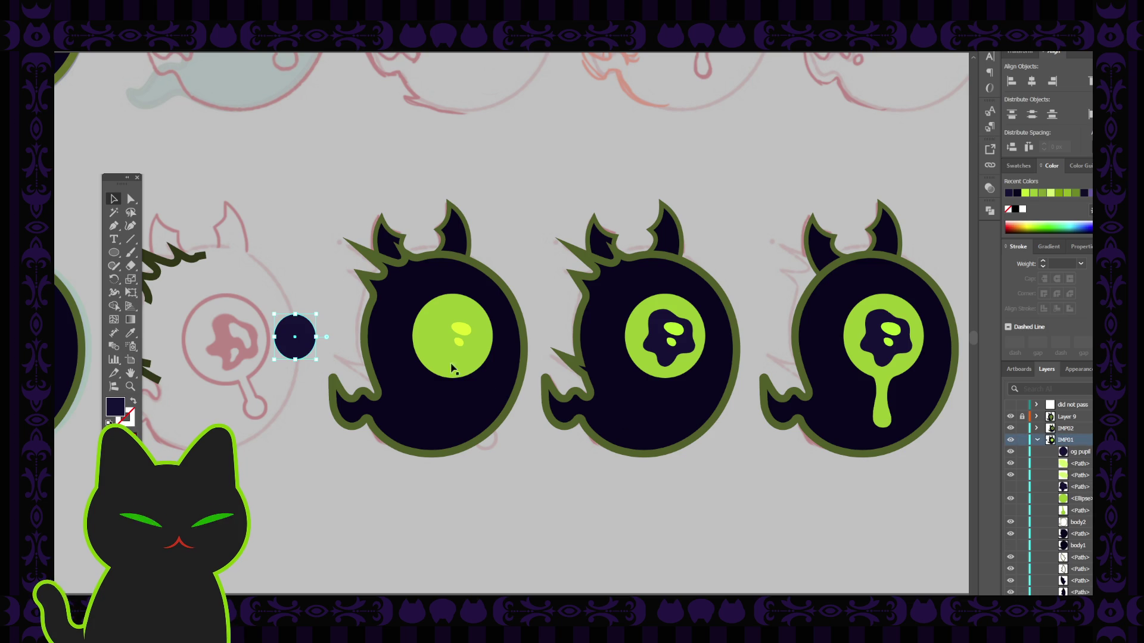
drag(306, 351, 465, 361)
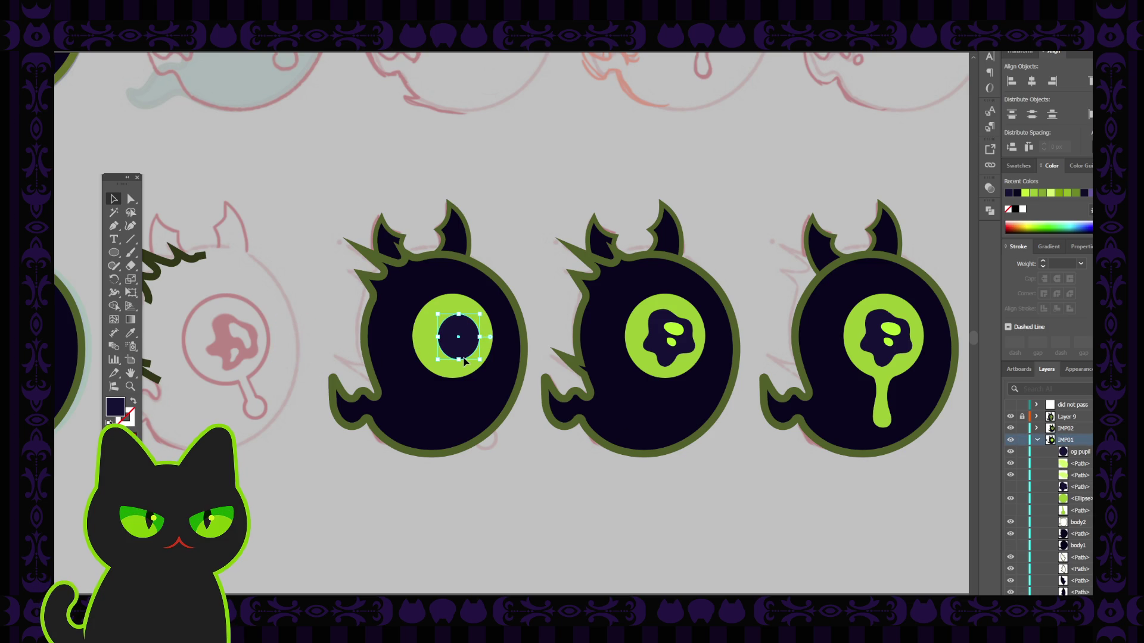
key(ctrl+bracketleft)
key(ctrl+bracketleft)
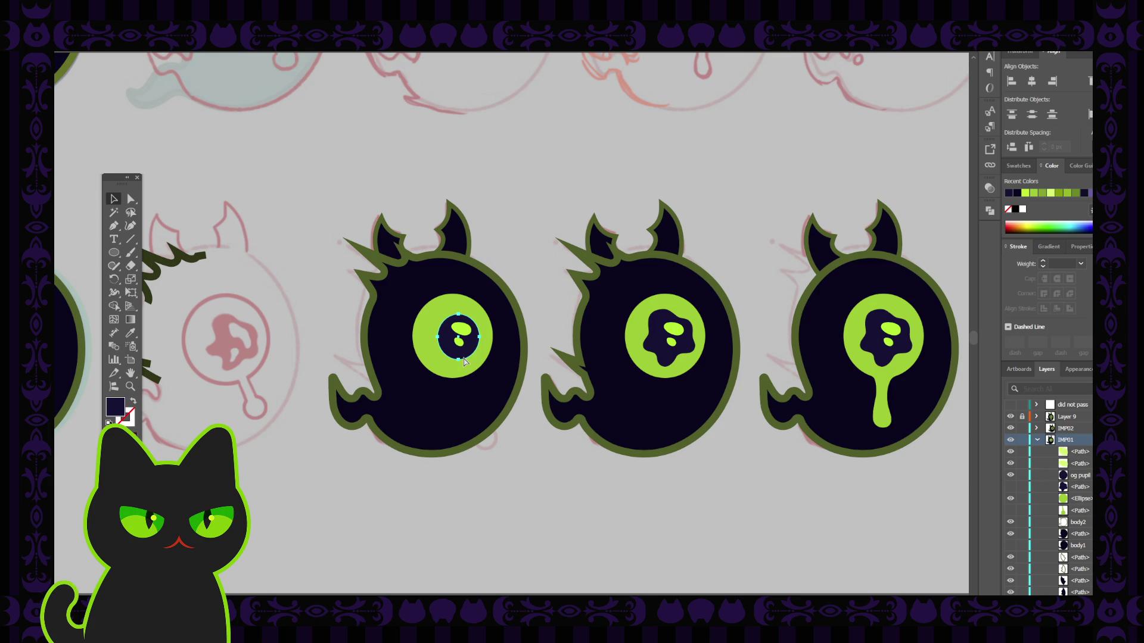
click(326, 331)
key(ctrl+minus)
key(ctrl+minus)
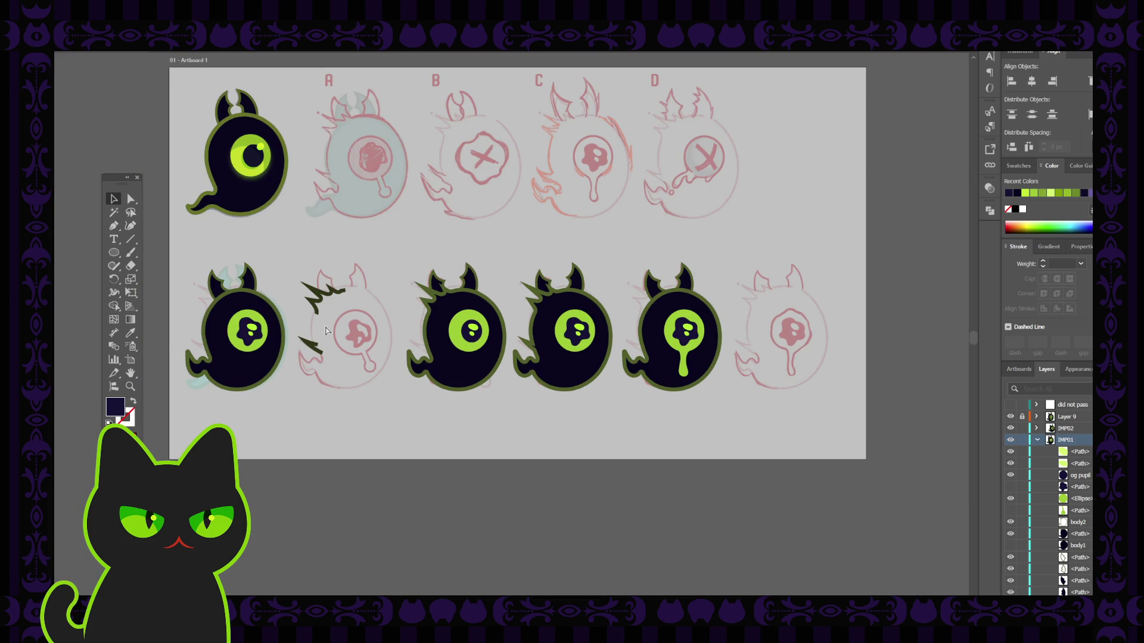
key(ctrl+plus)
key(ctrl+plus)
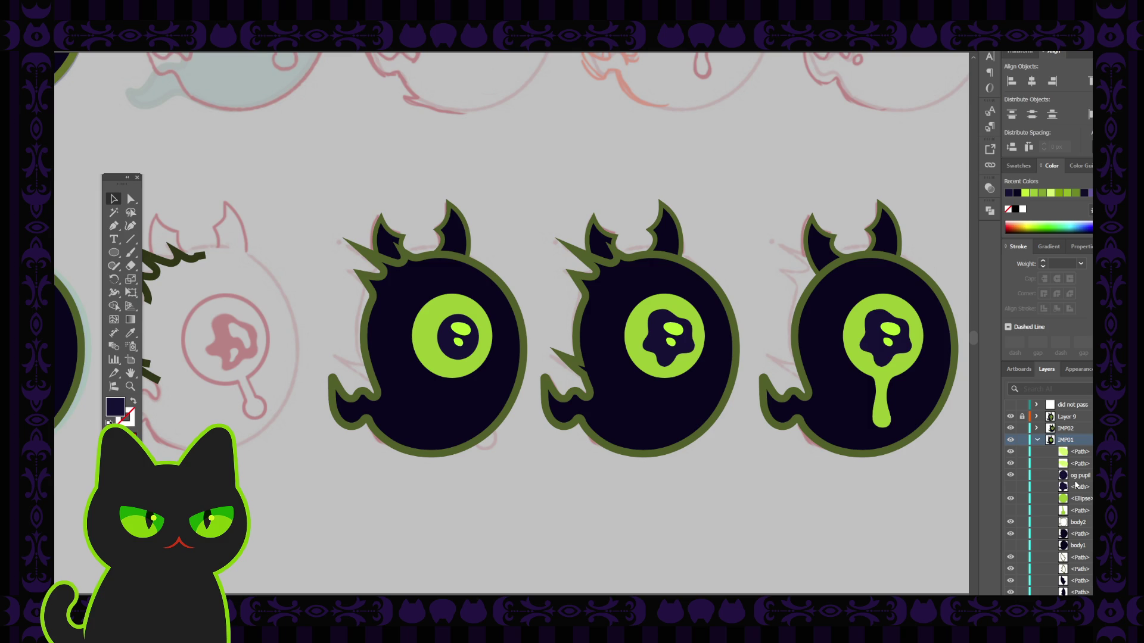
Create Layer 11 and move the 'og pupil' layer into it.
scroll(1076, 485, up, 2)
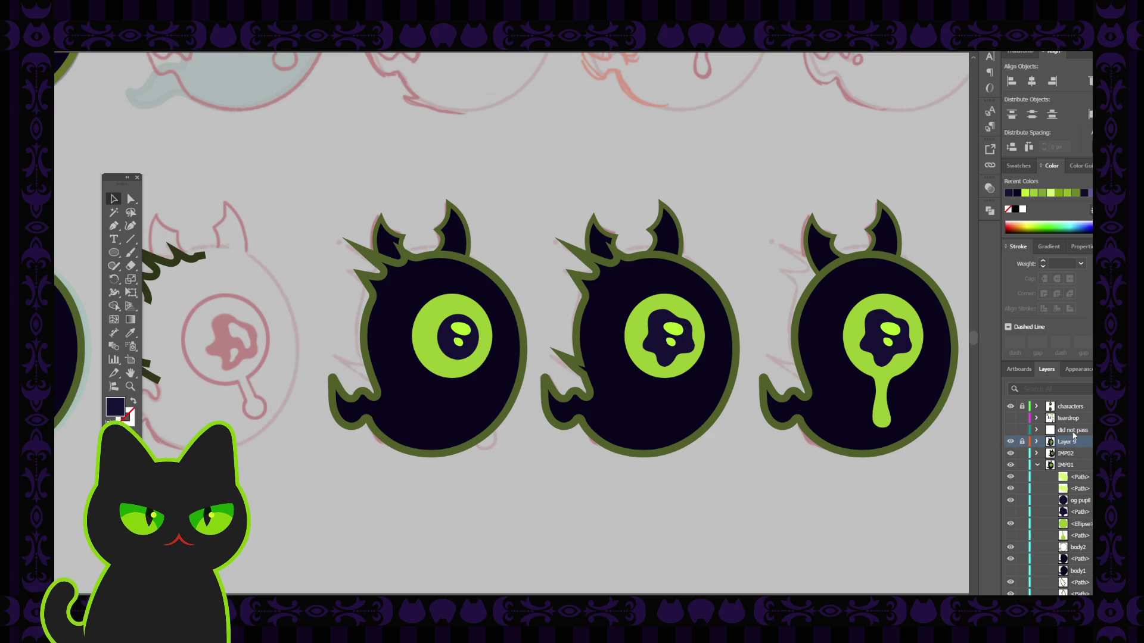
key(ctrl+l)
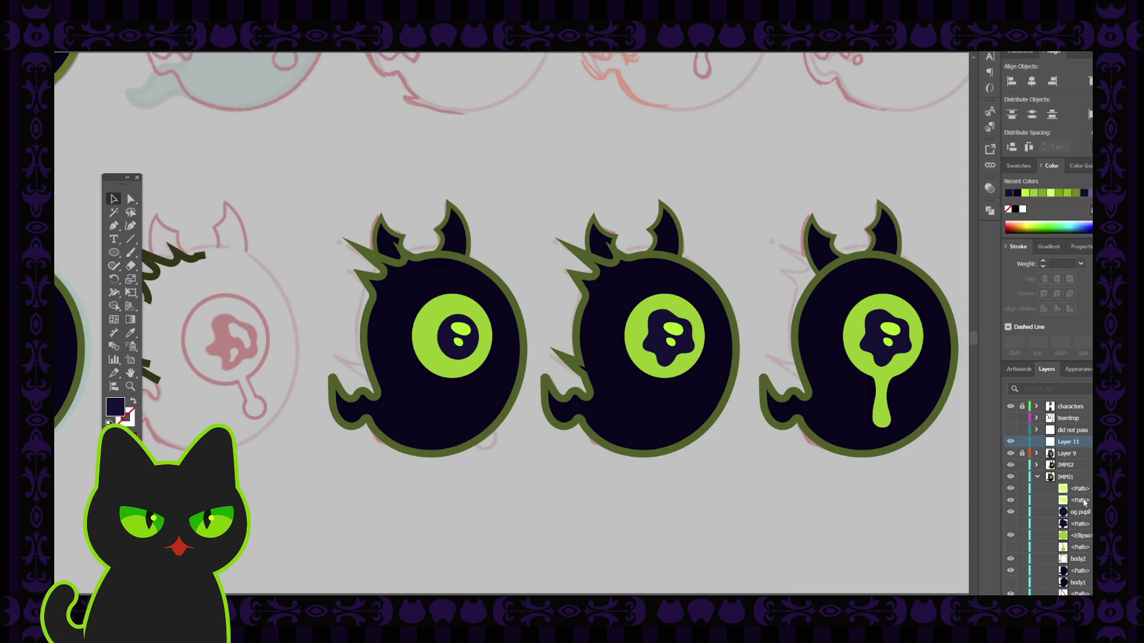
drag(1081, 512, 1071, 443)
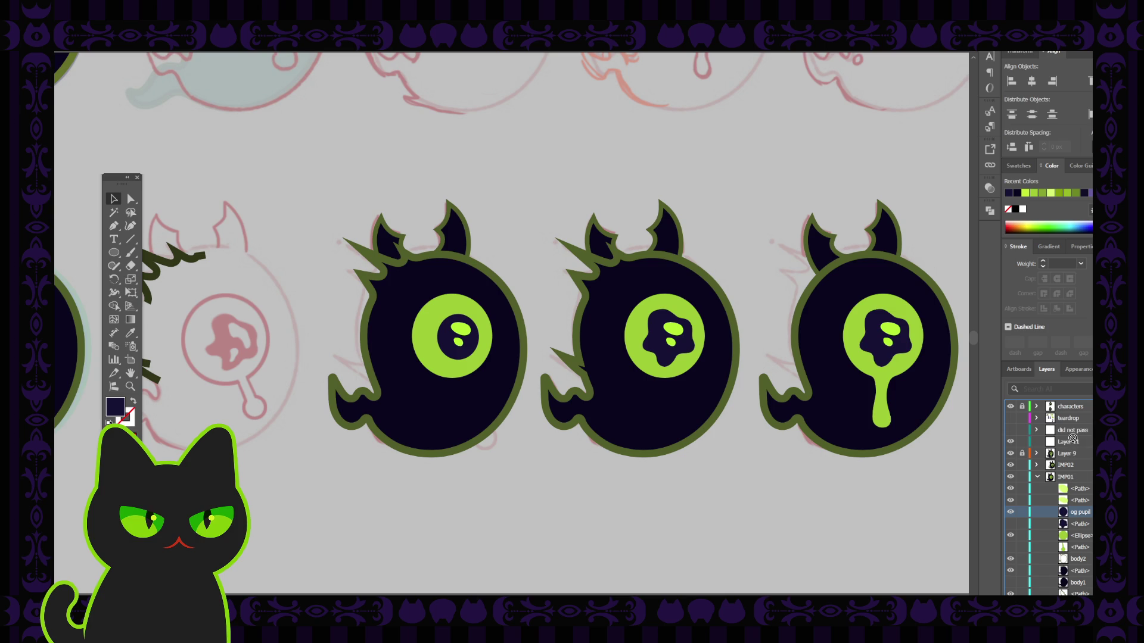
drag(1071, 443, 1079, 446)
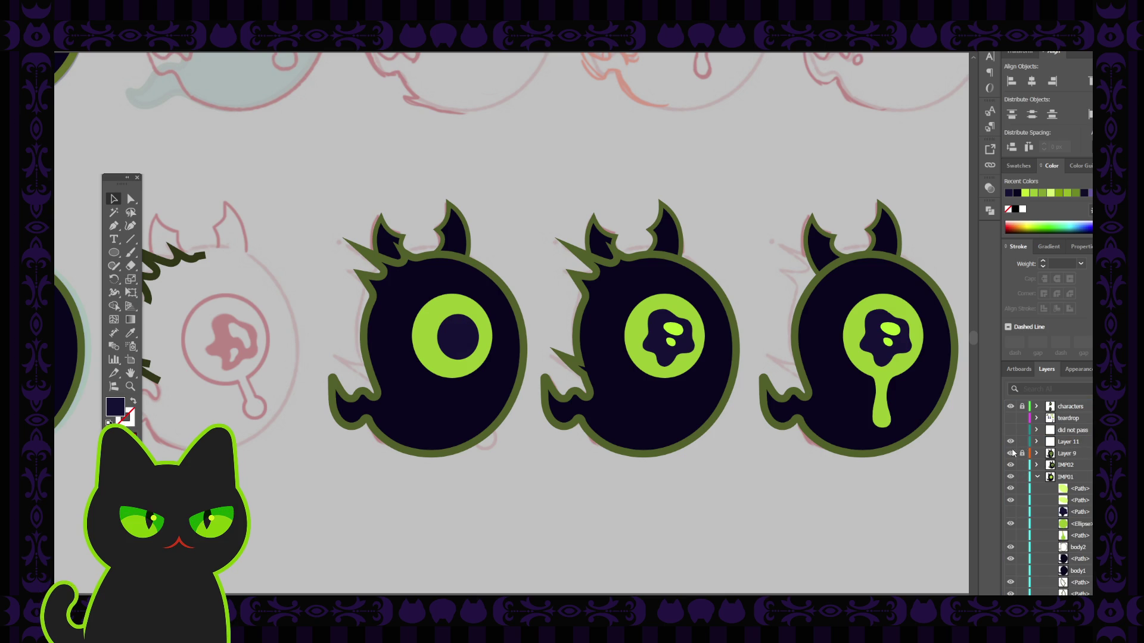
click(1037, 441)
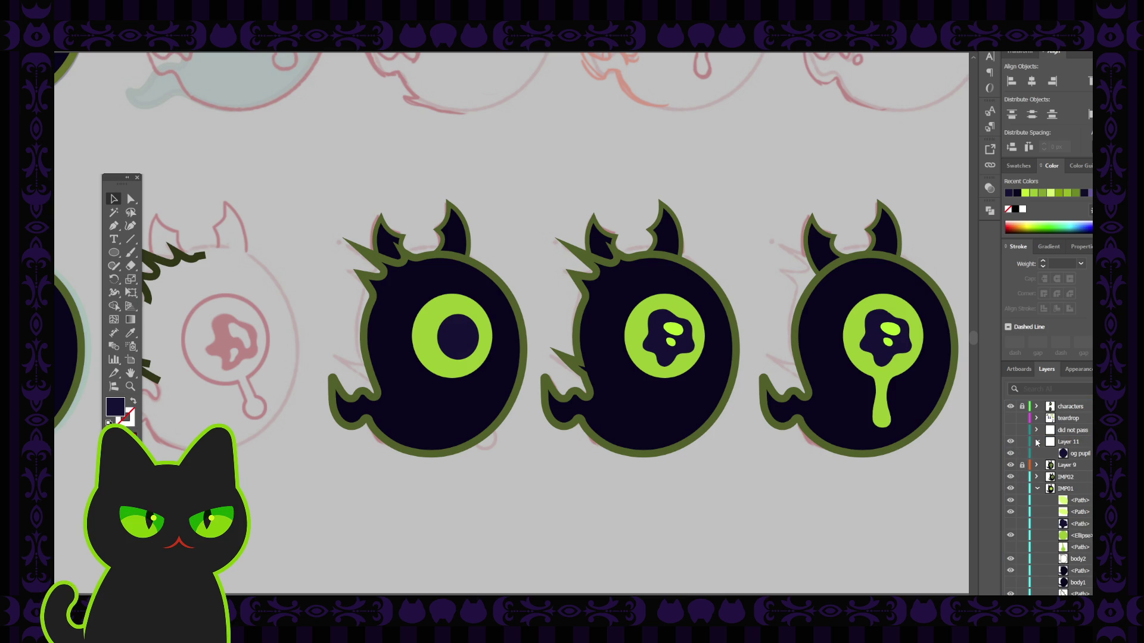
click(1037, 441)
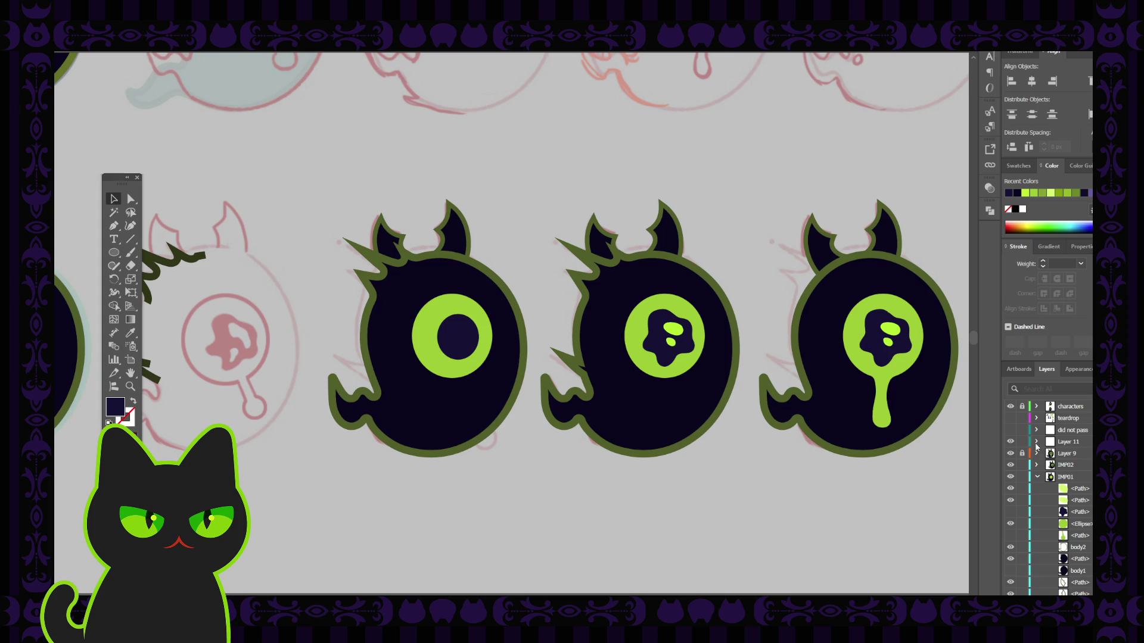
Show the first ghost's blob pupil again and lock the IMP01 layer.
click(1010, 513)
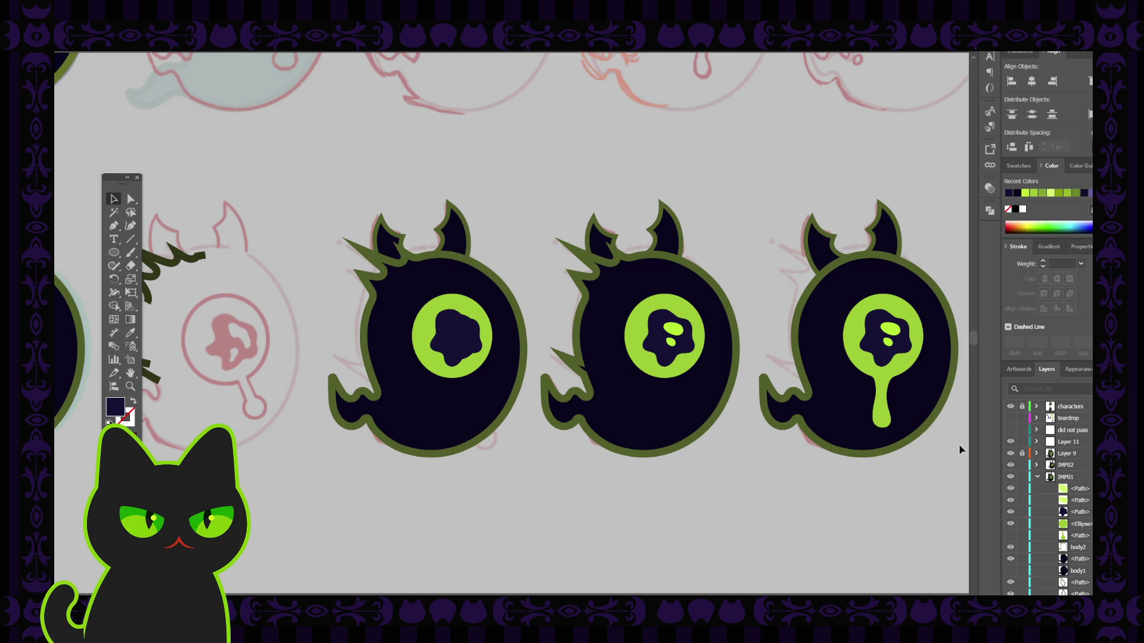
click(1038, 478)
click(1021, 477)
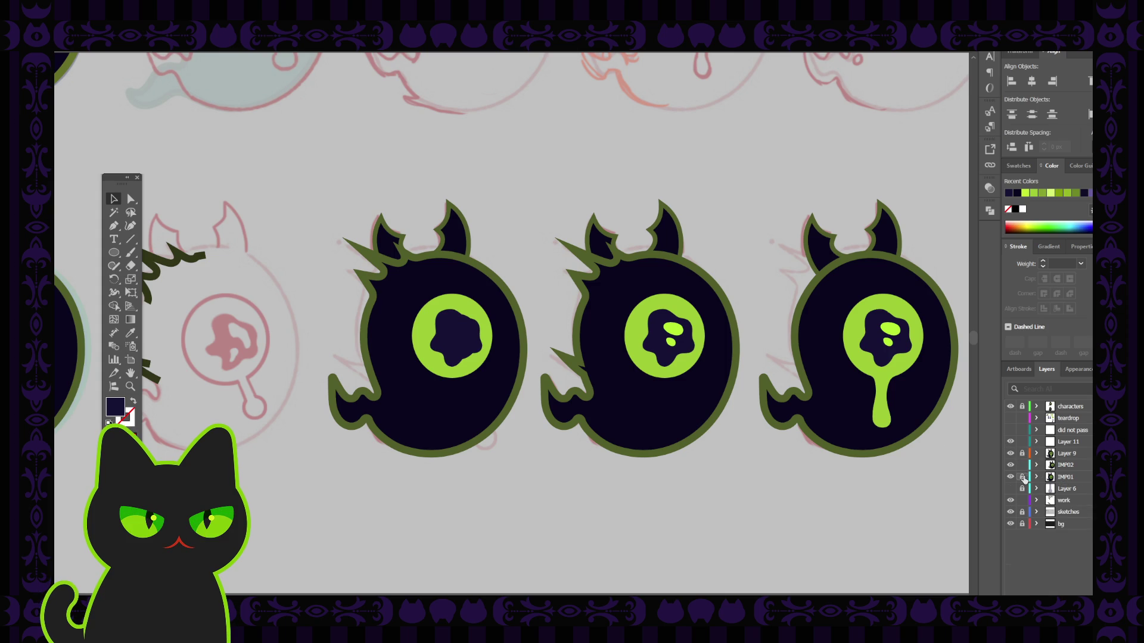
Unlock Layer 9 and drag the round pupil from the first ghost to the third ghost.
click(1010, 453)
click(1010, 453)
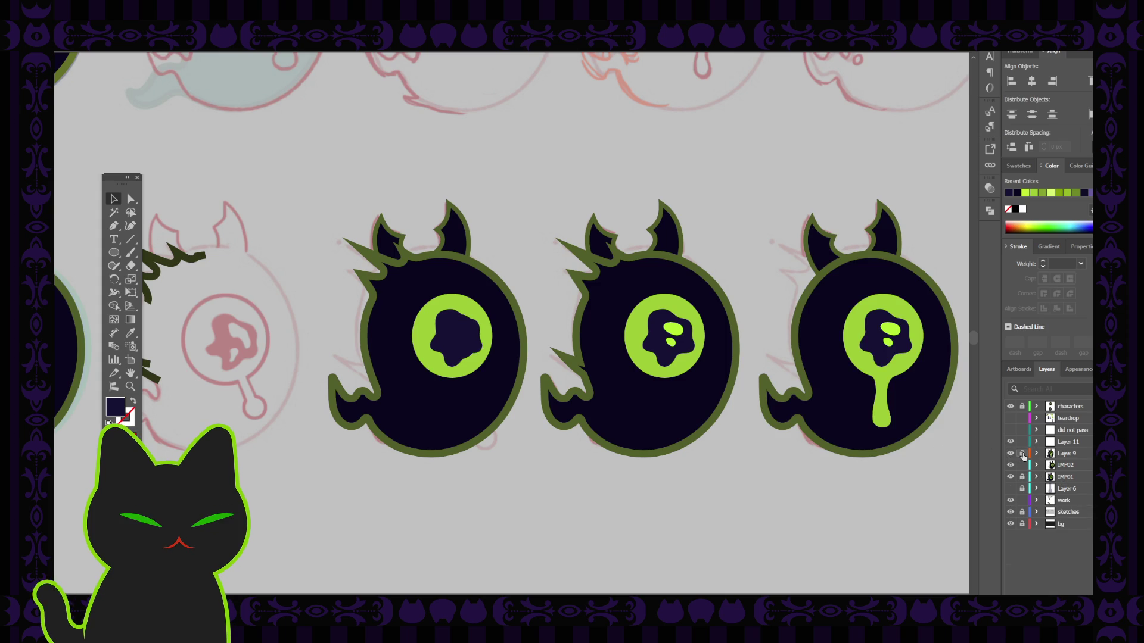
click(1022, 453)
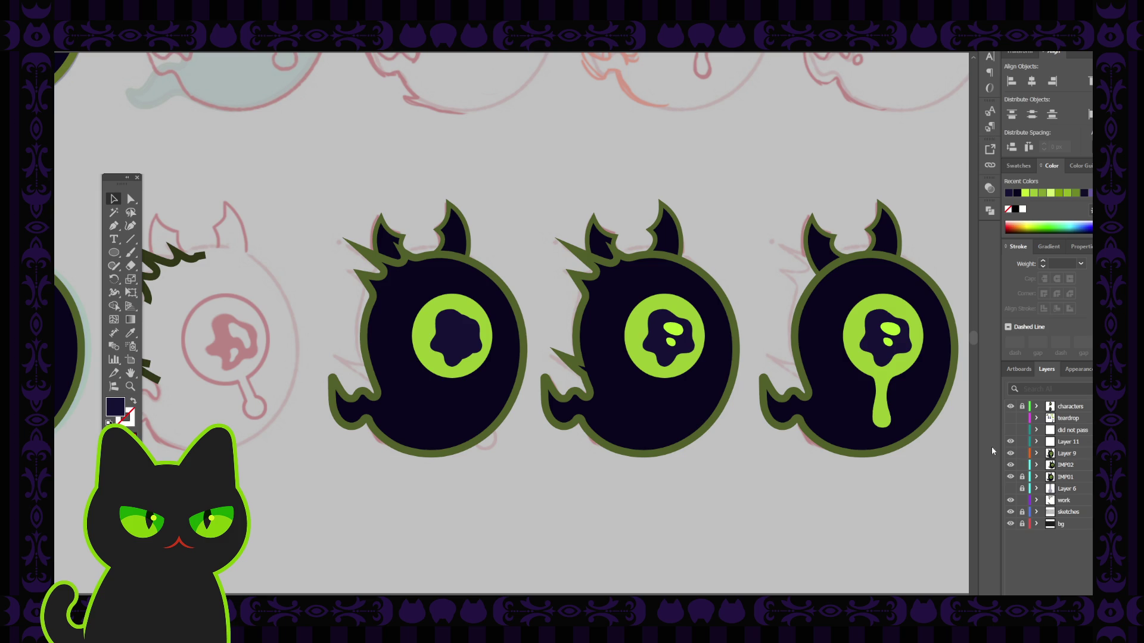
click(461, 337)
drag(463, 337, 840, 337)
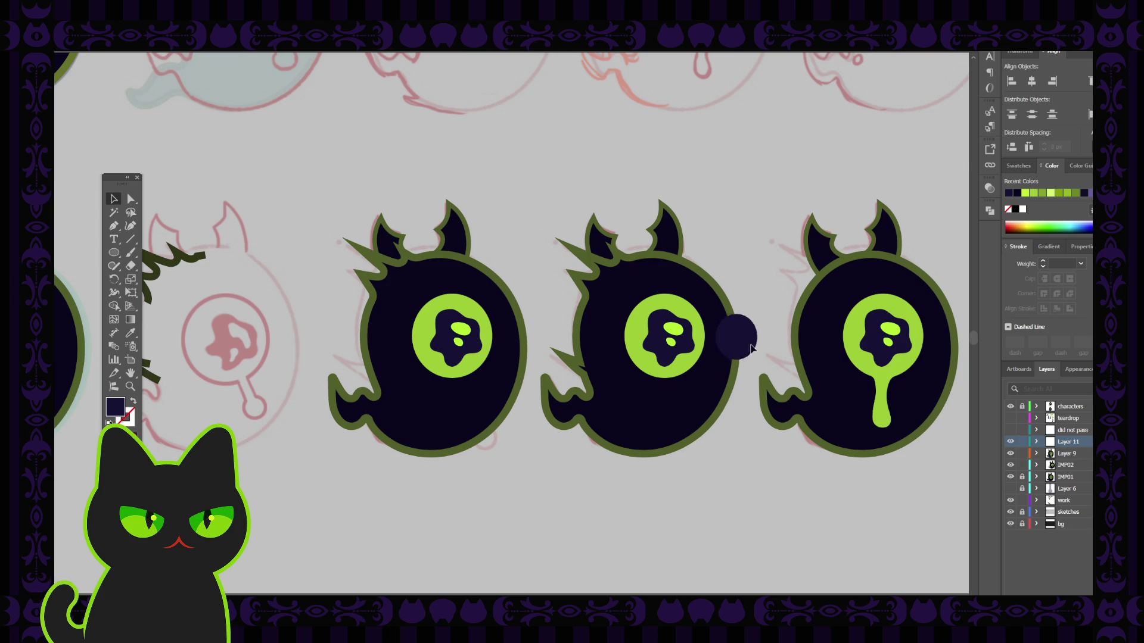
Hide the third ghost's blob pupil and centre the round pupil in its eye, inside Layer 9 under the highlights.
click(1037, 454)
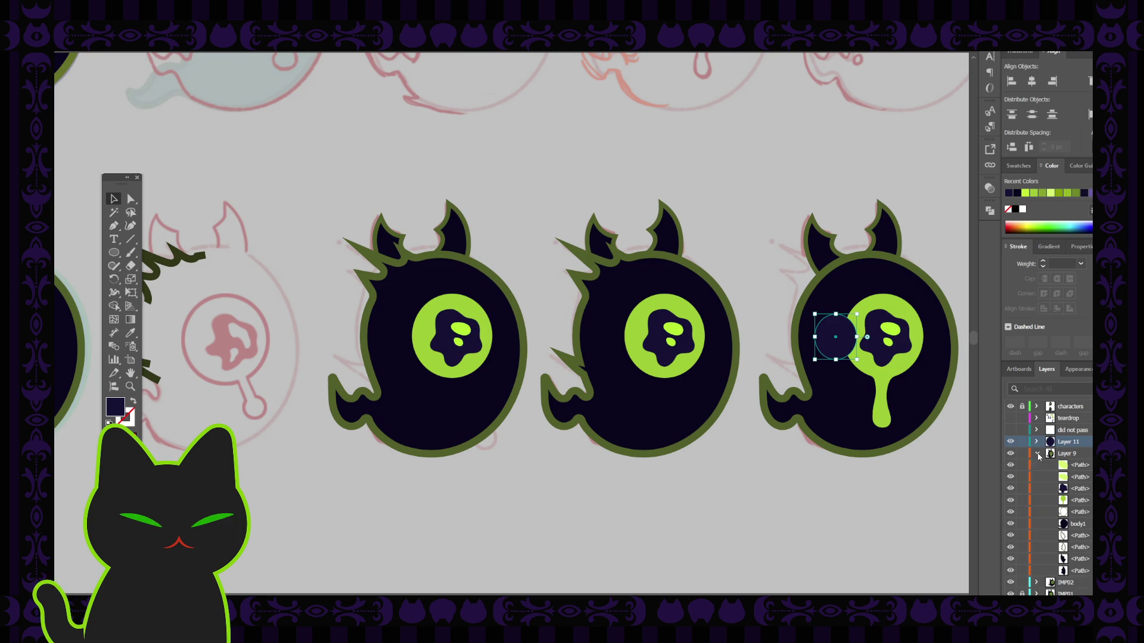
click(1011, 488)
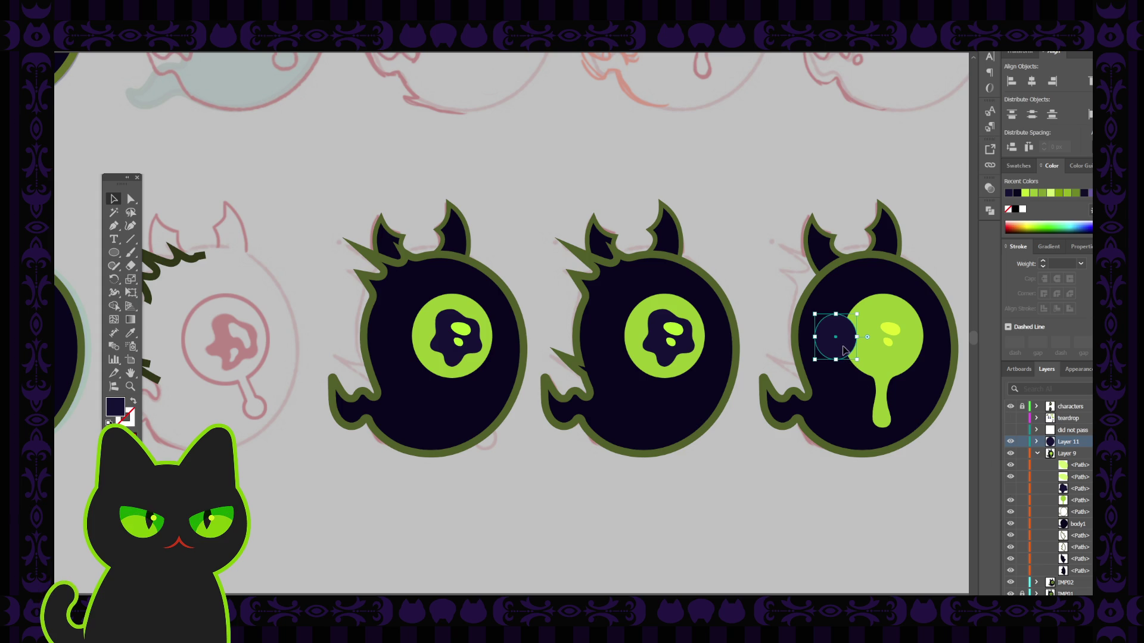
drag(841, 350, 894, 349)
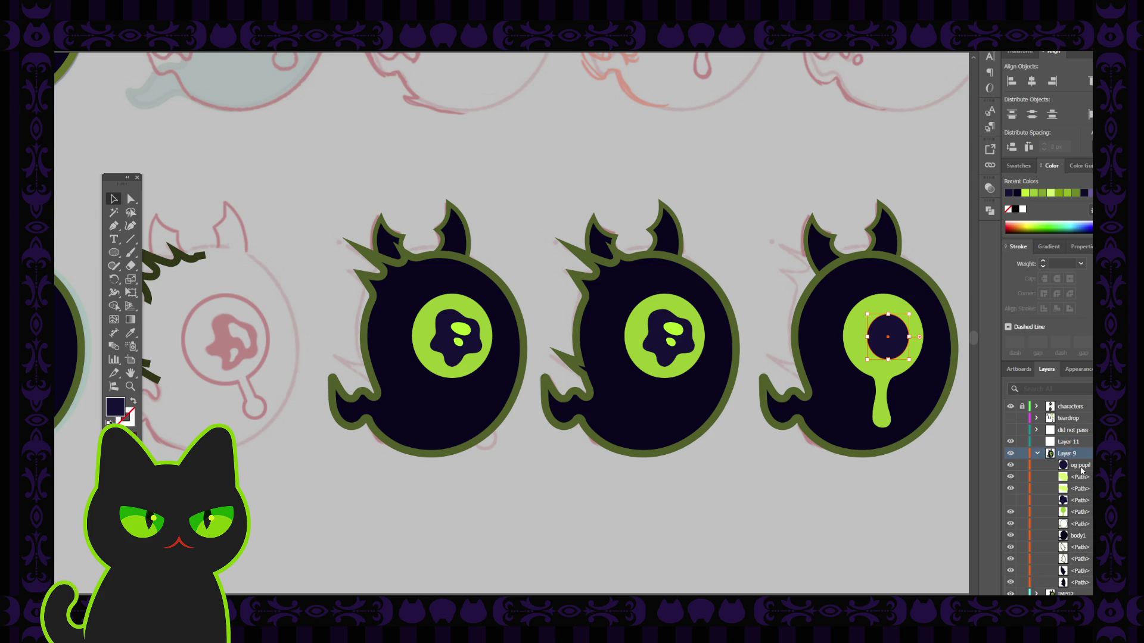
drag(1088, 441, 1082, 493)
click(891, 496)
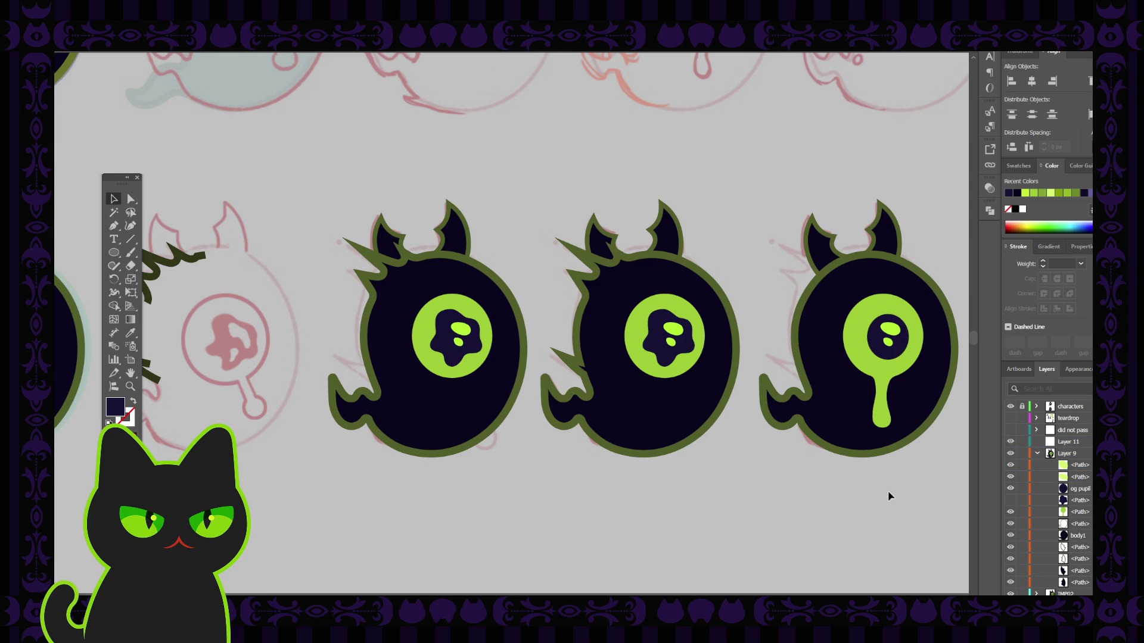
key(ctrl+minus)
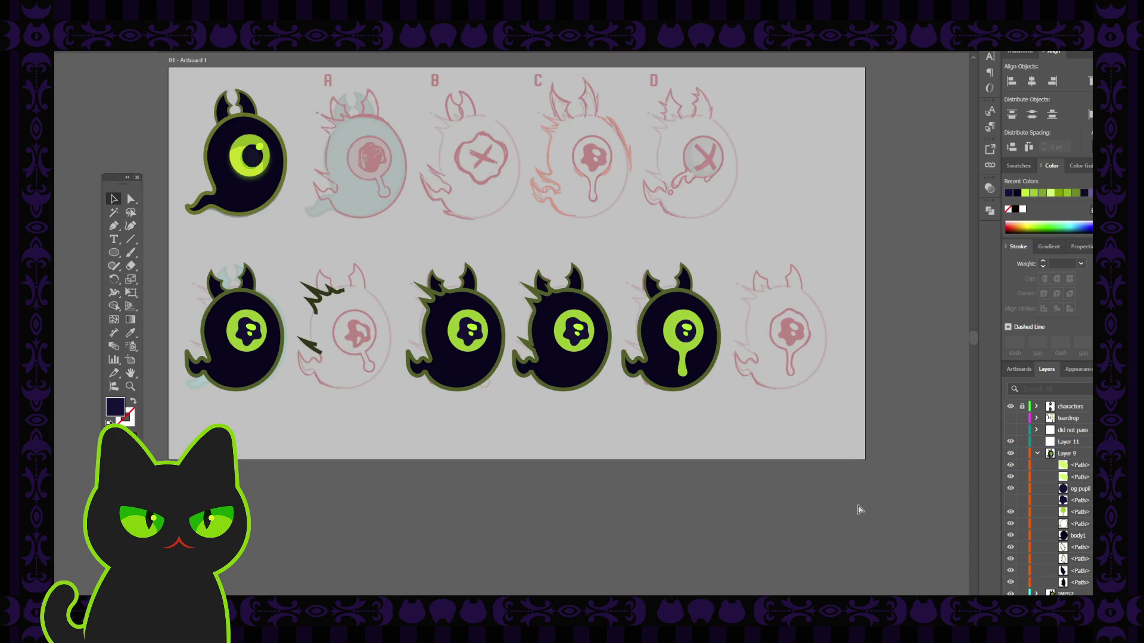
key(ctrl+plus)
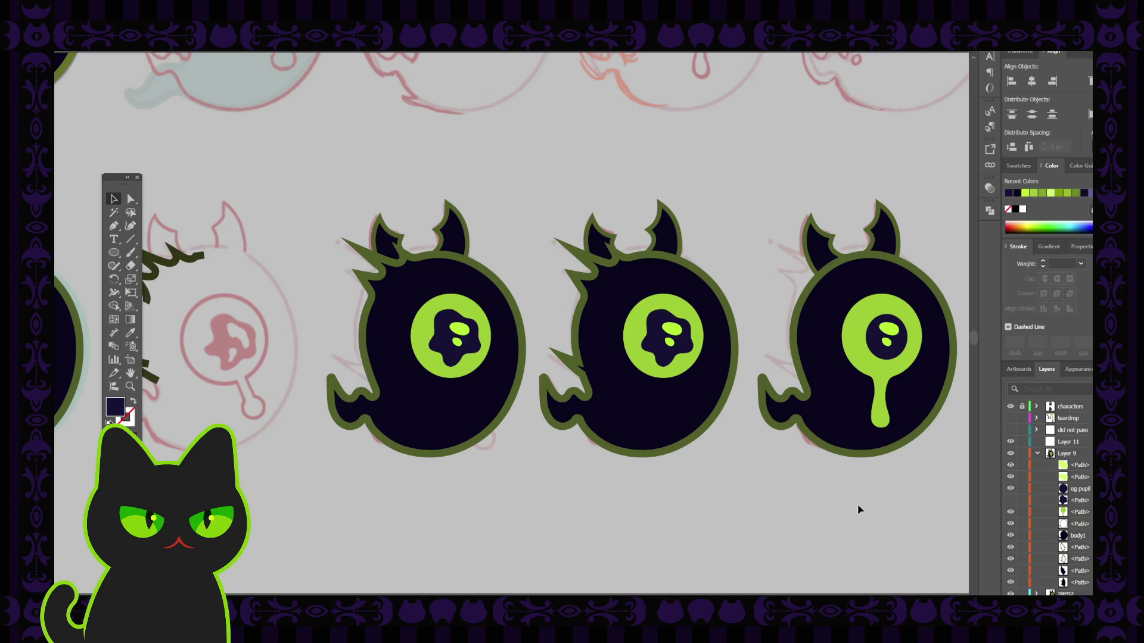
Reshape the pupil's bottom anchors with Direct Selection so its bottom is rounded.
click(886, 358)
drag(887, 360, 886, 370)
click(914, 475)
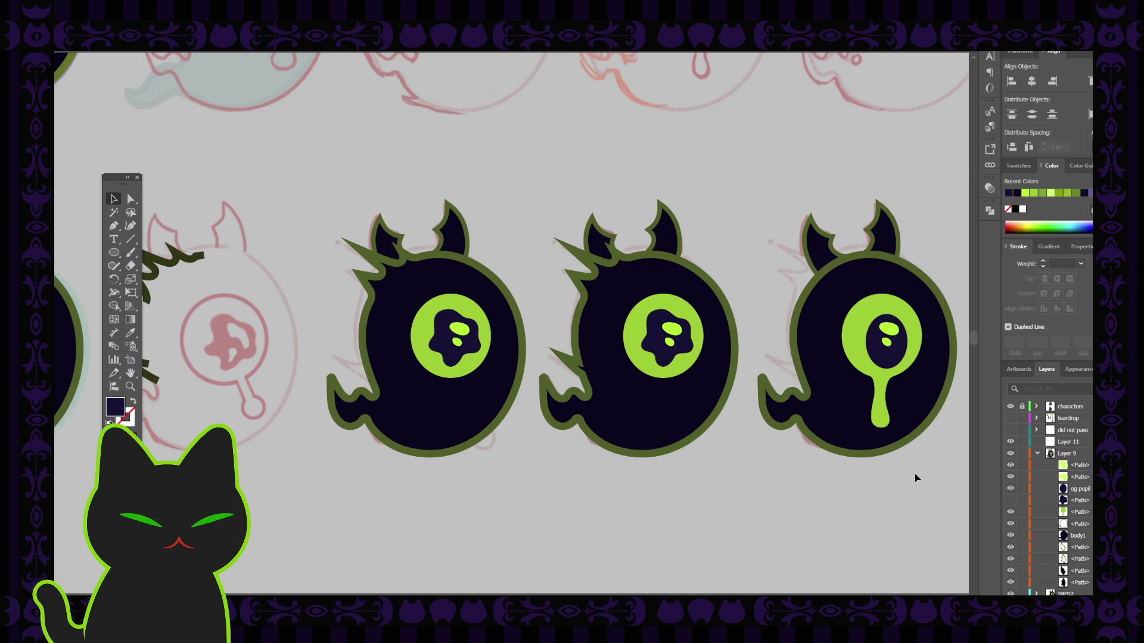
key(ctrl+z)
key(ctrl+z)
click(131, 198)
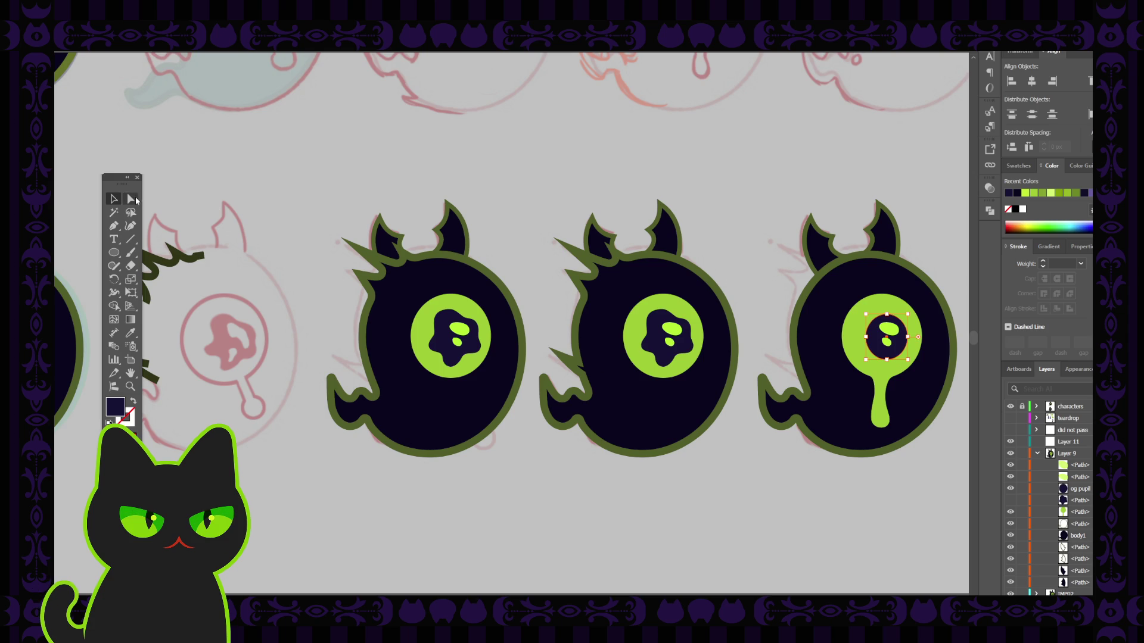
drag(886, 361, 888, 370)
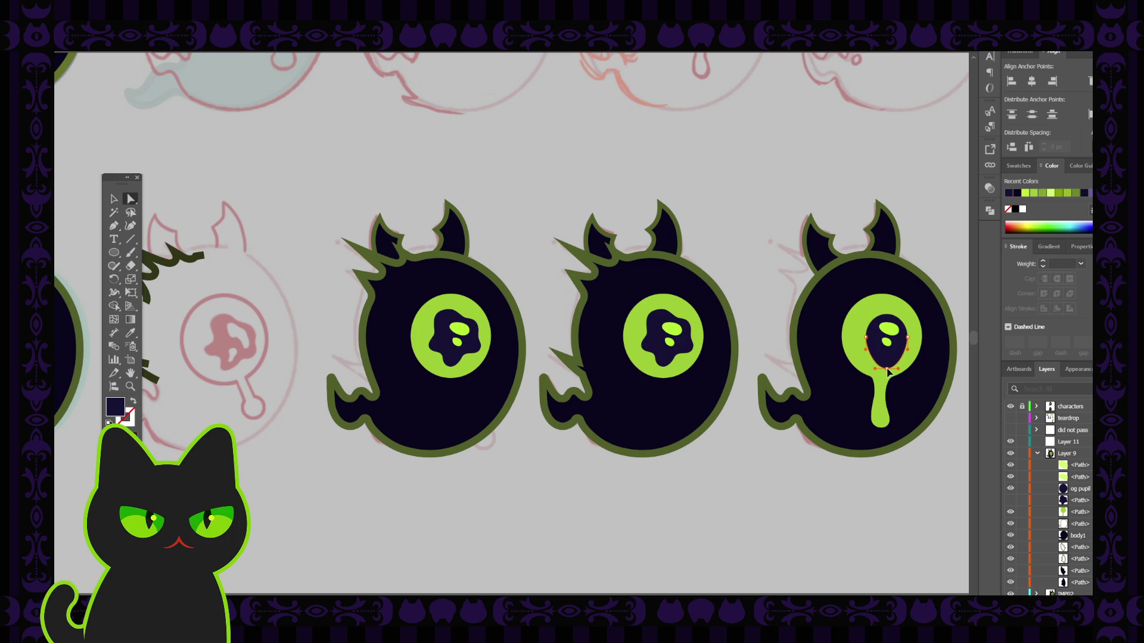
drag(887, 371, 887, 365)
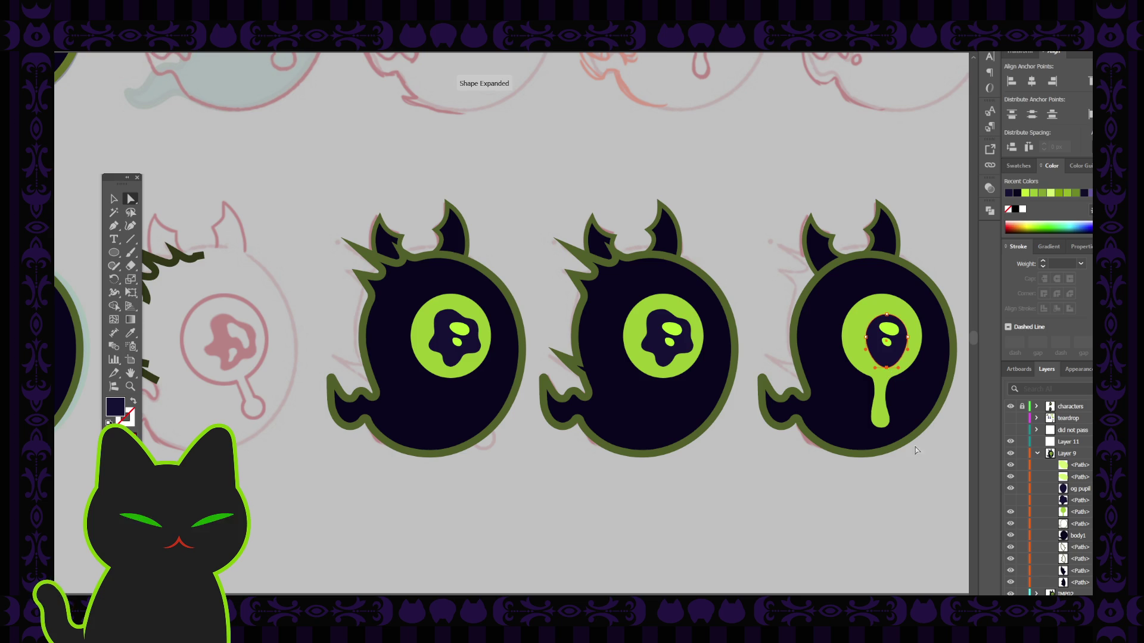
click(921, 463)
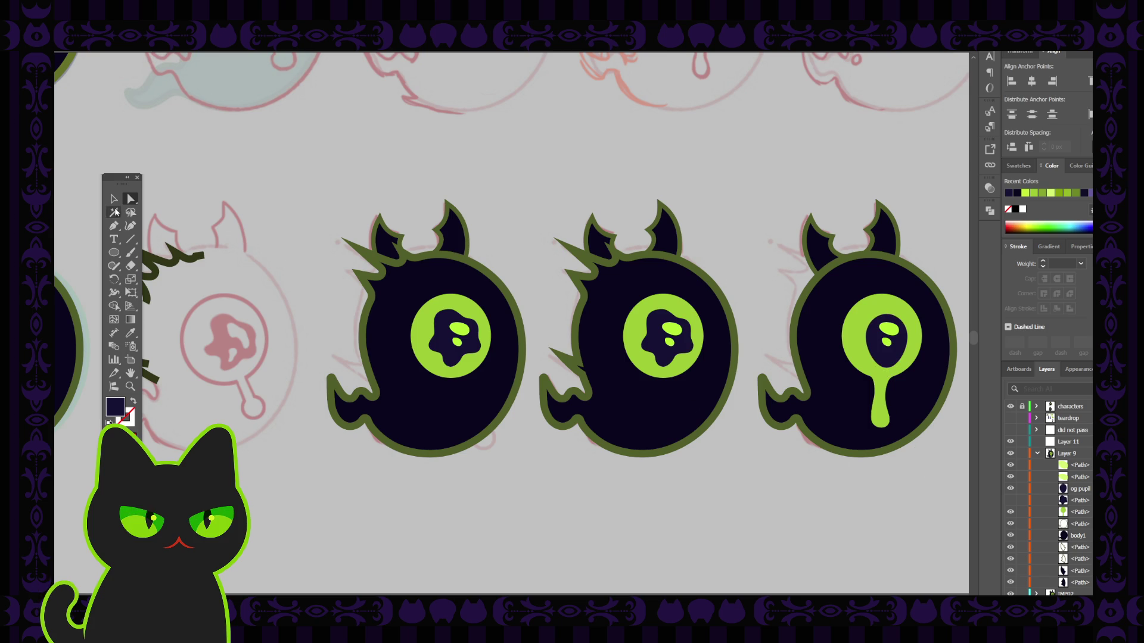
click(113, 198)
Hide 'og pupil', then show and select the alternate <Path> pupil beneath it.
key(ctrl+minus)
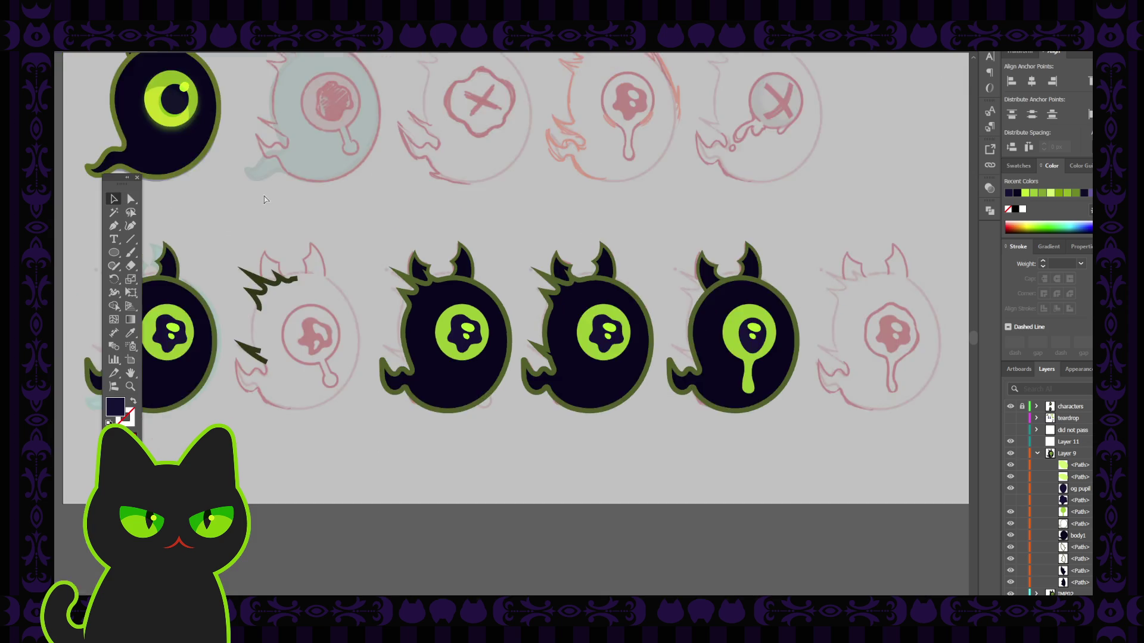
key(ctrl+0)
key(ctrl+plus)
click(137, 178)
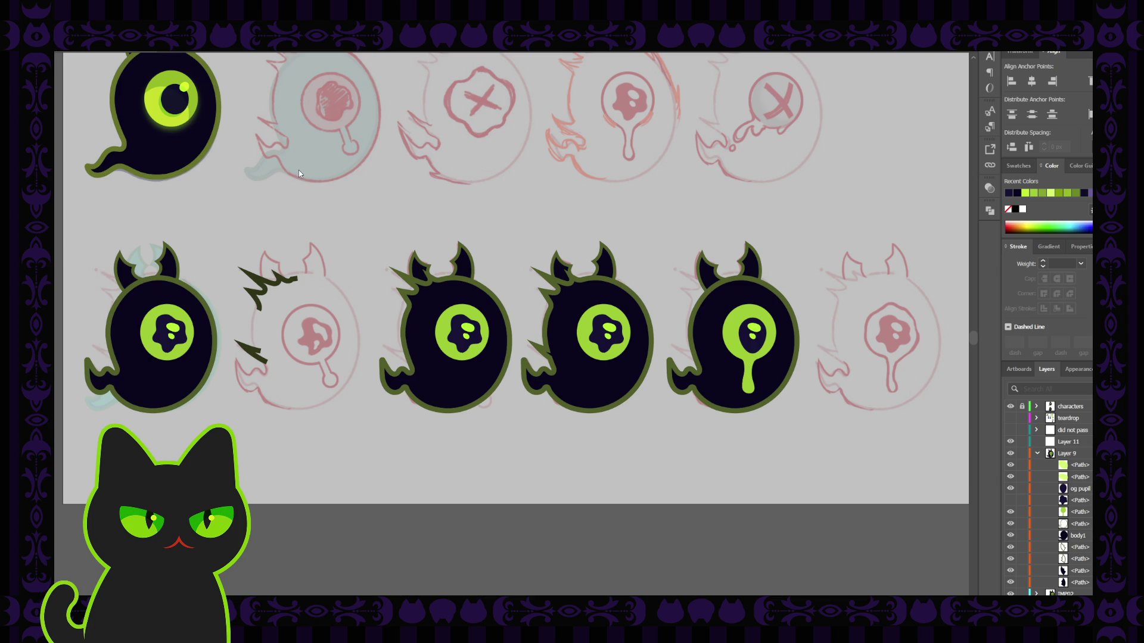
key(Tab)
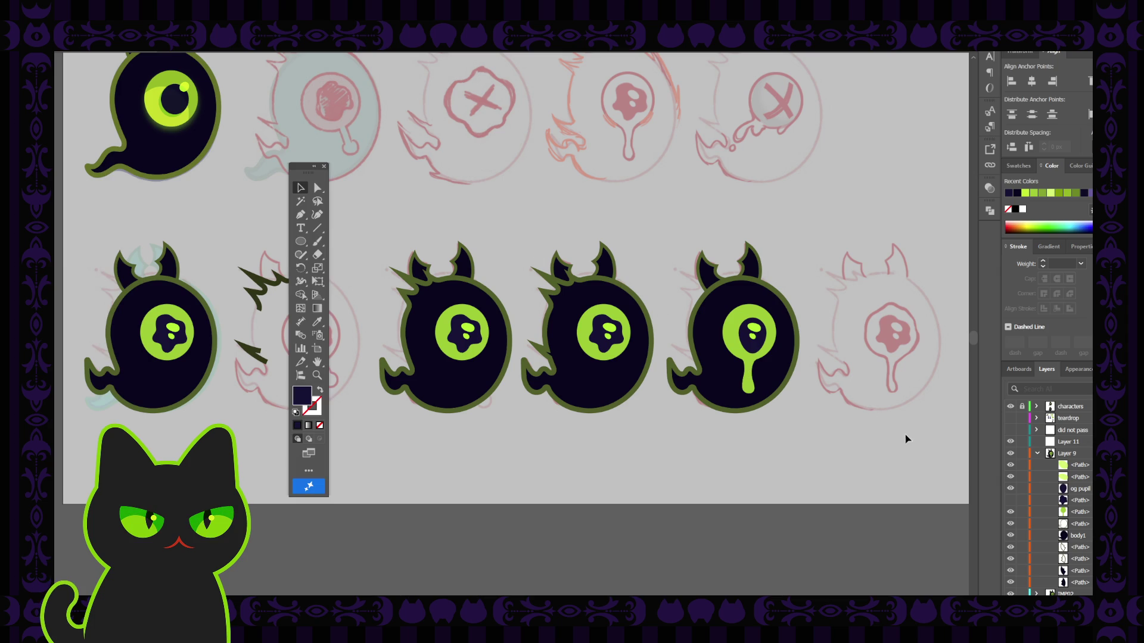
click(1011, 489)
click(1011, 500)
click(1043, 500)
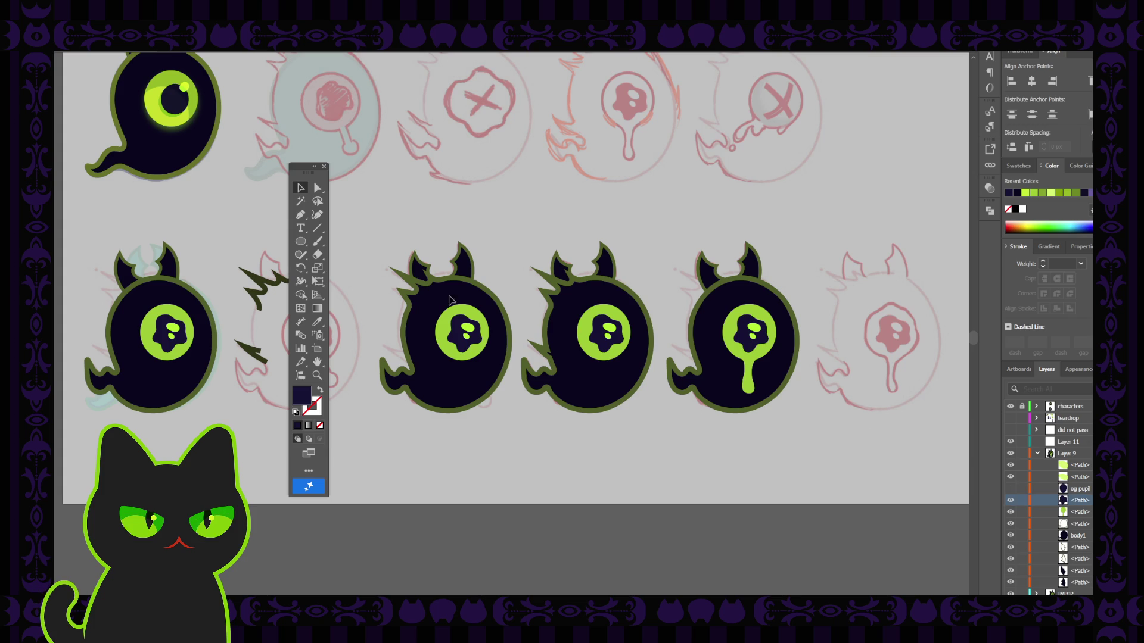
Rotate the drip ghost's pupil slightly clockwise with the bounding box handle.
click(763, 346)
drag(773, 314, 781, 340)
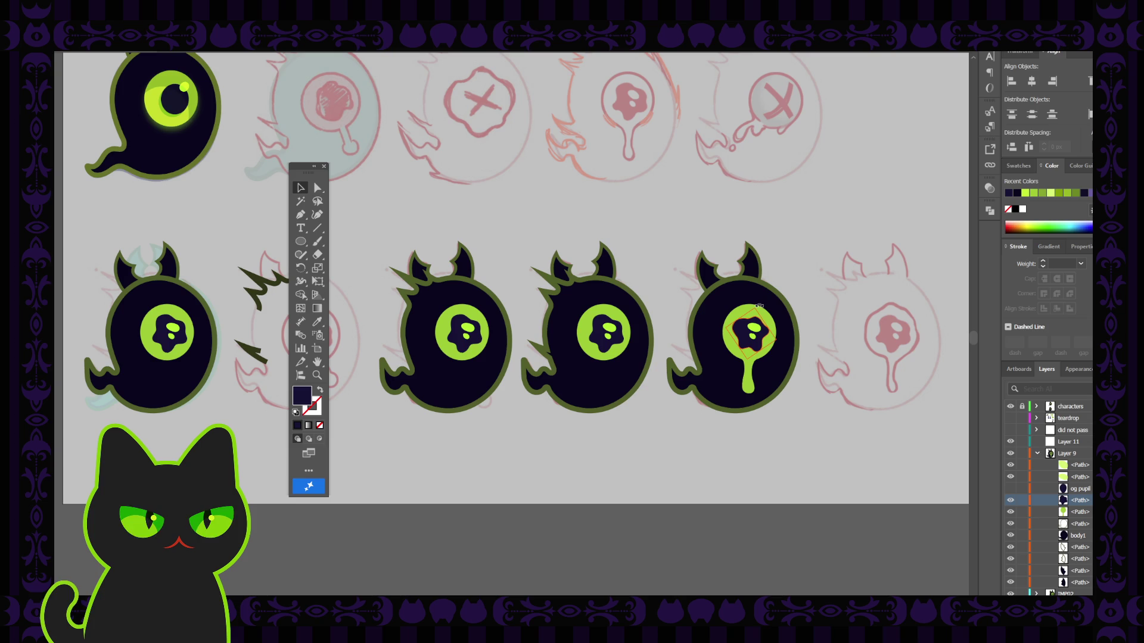
click(802, 285)
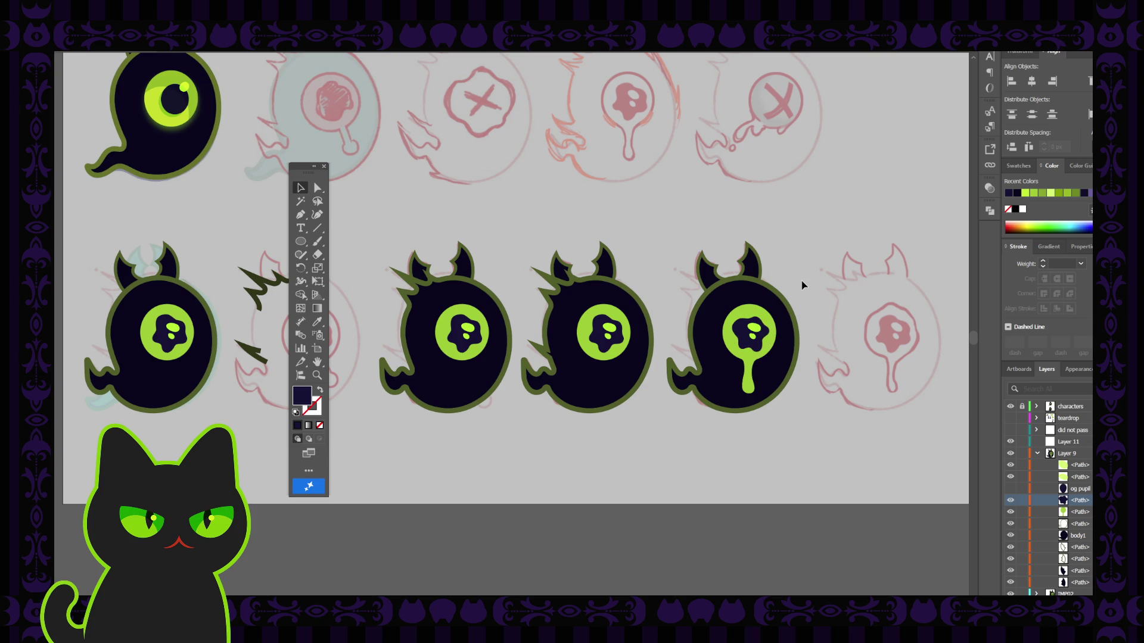
click(761, 346)
mouse_move(783, 340)
mouse_down()
mouse_move(786, 329)
mouse_move(723, 318)
mouse_up()
click(817, 269)
Check the pupil's final rotation and collapse Layer 9.
key(ctrl+z)
click(798, 271)
key(ctrl+z)
key(ctrl+shift+z)
click(751, 351)
click(804, 251)
click(1036, 454)
Lock Layer 9 and reveal the hidden lollipop stalk path in IMP02.
click(1022, 453)
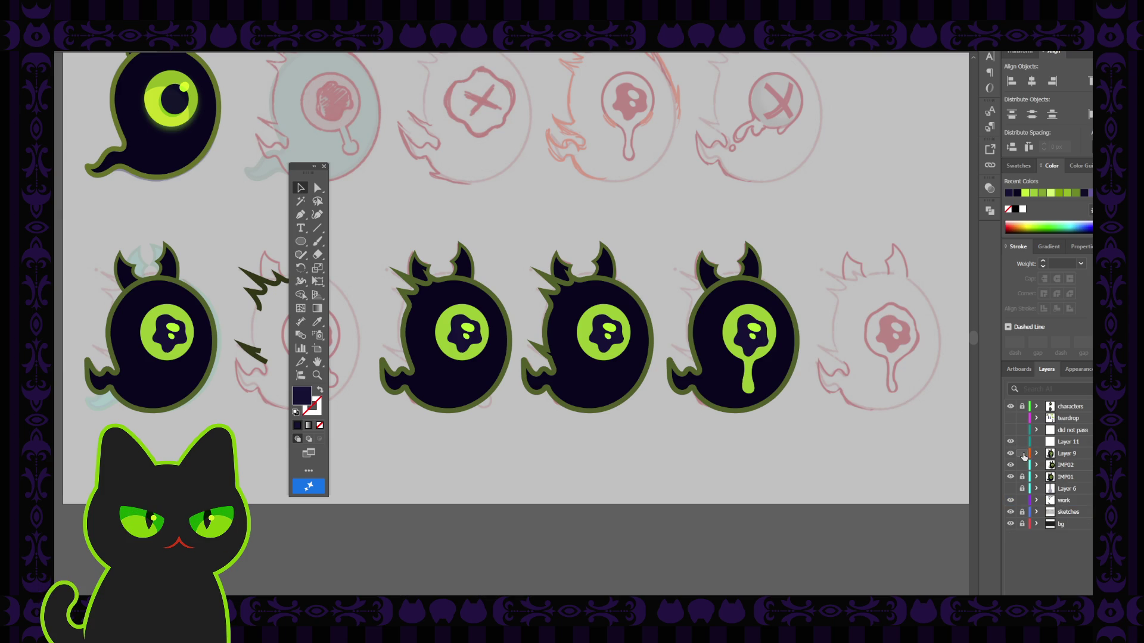
click(1036, 465)
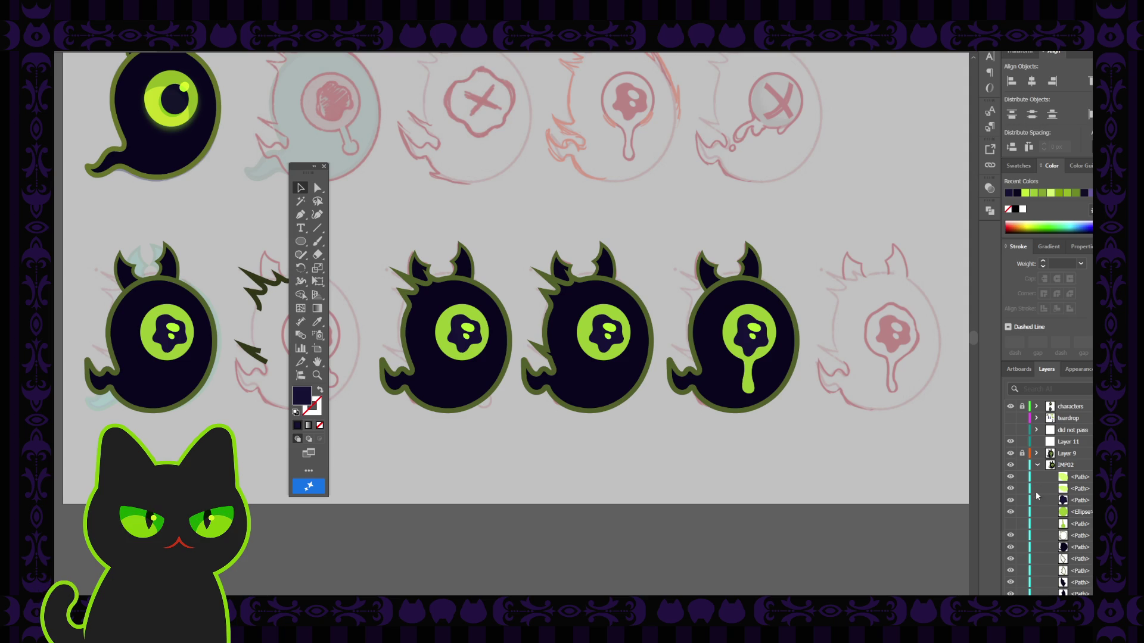
click(1011, 524)
key(space)
mouse_move(649, 452)
mouse_down()
mouse_move(697, 472)
mouse_move(715, 465)
mouse_up()
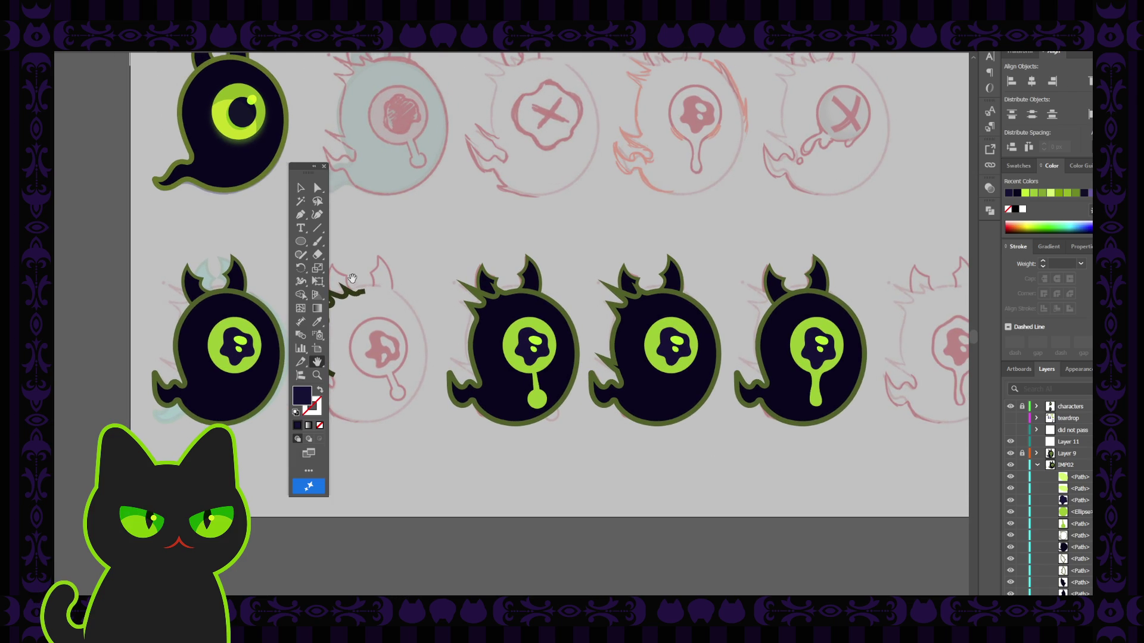
click(324, 166)
key(Tab)
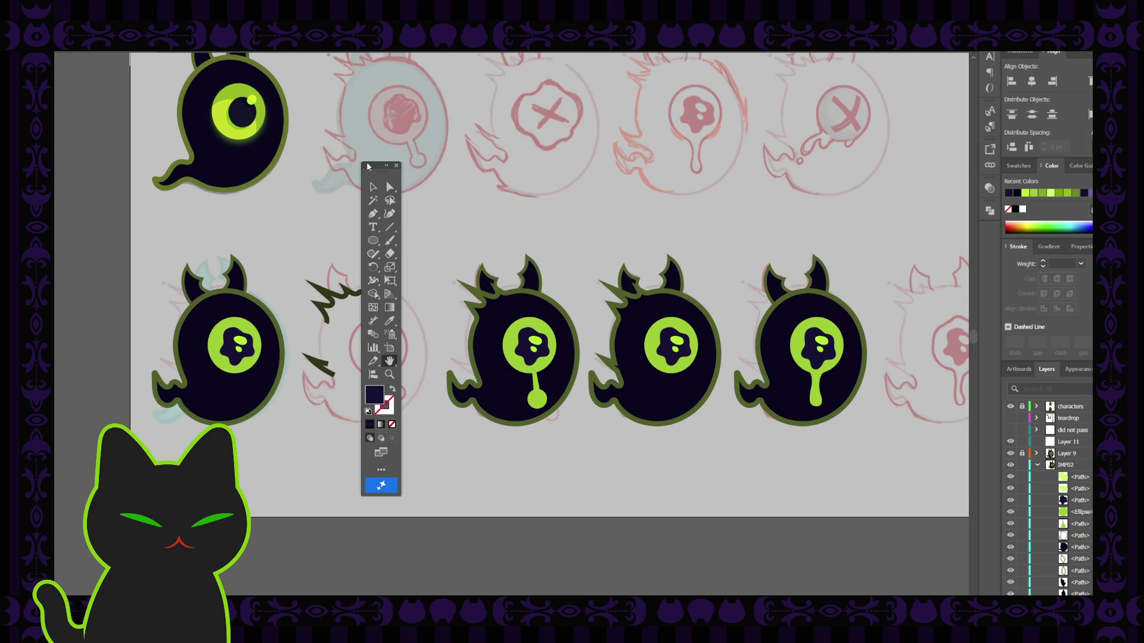
drag(468, 258, 468, 256)
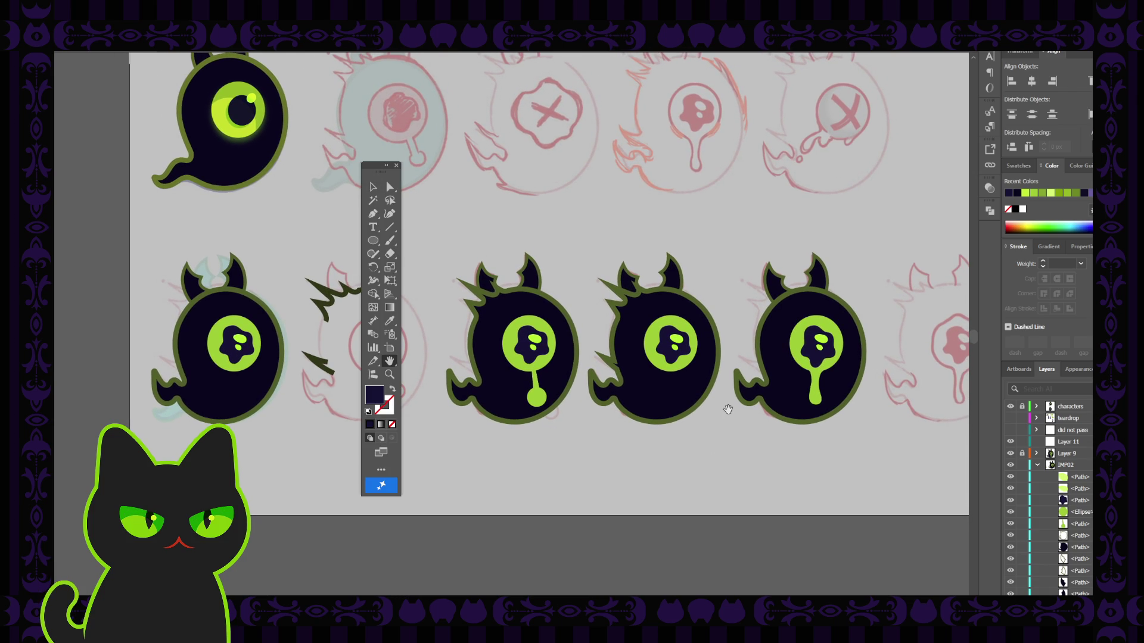
click(1037, 466)
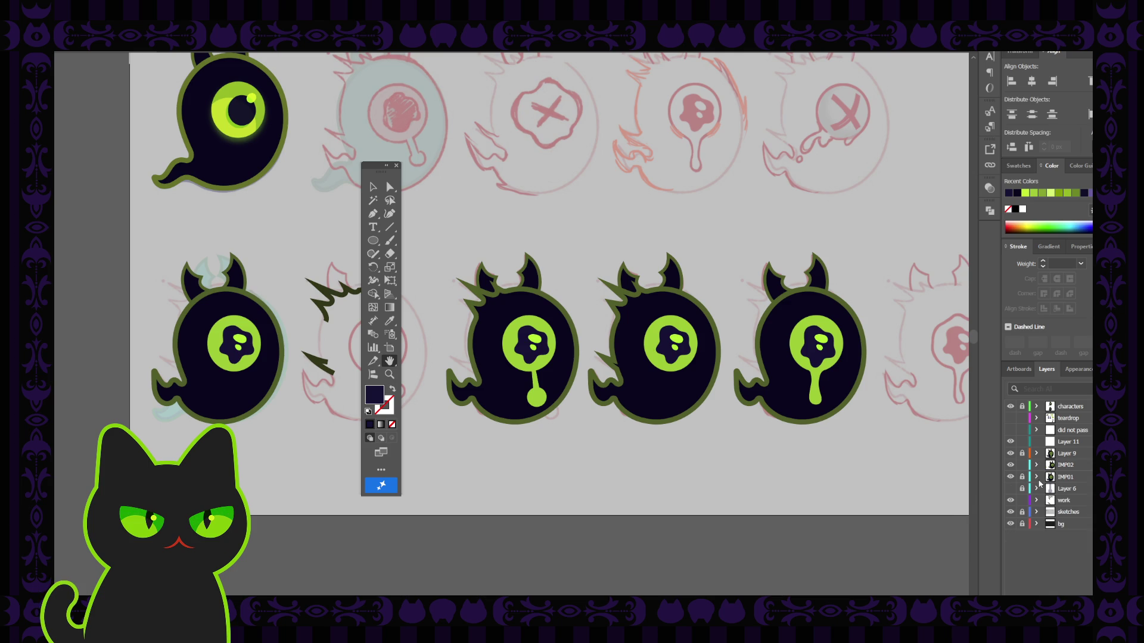
Unlock IMP01, show its hidden path, and hide the IMP01 ghost.
click(1021, 476)
click(1037, 477)
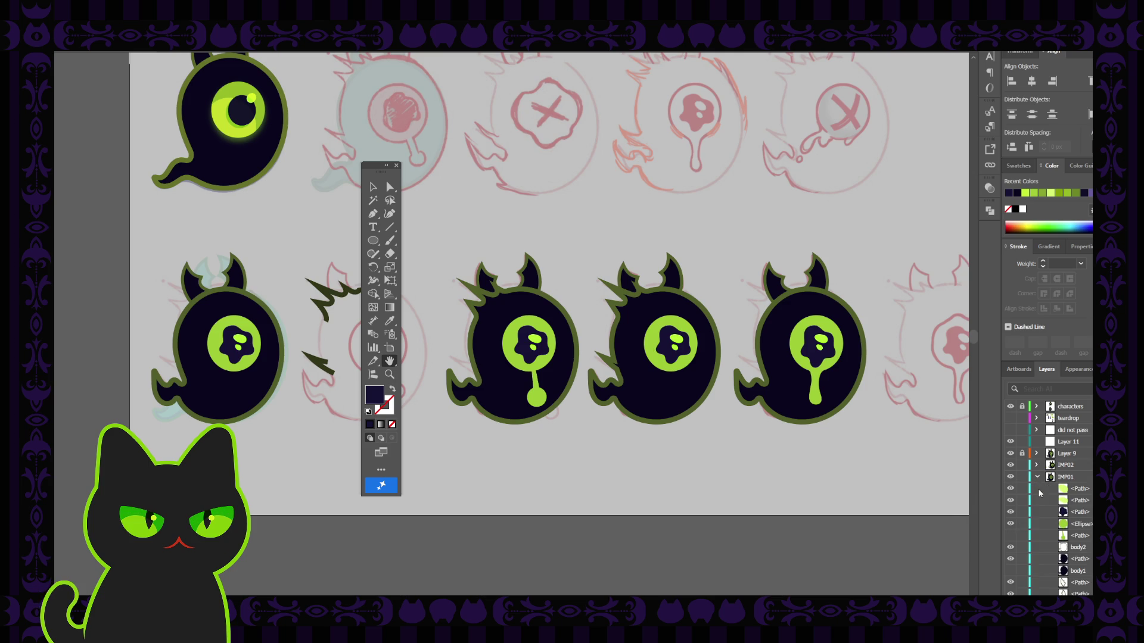
click(1013, 538)
click(1011, 477)
click(1011, 478)
click(1010, 477)
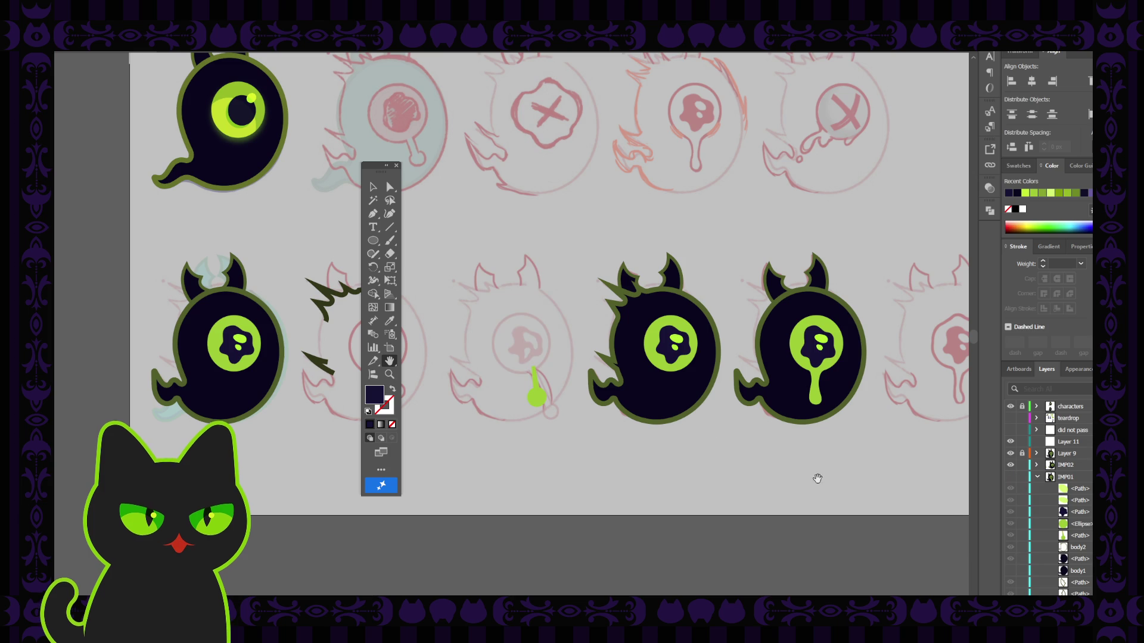
click(371, 186)
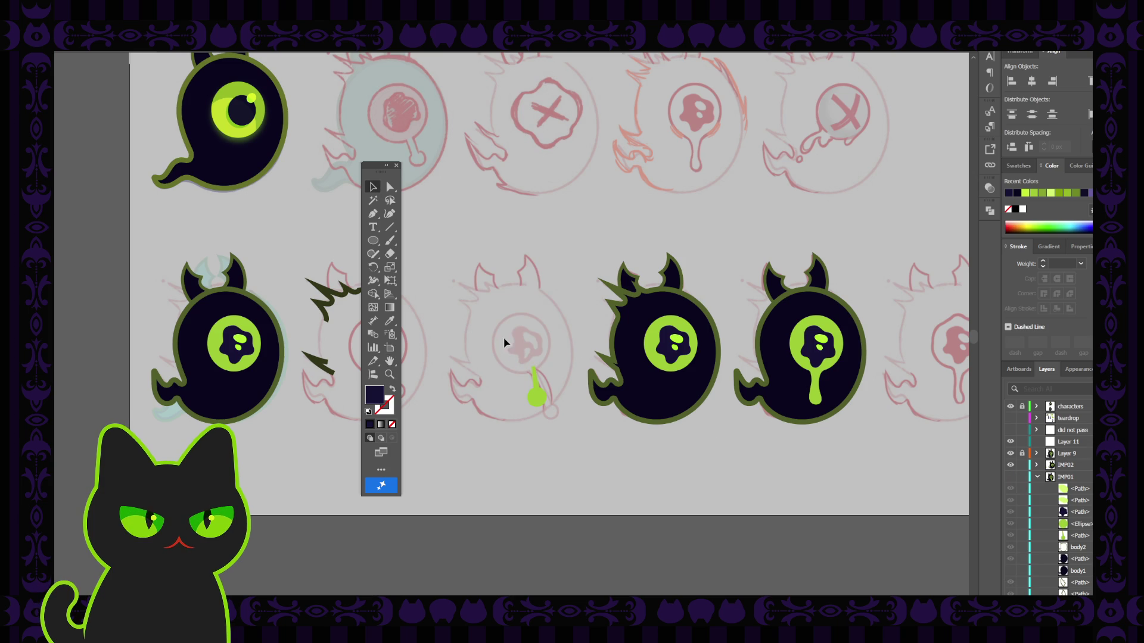
Drag the green lollipop stalk into the middle IMP02 ghost and turn IMP01 back on.
drag(503, 338, 554, 410)
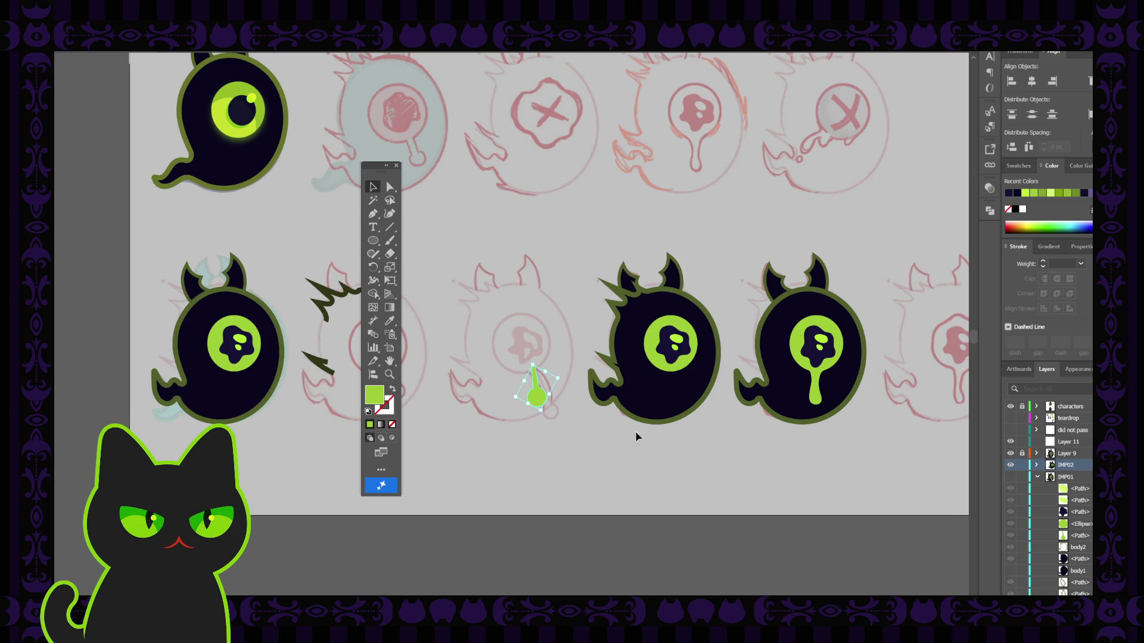
drag(540, 396, 680, 398)
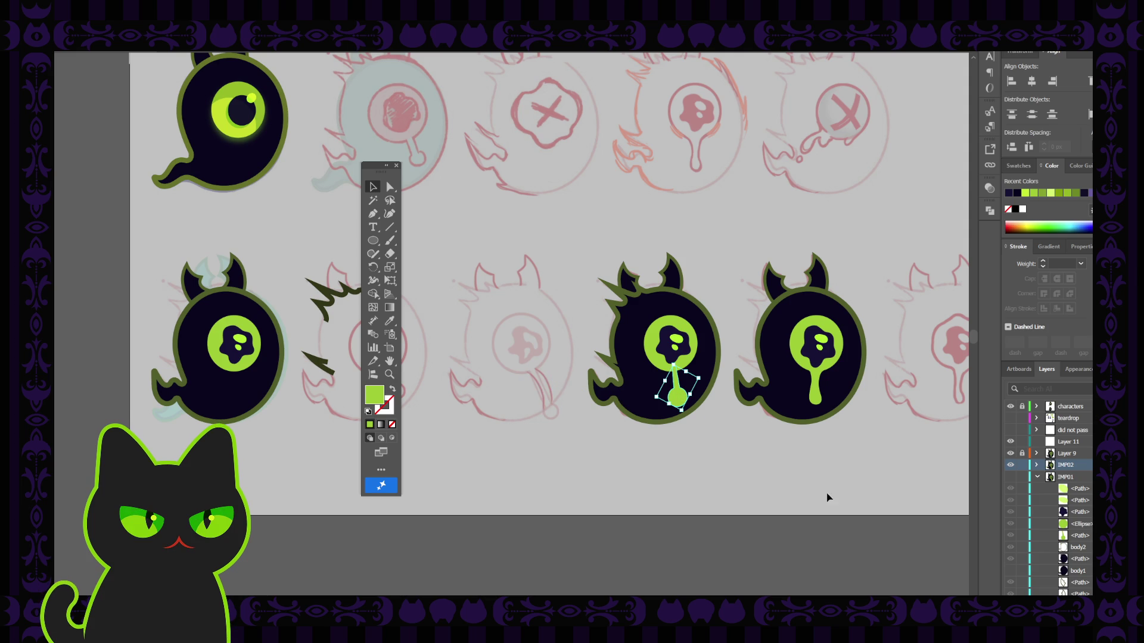
click(1011, 477)
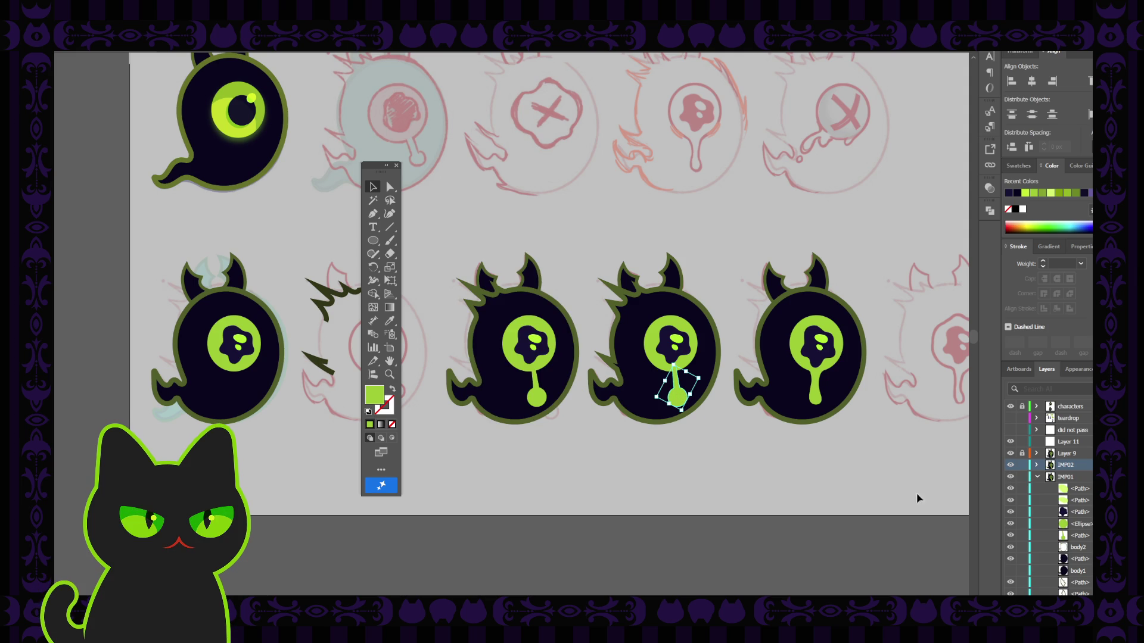
click(739, 471)
key(ctrl+0)
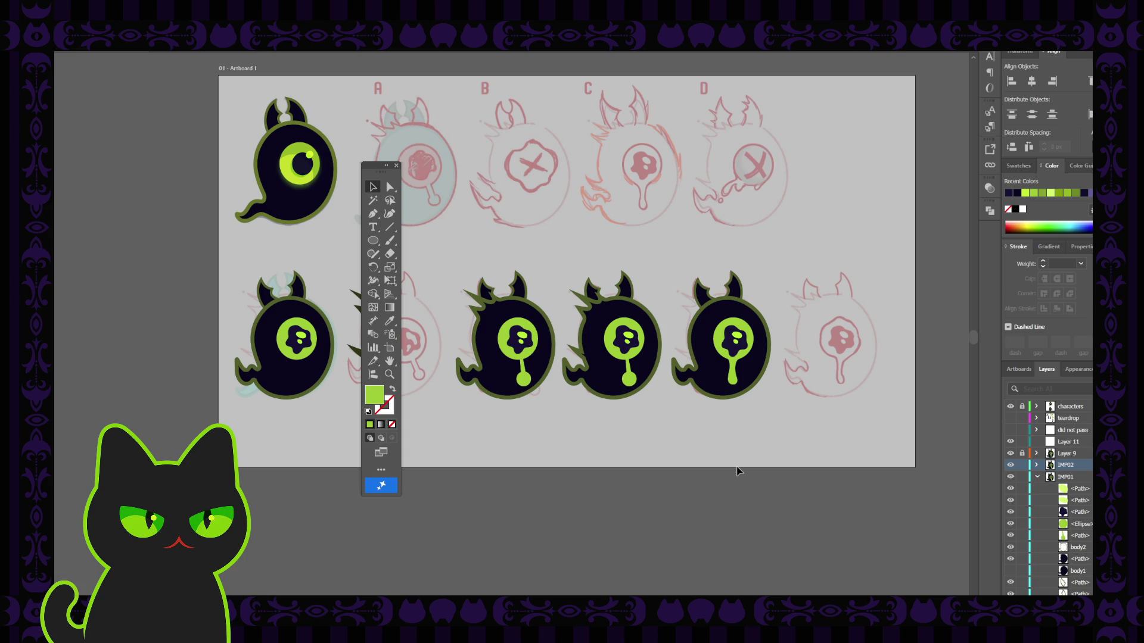
Rotate the left ghost's lollipop stalk to point down-right.
key(ctrl+equal)
key(ctrl+equal)
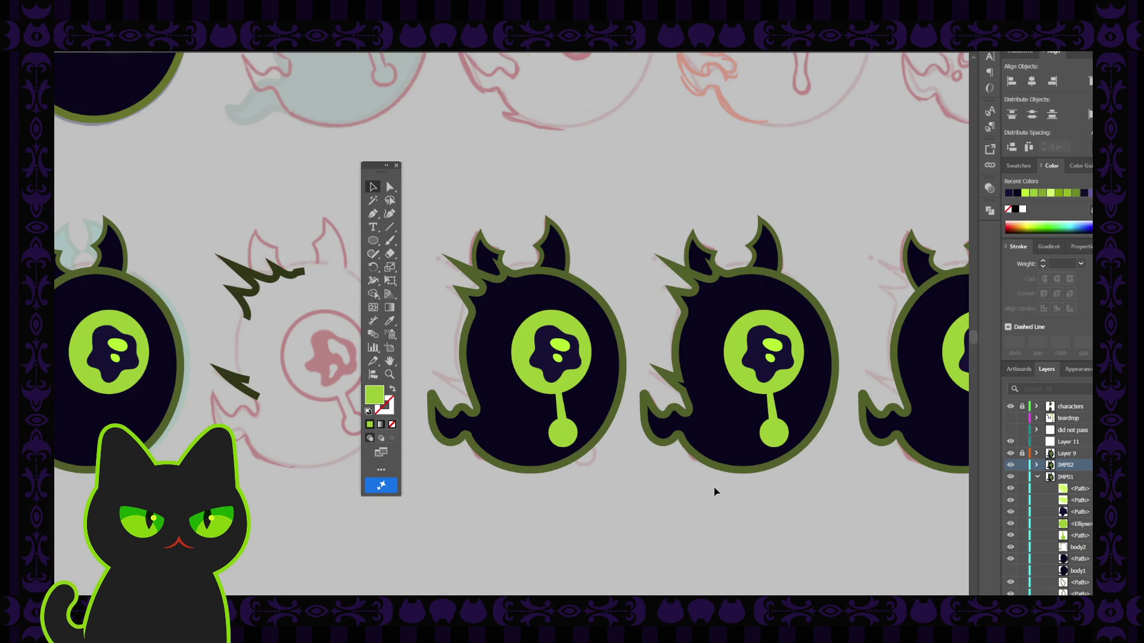
click(563, 424)
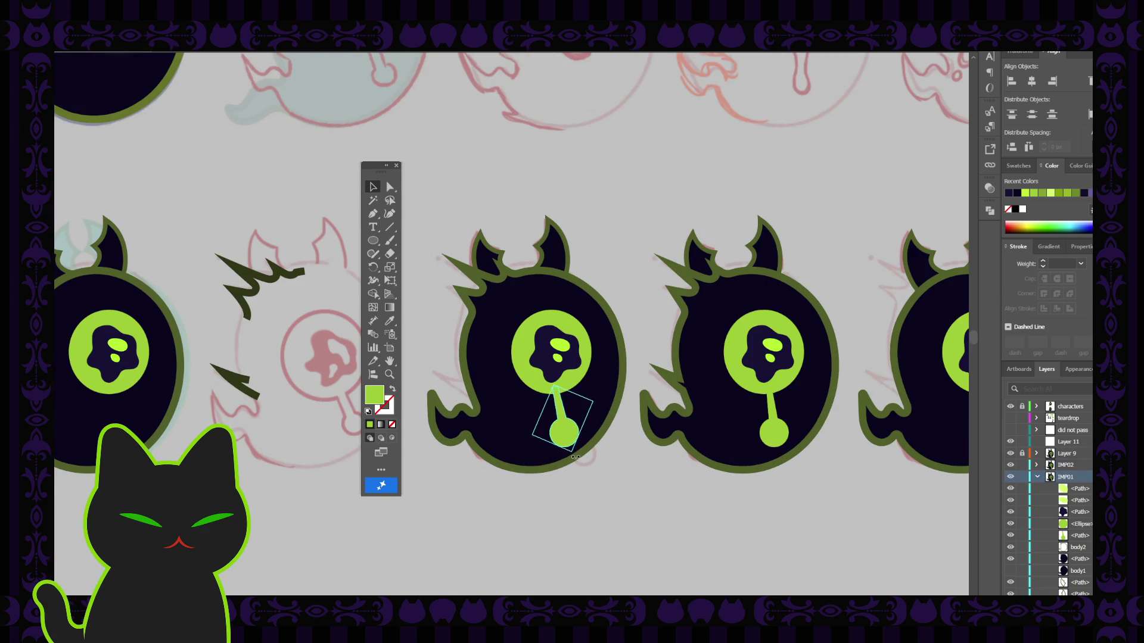
drag(571, 458, 592, 437)
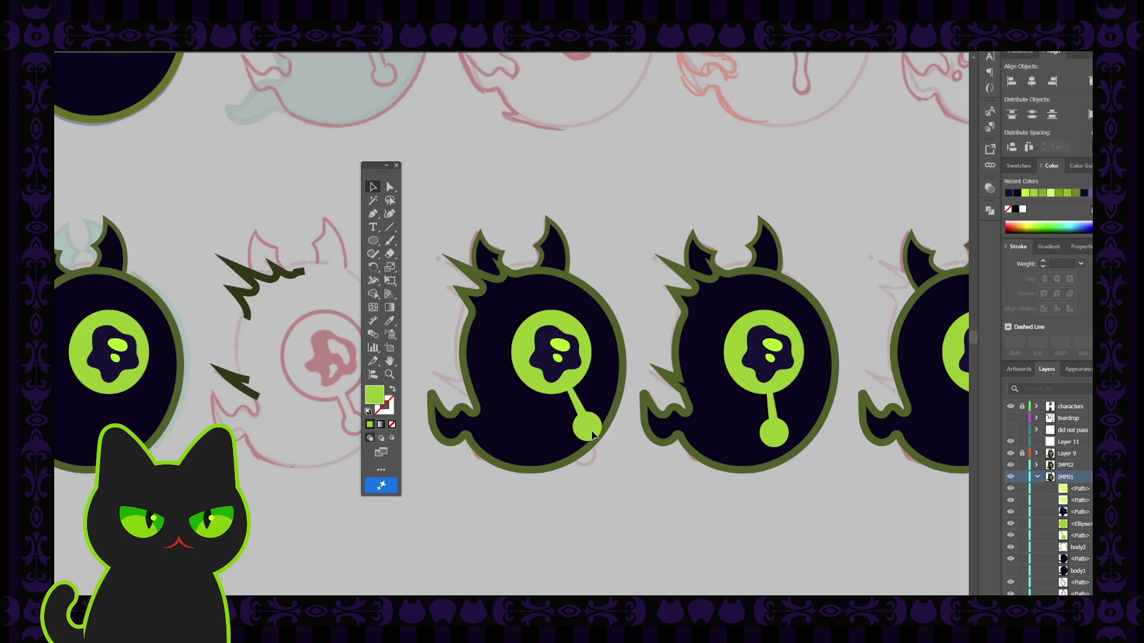
mouse_move(593, 437)
mouse_down()
mouse_move(625, 466)
mouse_move(596, 441)
mouse_up()
click(633, 465)
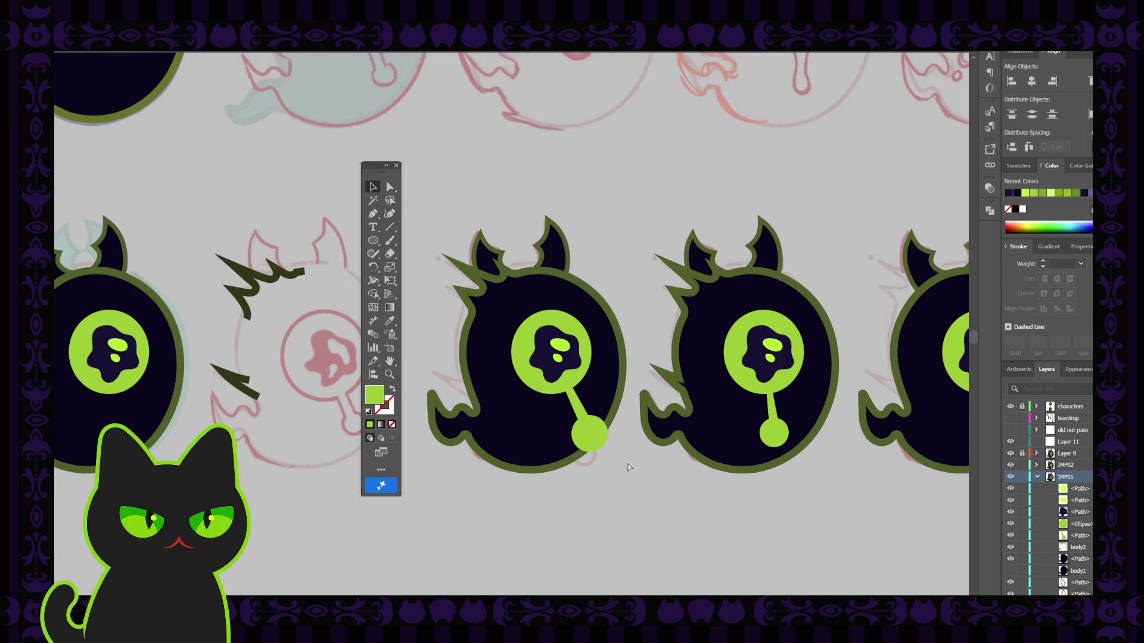
key(ctrl+minus)
key(ctrl+minus)
key(ctrl+equal)
key(ctrl+equal)
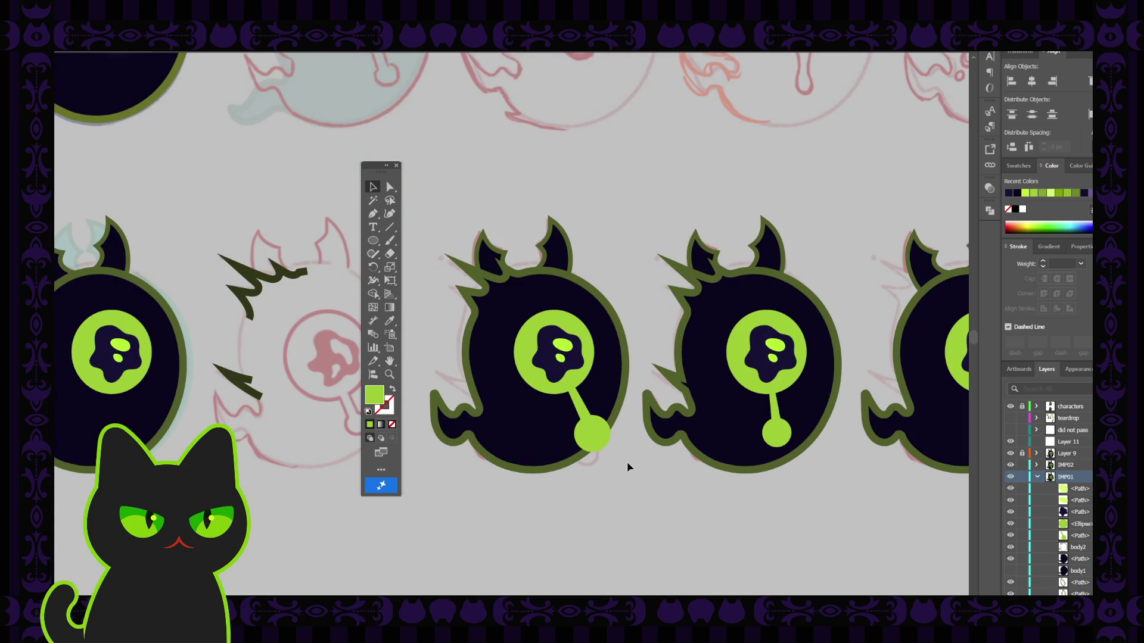
Collapse the IMP01 layer and hide the sketches layer.
click(596, 435)
click(655, 470)
click(1037, 477)
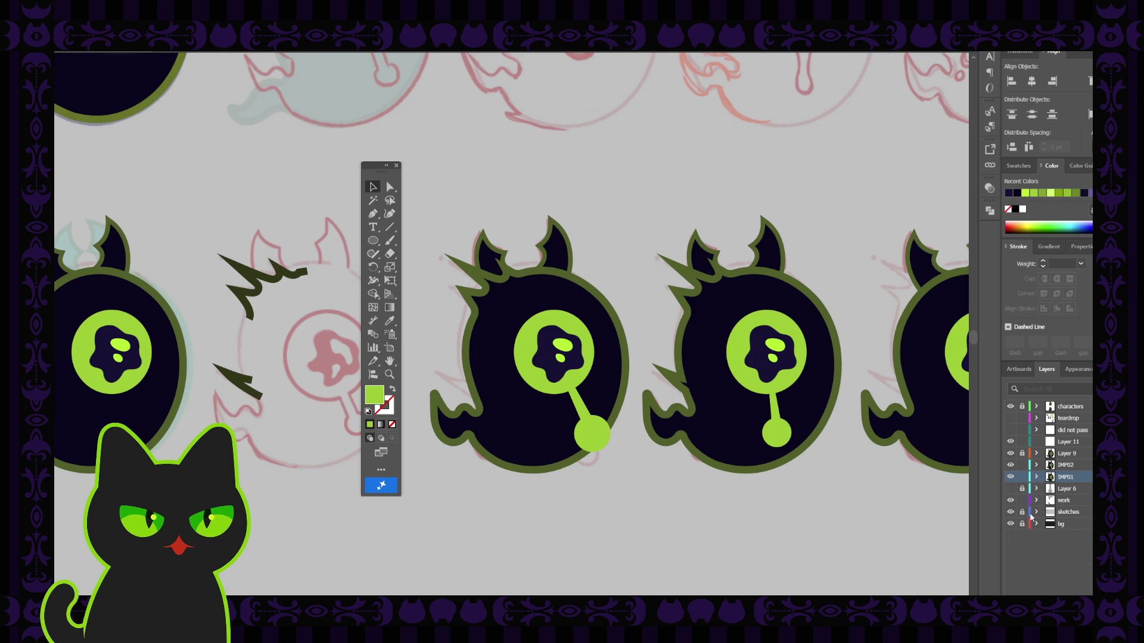
click(1011, 511)
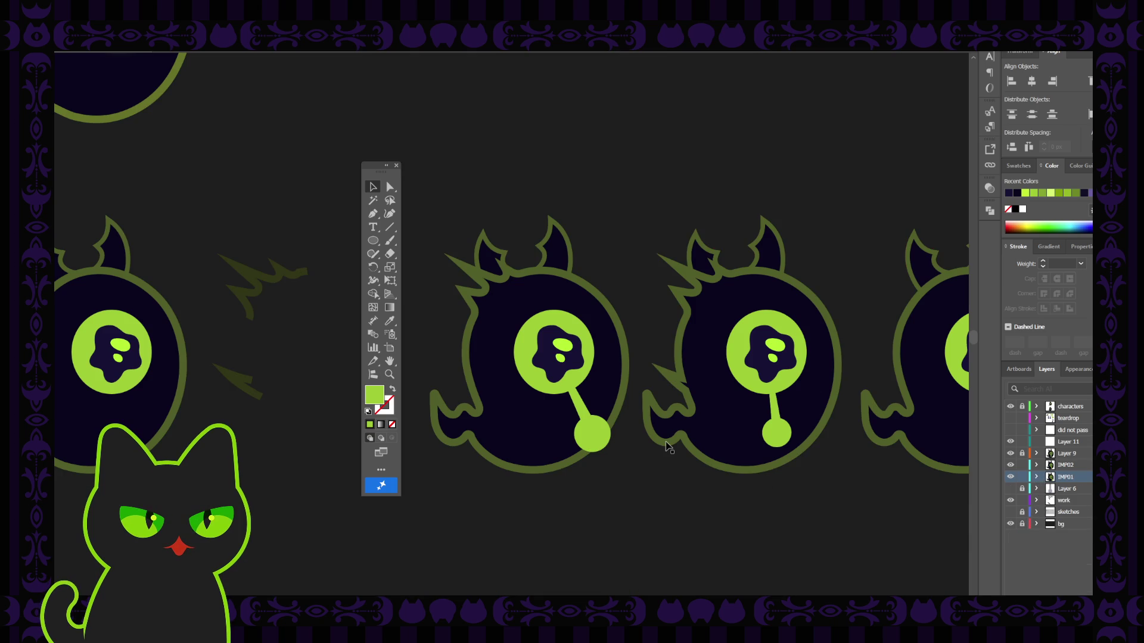
Delete the middle imp's old stalk.
key(ctrl+minus)
key(ctrl+minus)
key(ctrl+equal)
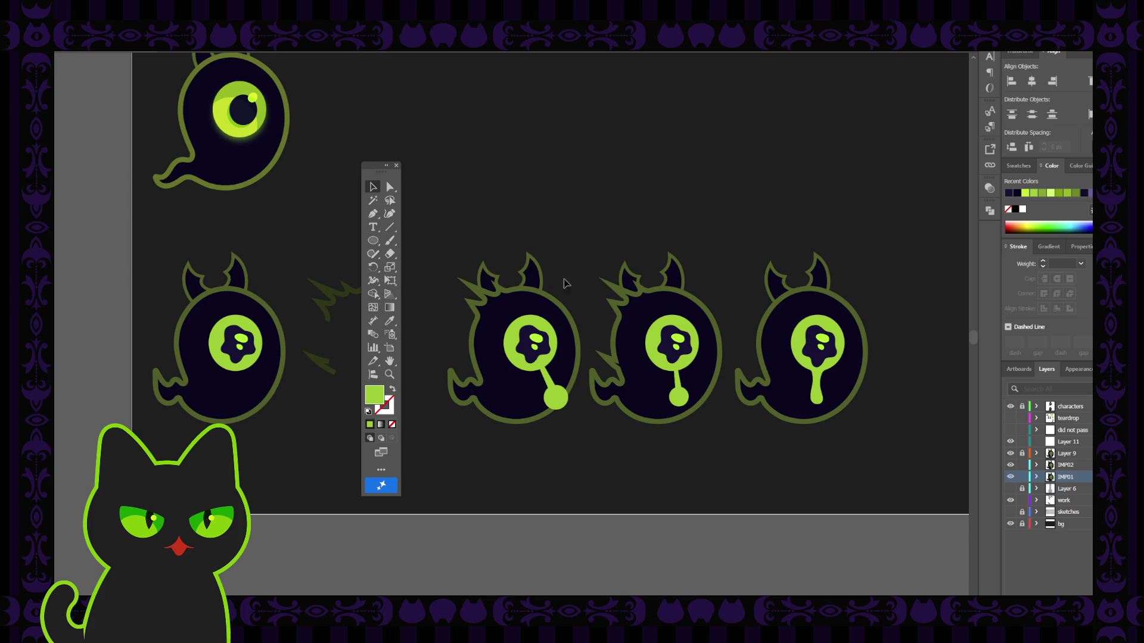
drag(551, 212, 518, 234)
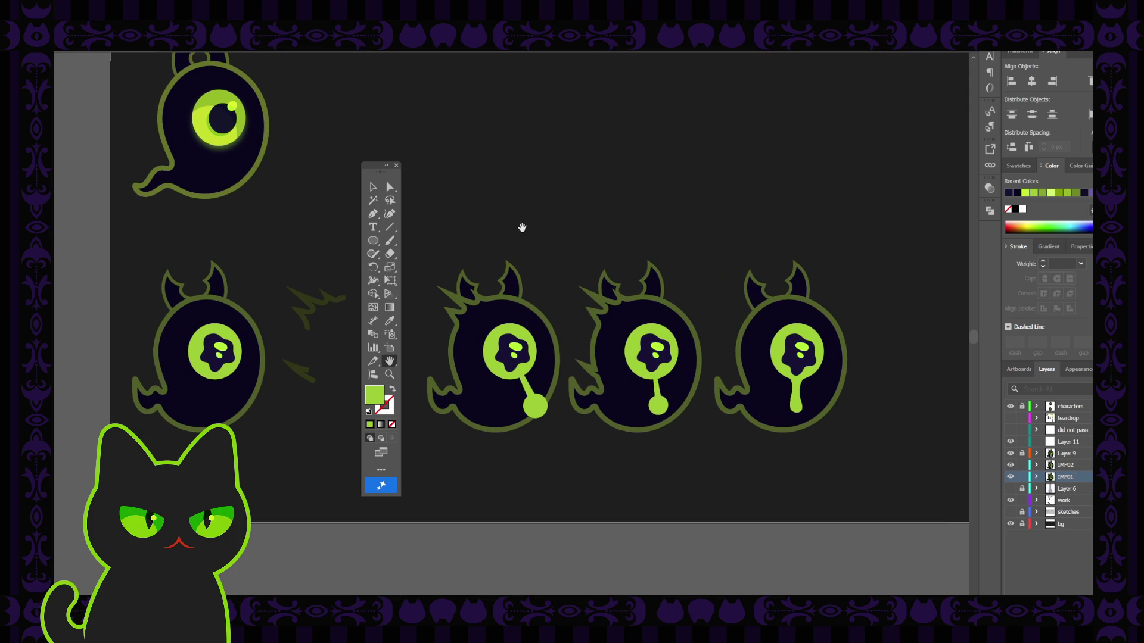
key(v)
click(661, 405)
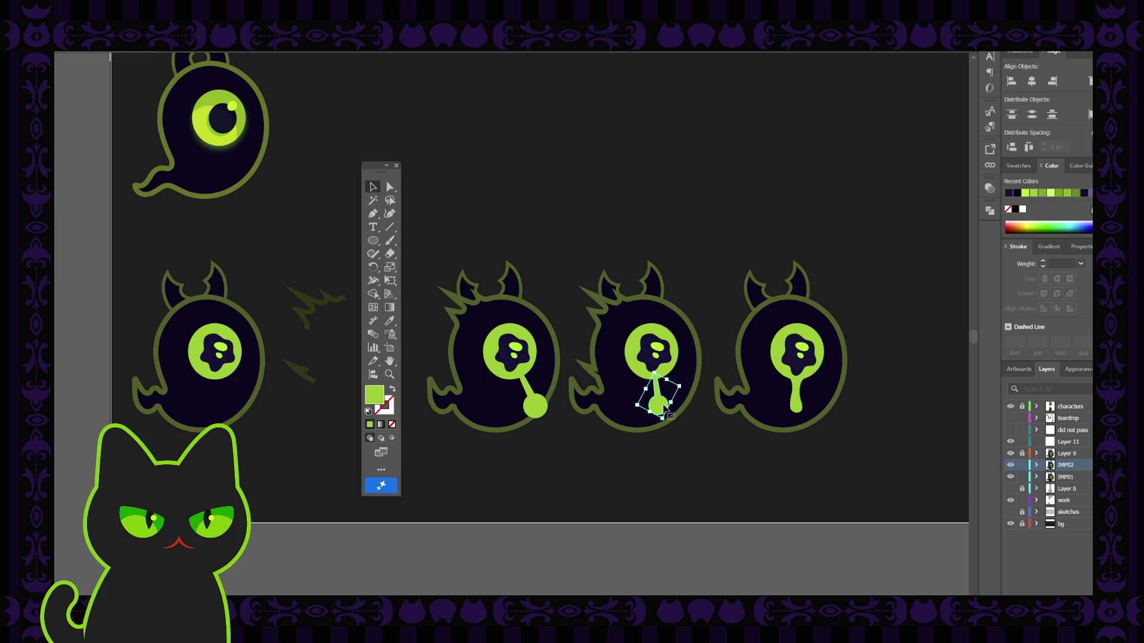
key(Delete)
Alt-drag a copy of the left imp's lollipop stalk onto the middle imp and nudge it into place.
click(540, 408)
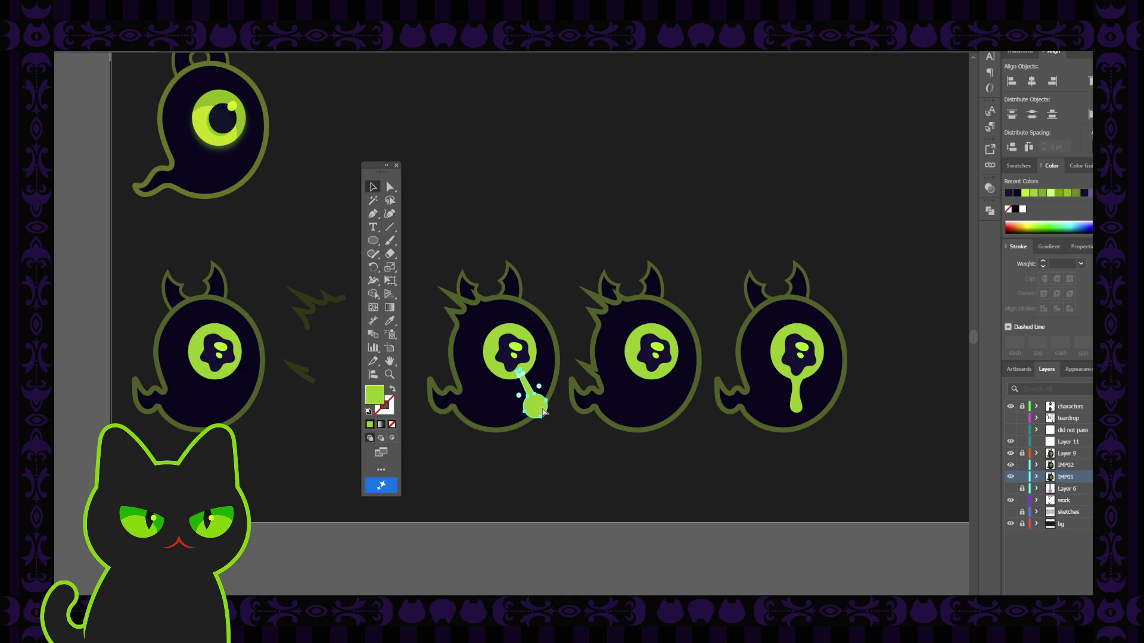
drag(543, 411, 683, 412)
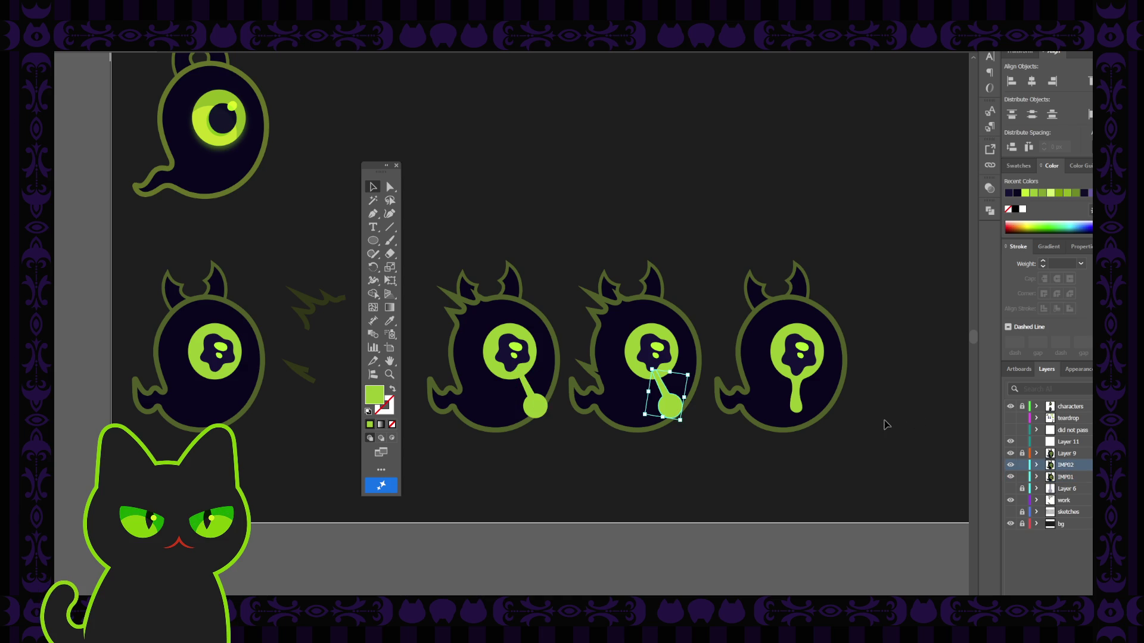
click(724, 442)
drag(672, 411, 677, 409)
key(ctrl+shift+a)
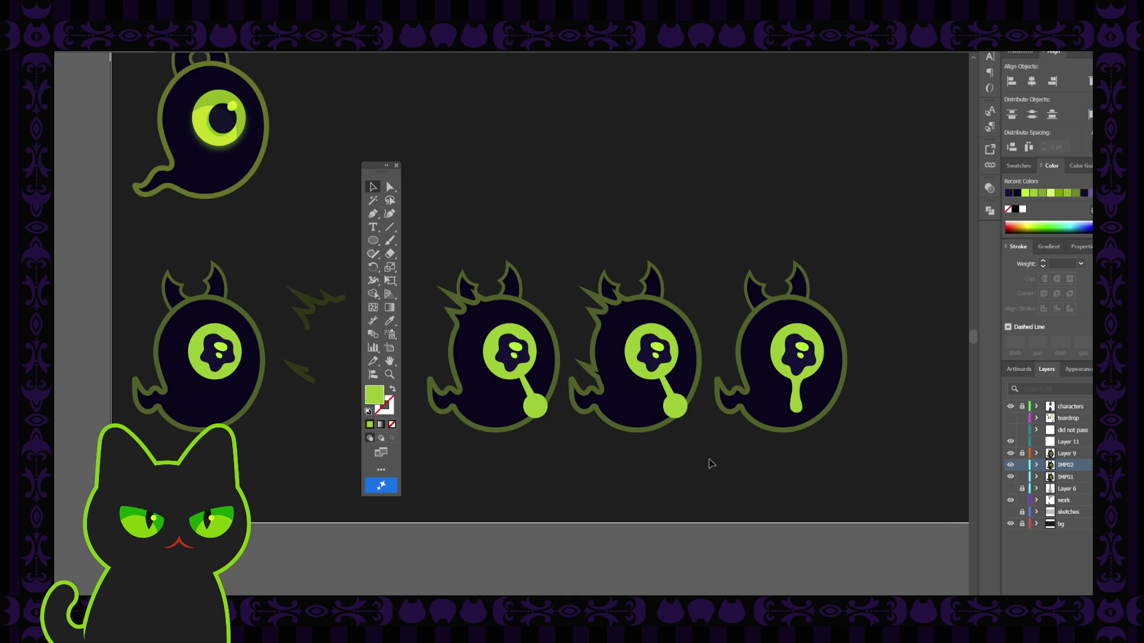
key(ctrl+minus)
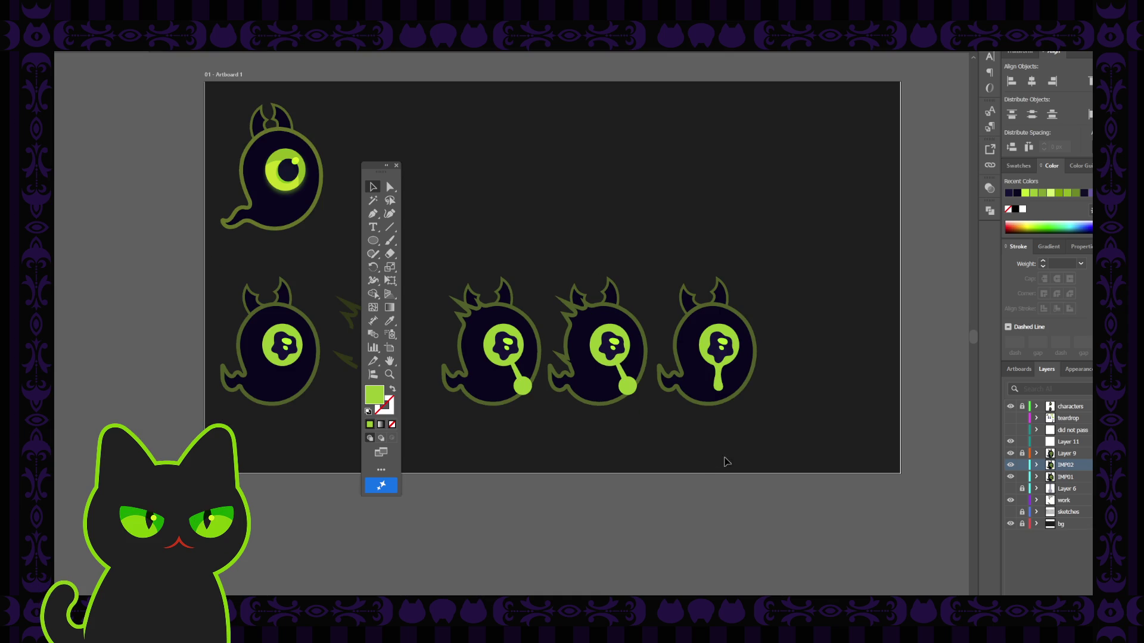
drag(672, 425, 641, 421)
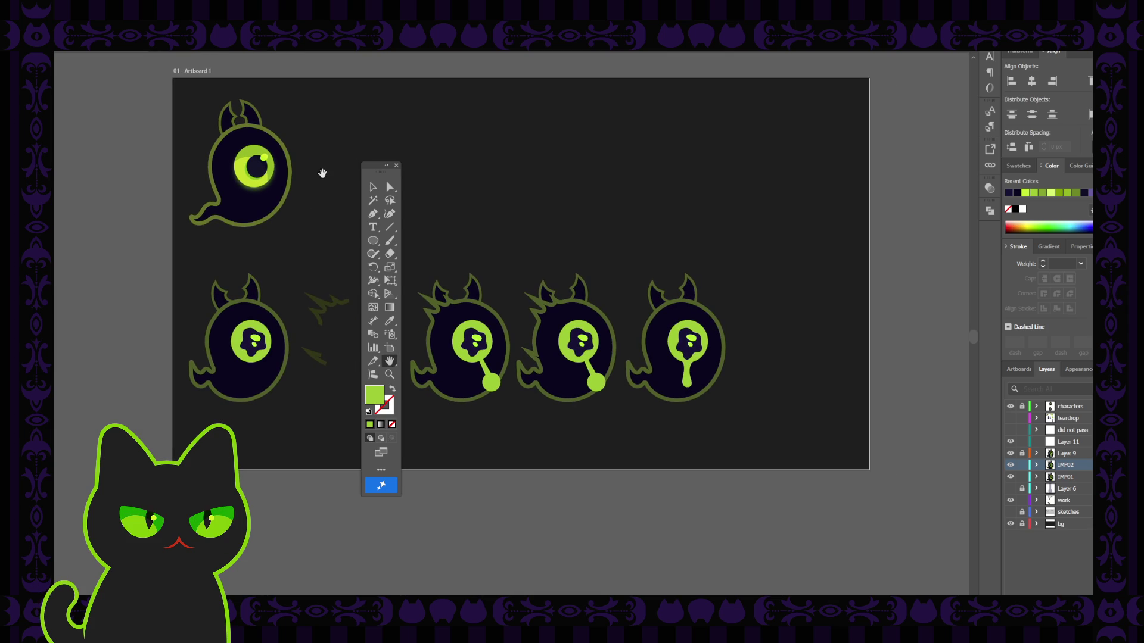
key(ctrl+plus)
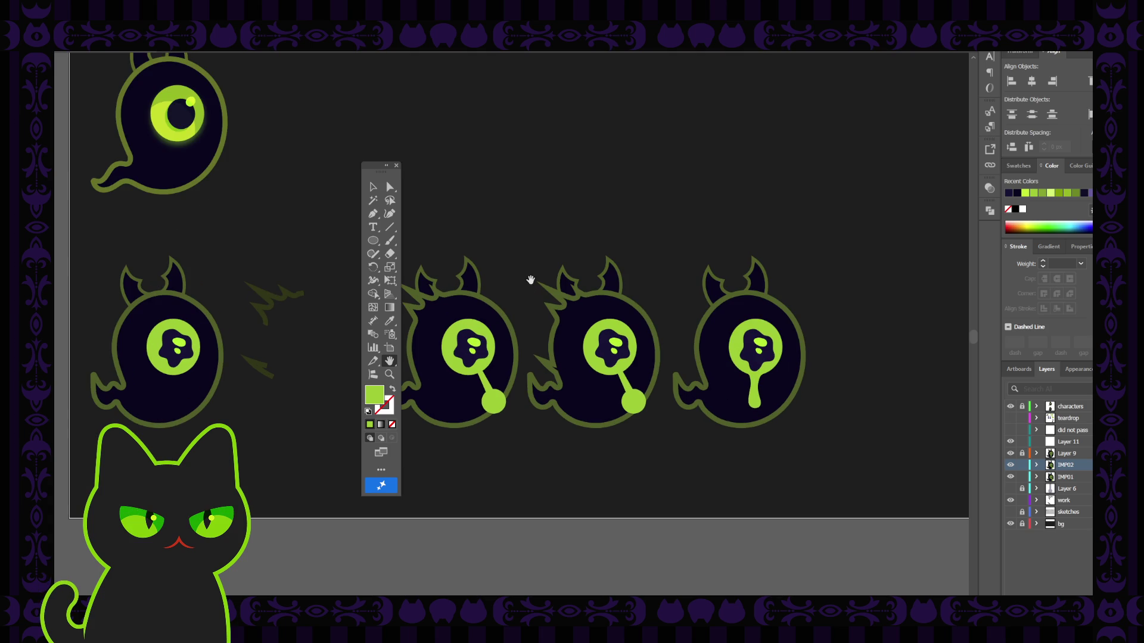
drag(523, 316, 555, 310)
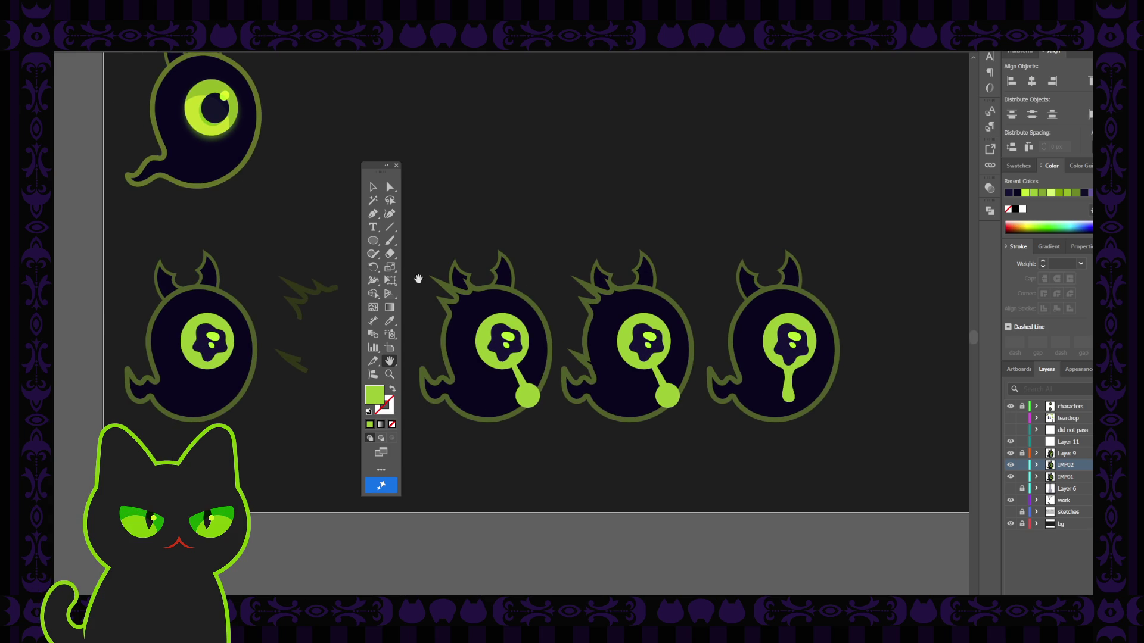
click(397, 165)
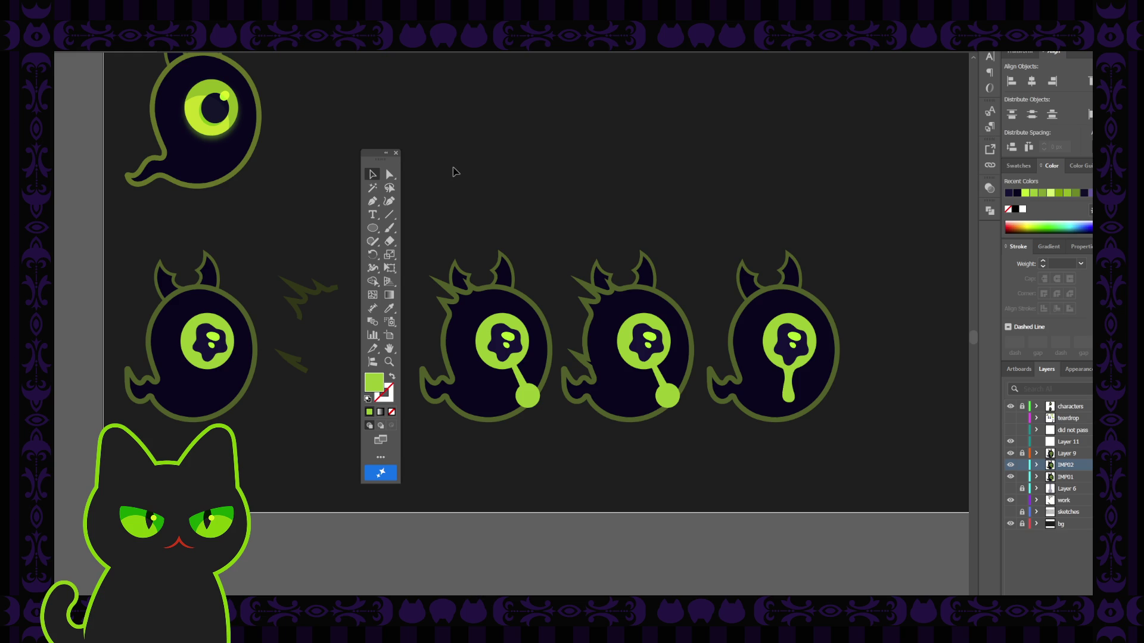
key(ctrl+0)
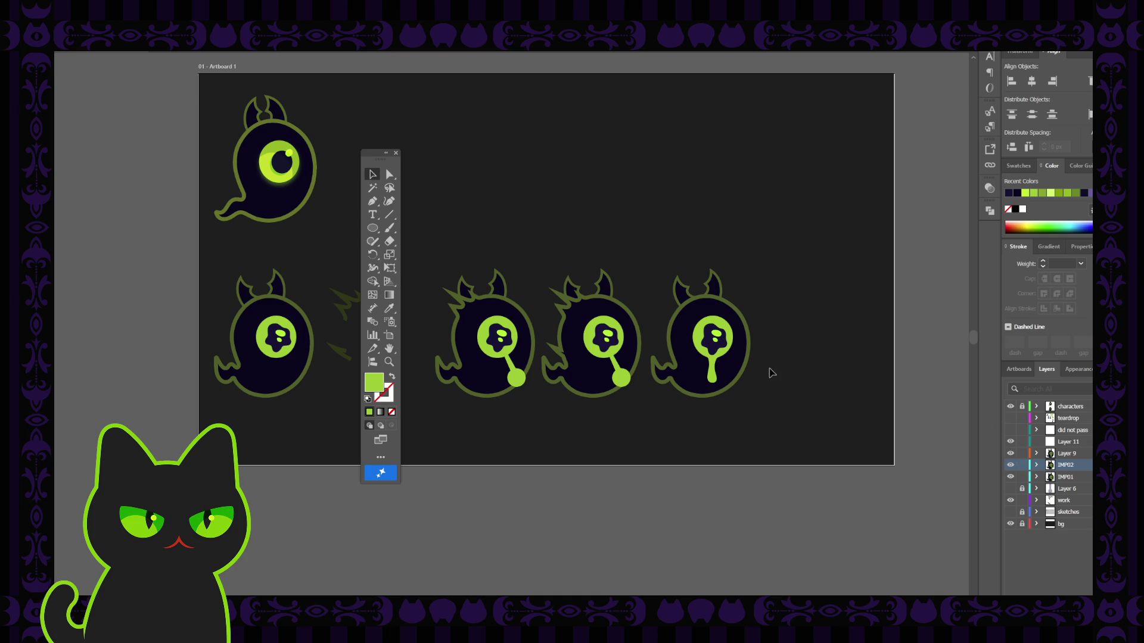
Nudge the drip imp's eye-and-drip group slightly up and to the right.
click(720, 353)
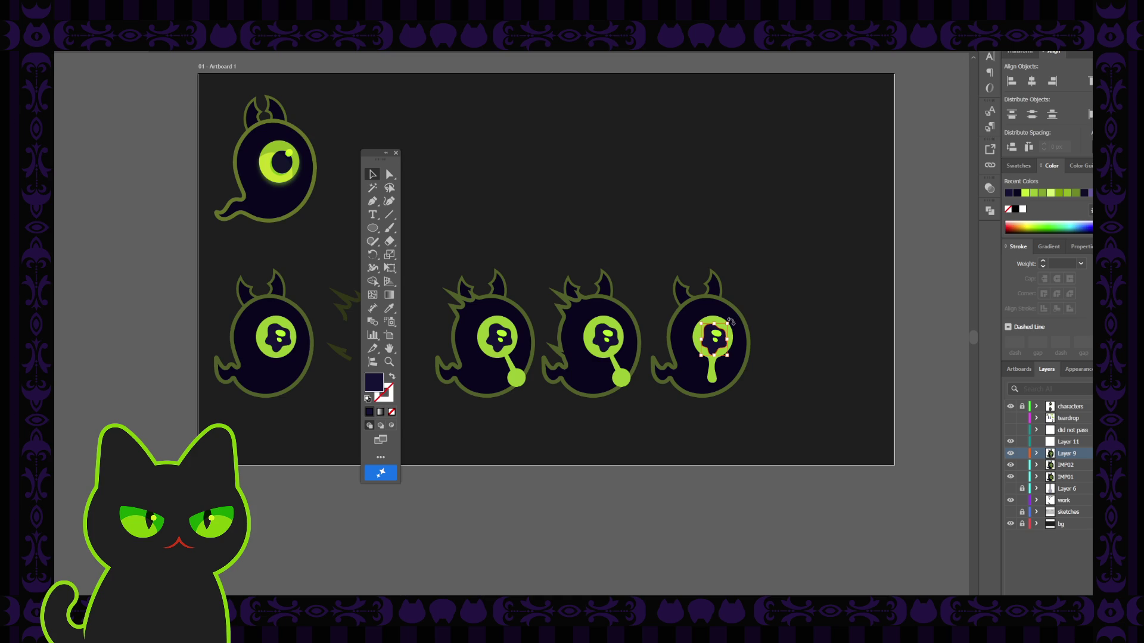
click(847, 365)
click(722, 352)
key(ctrl+plus)
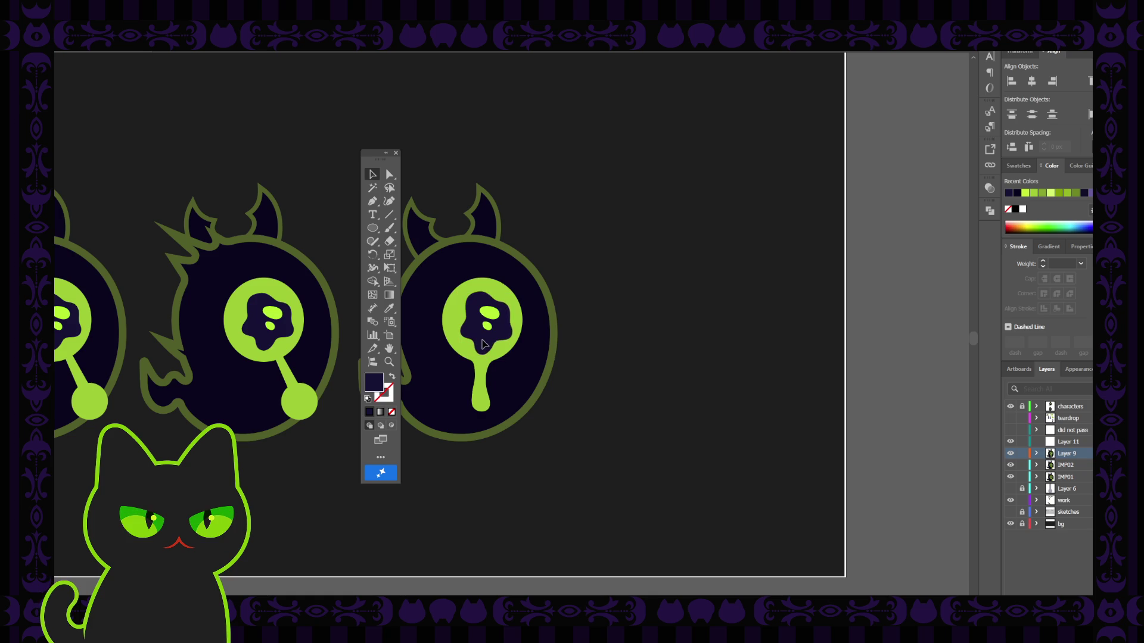
drag(490, 341, 492, 339)
Zoom out and pan back to view the whole row of imps.
drag(365, 153, 613, 176)
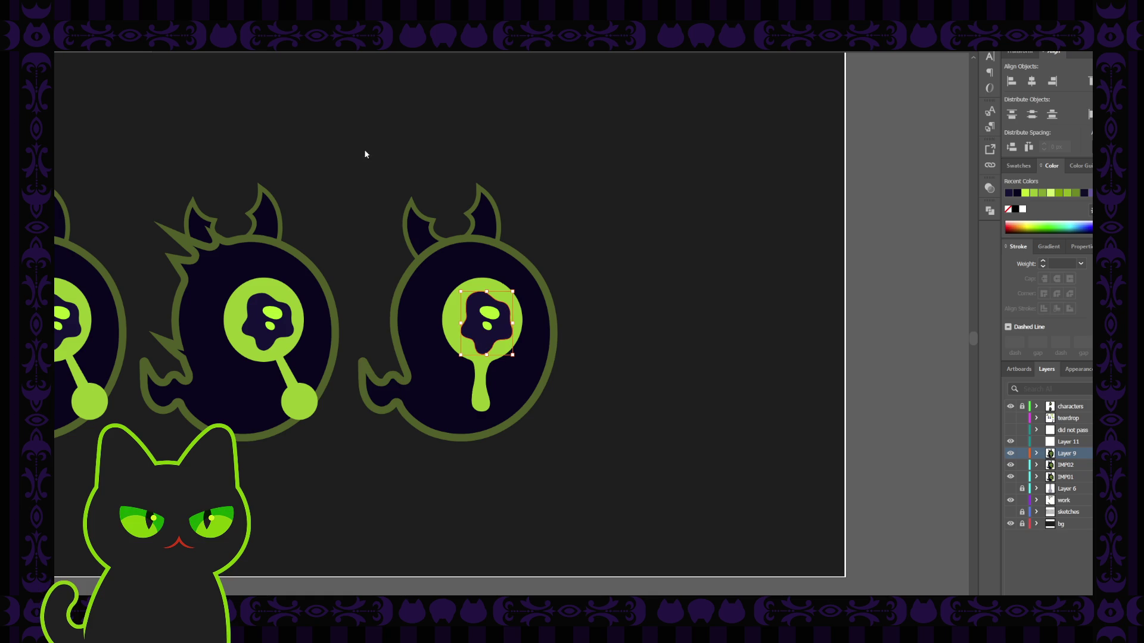
key(ctrl+minus)
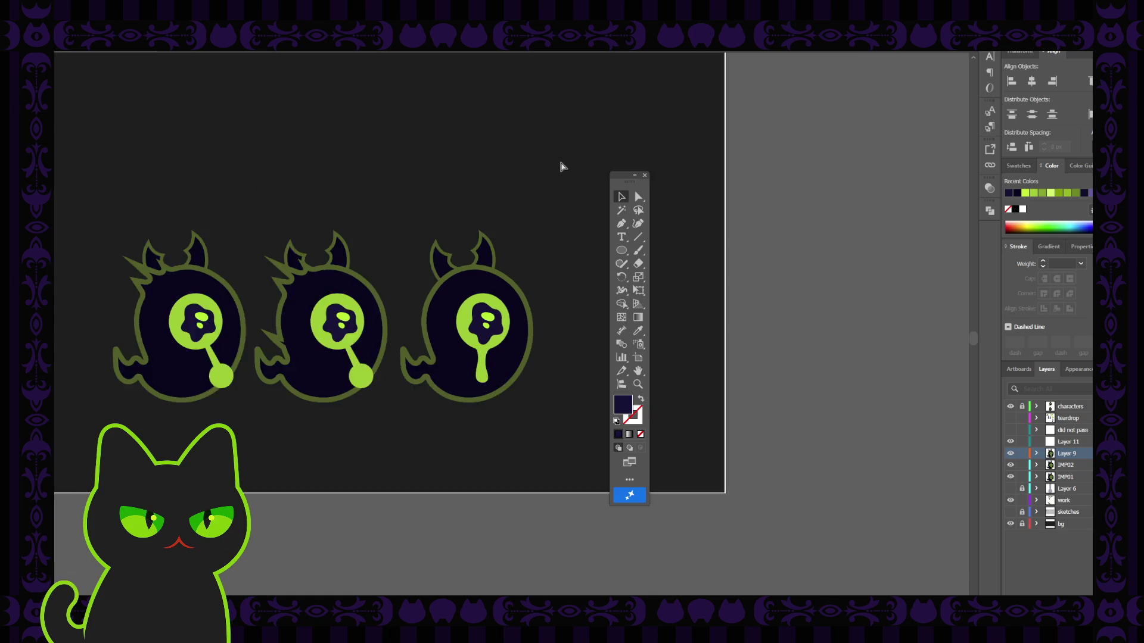
key(ctrl+minus)
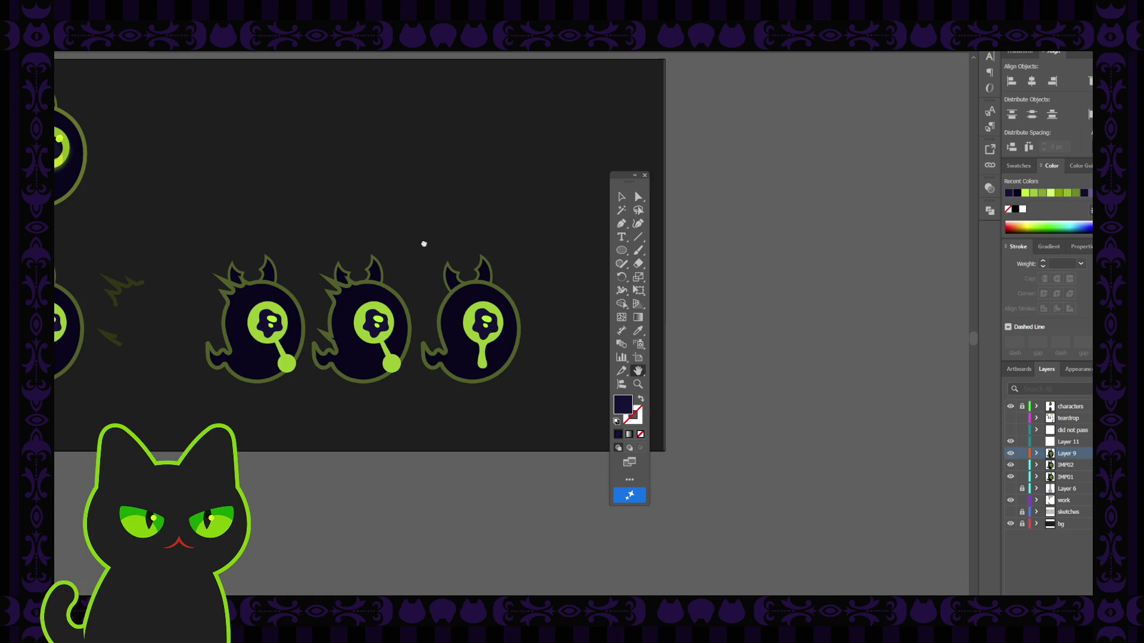
drag(423, 245, 473, 246)
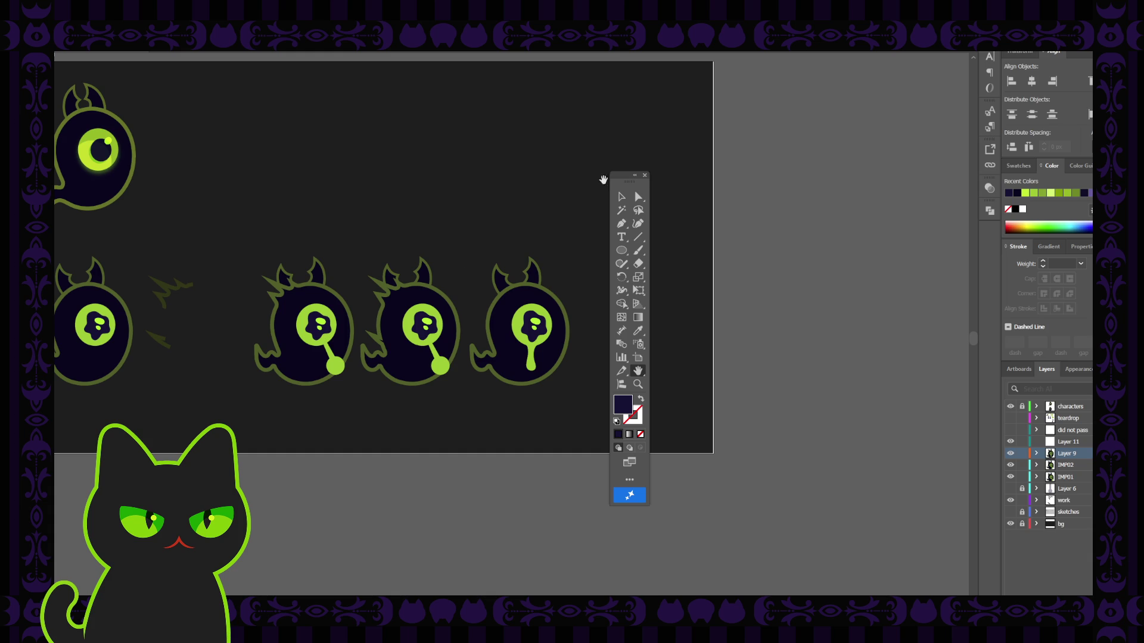
click(644, 175)
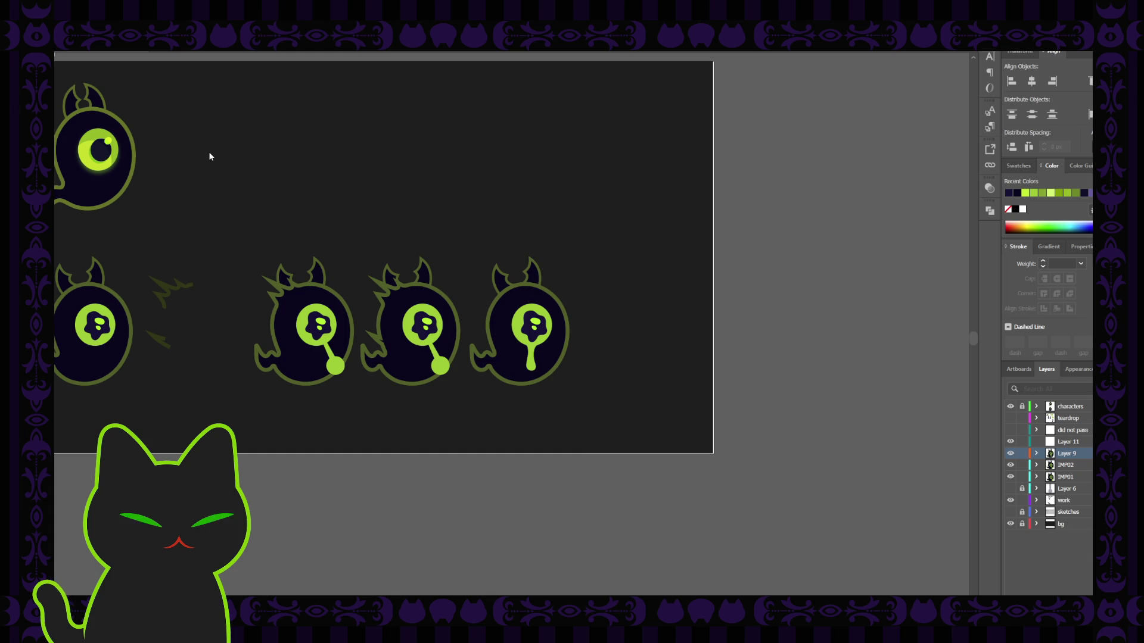
key(Tab)
drag(316, 221, 332, 221)
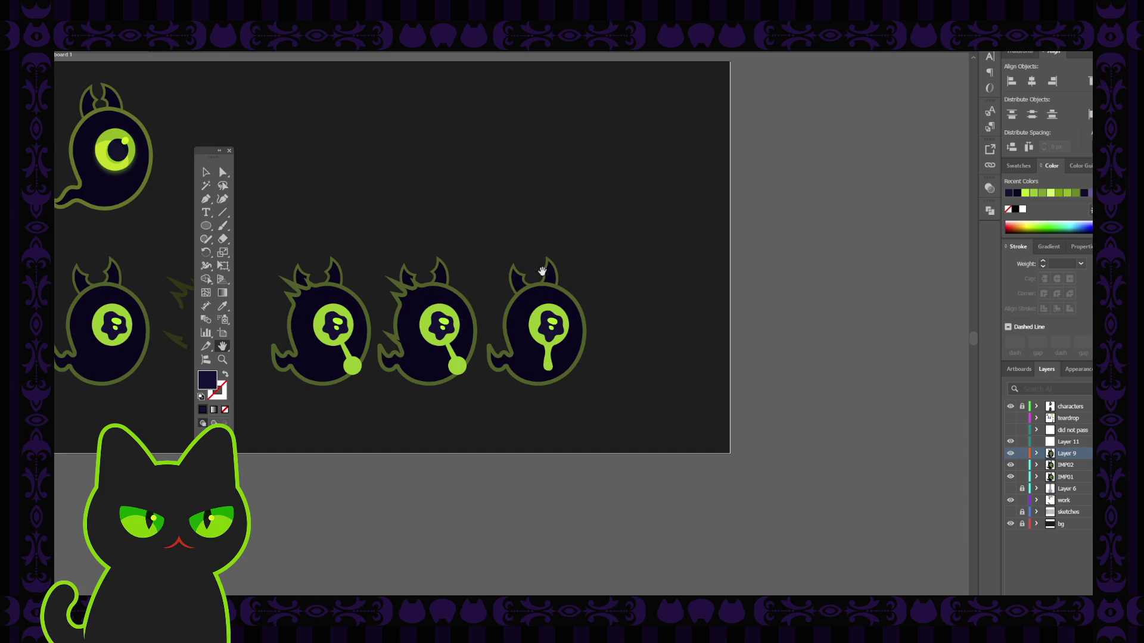
click(206, 173)
Duplicate the middle lollipop imp to the right end of the row and delete its stalk.
drag(376, 229, 472, 388)
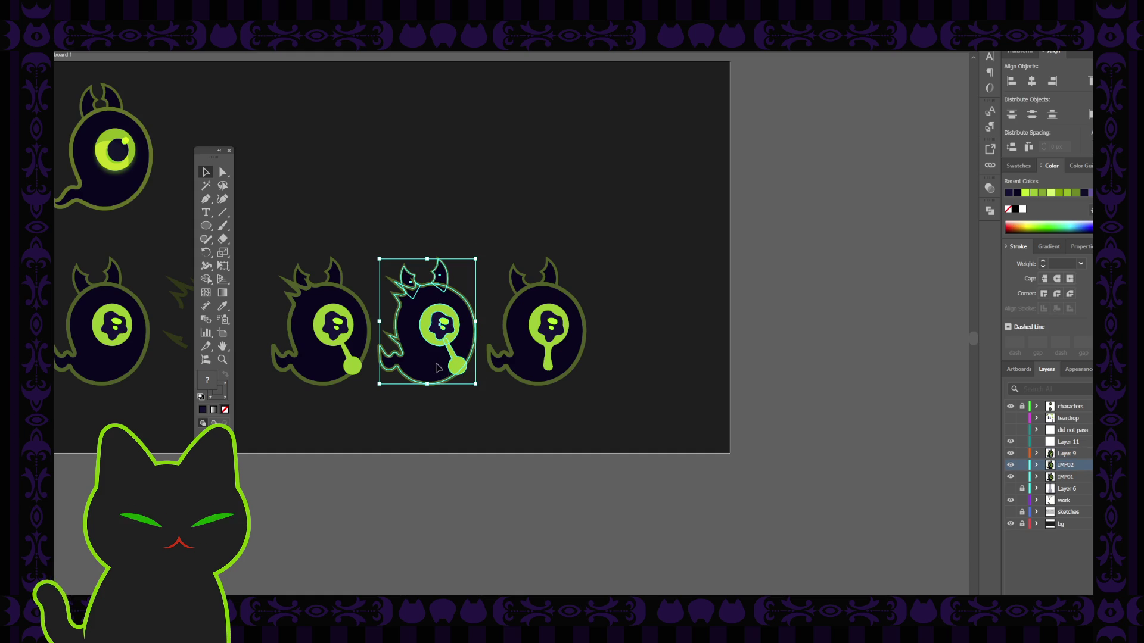
alt+drag(436, 359, 655, 360)
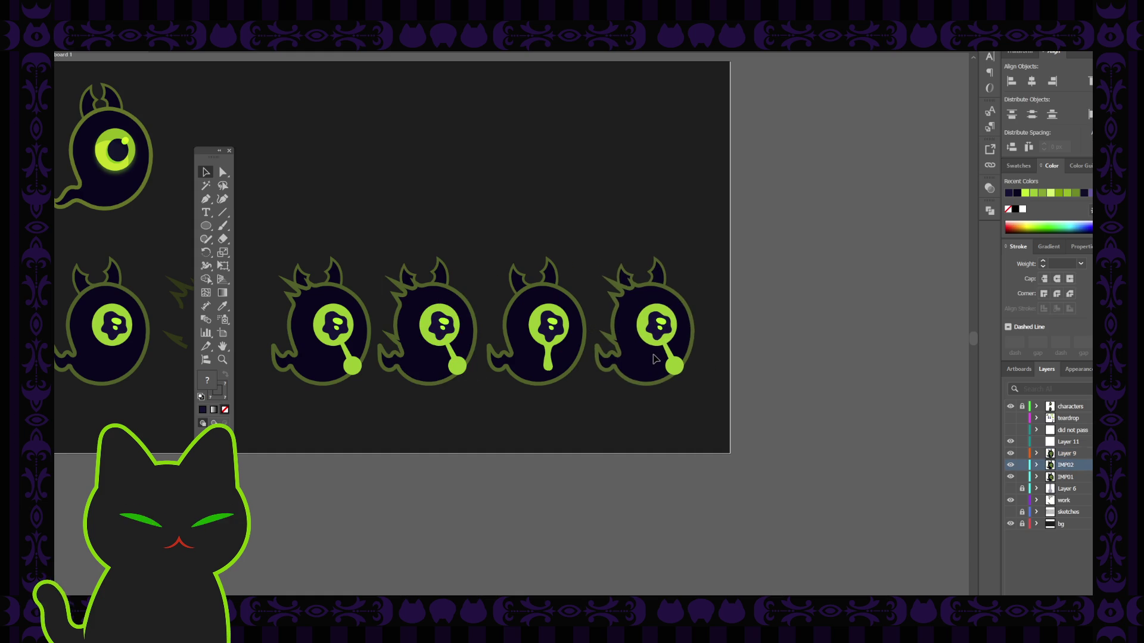
click(689, 269)
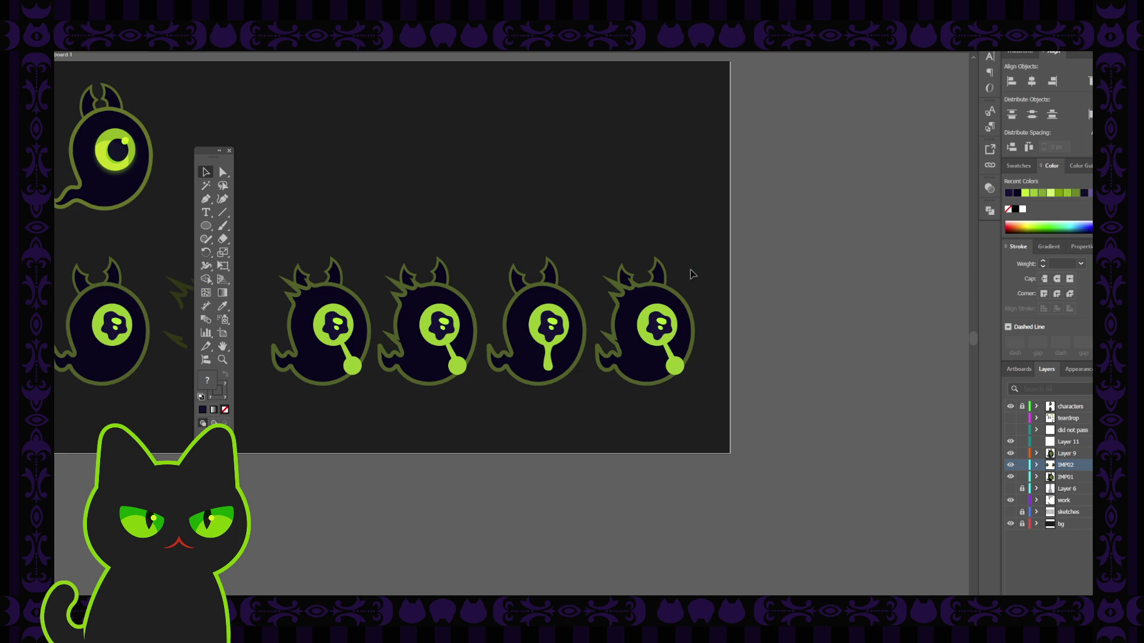
click(675, 365)
key(Delete)
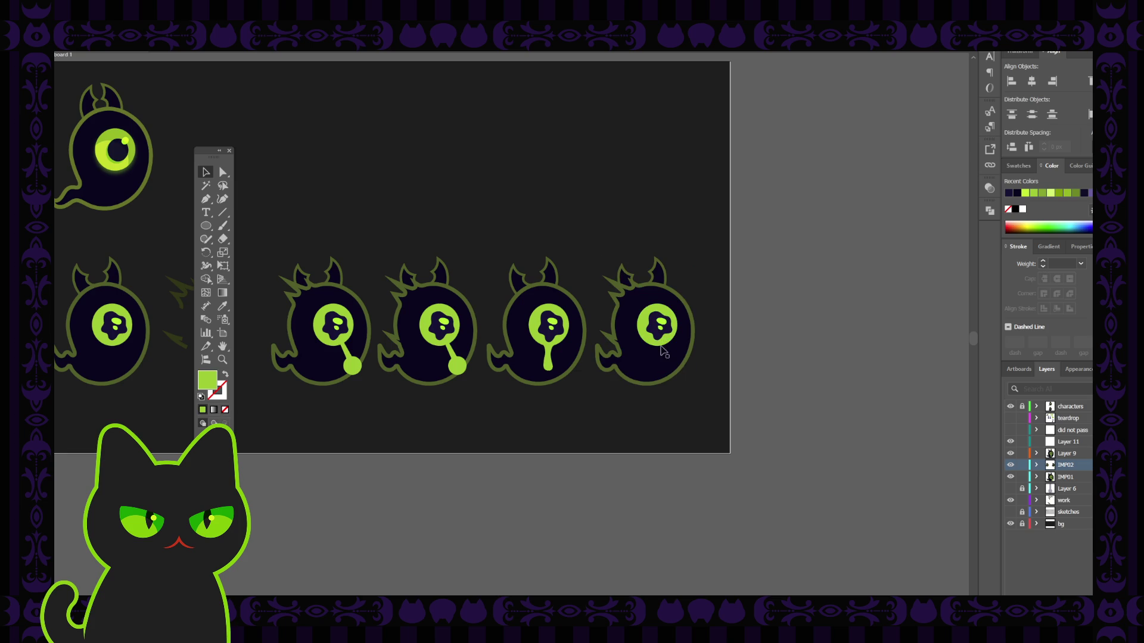
Lock Layer 9, IMP02 and IMP01, then copy the drip eye onto the new imp.
click(552, 321)
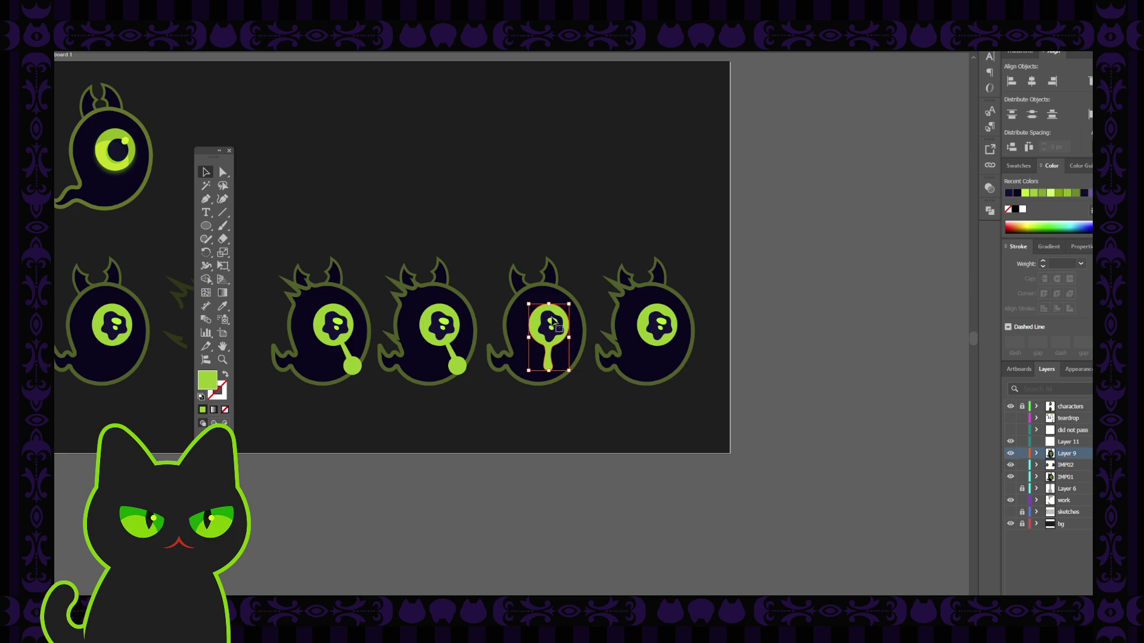
shift+click(554, 331)
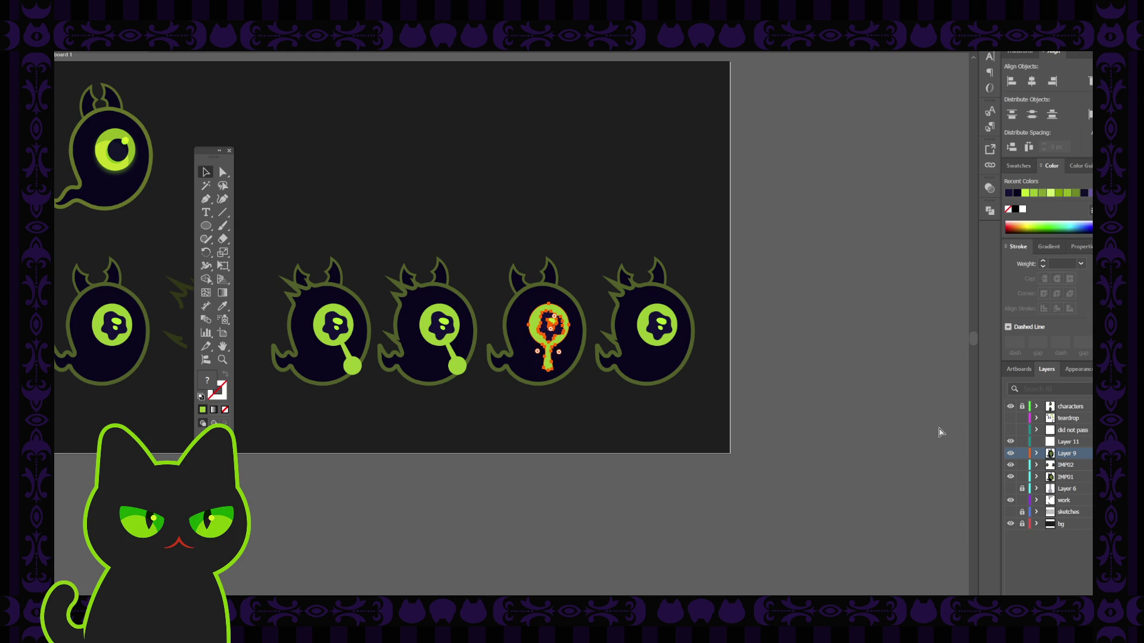
click(1021, 453)
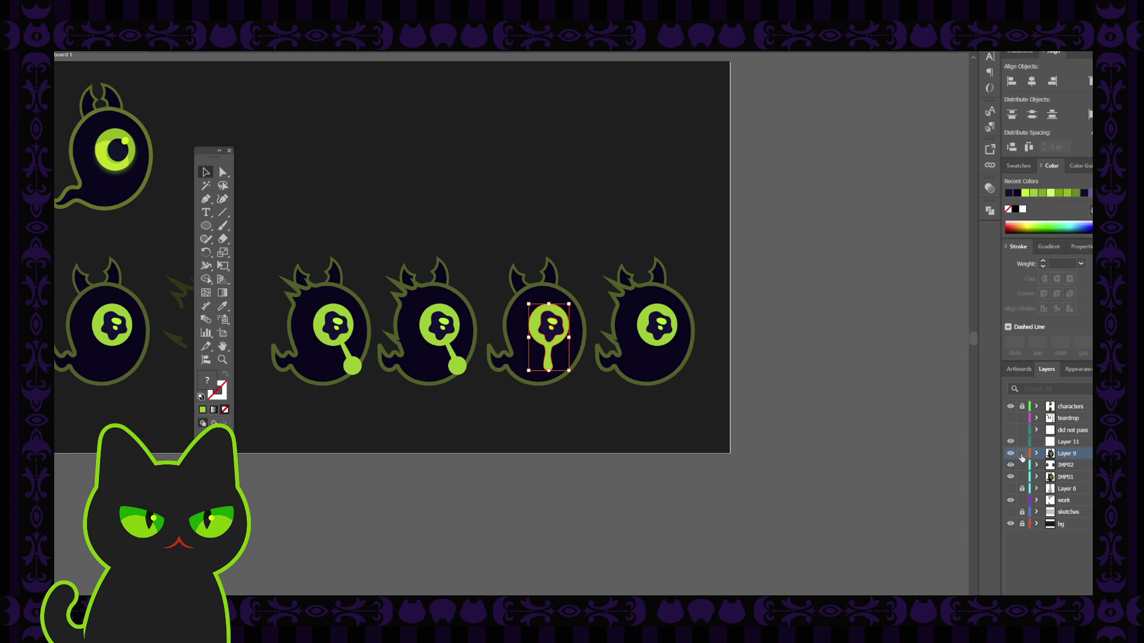
drag(1021, 464, 1021, 477)
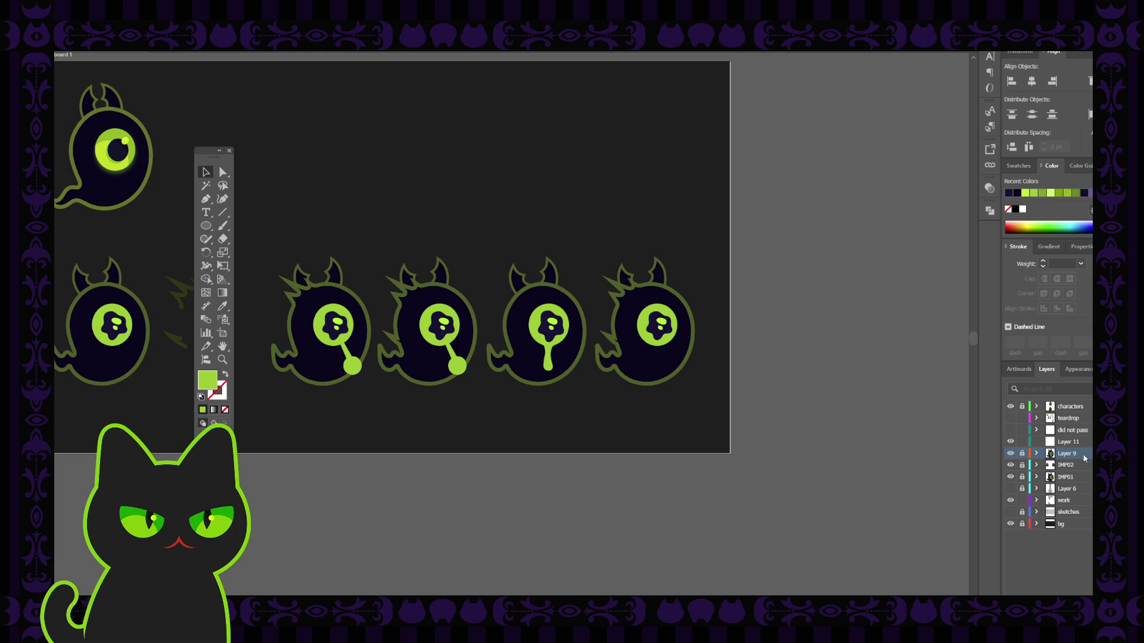
click(551, 349)
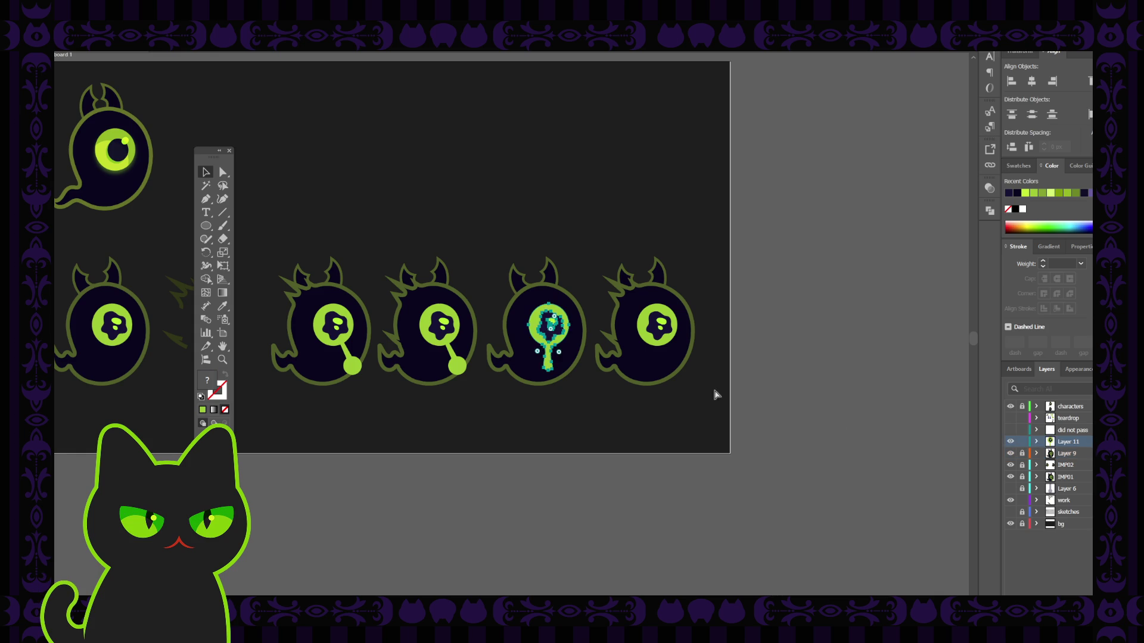
drag(555, 352, 656, 356)
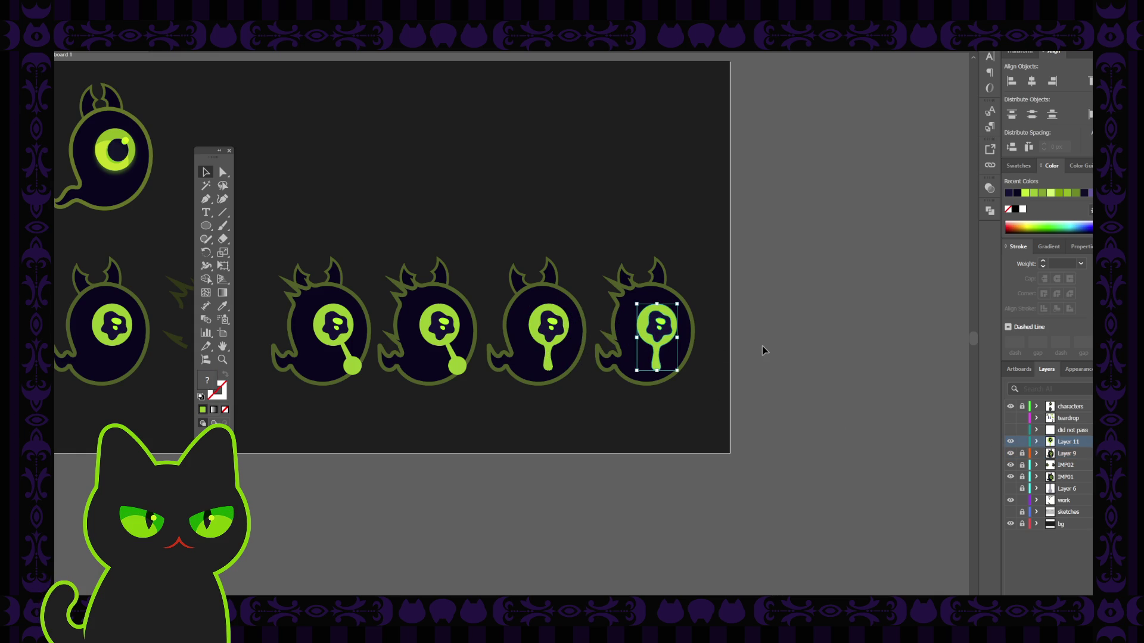
Nudge the drip eye slightly right, then hide its Layer 11 to expose the old eye.
scroll(764, 350, up, 1)
scroll(764, 350, up, 1)
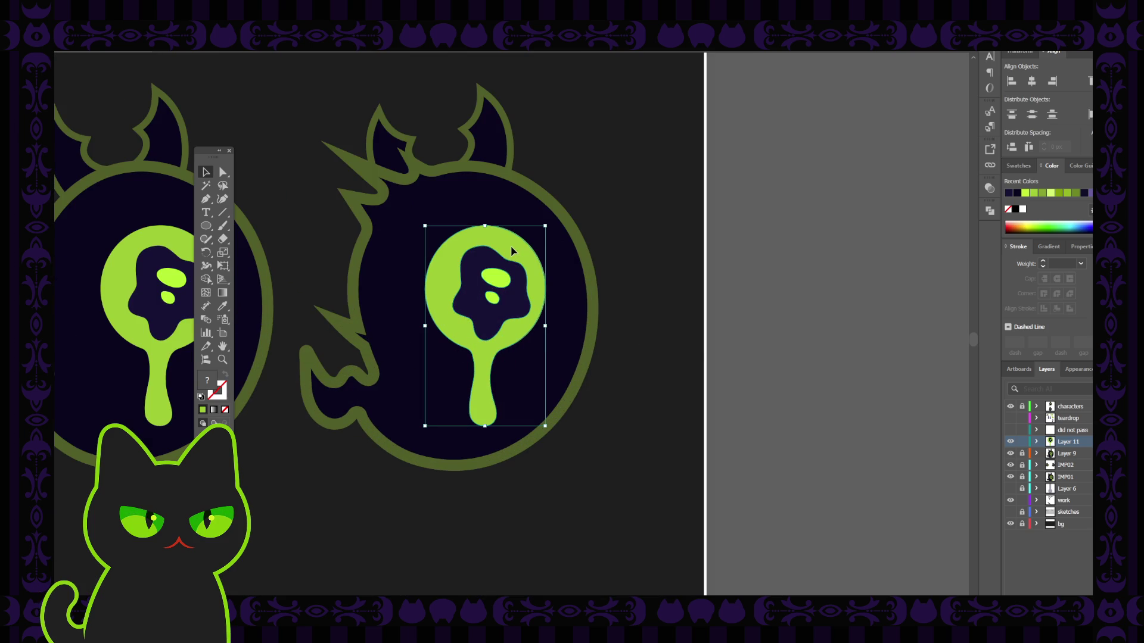
key(ctrl+shift+a)
drag(511, 251, 514, 251)
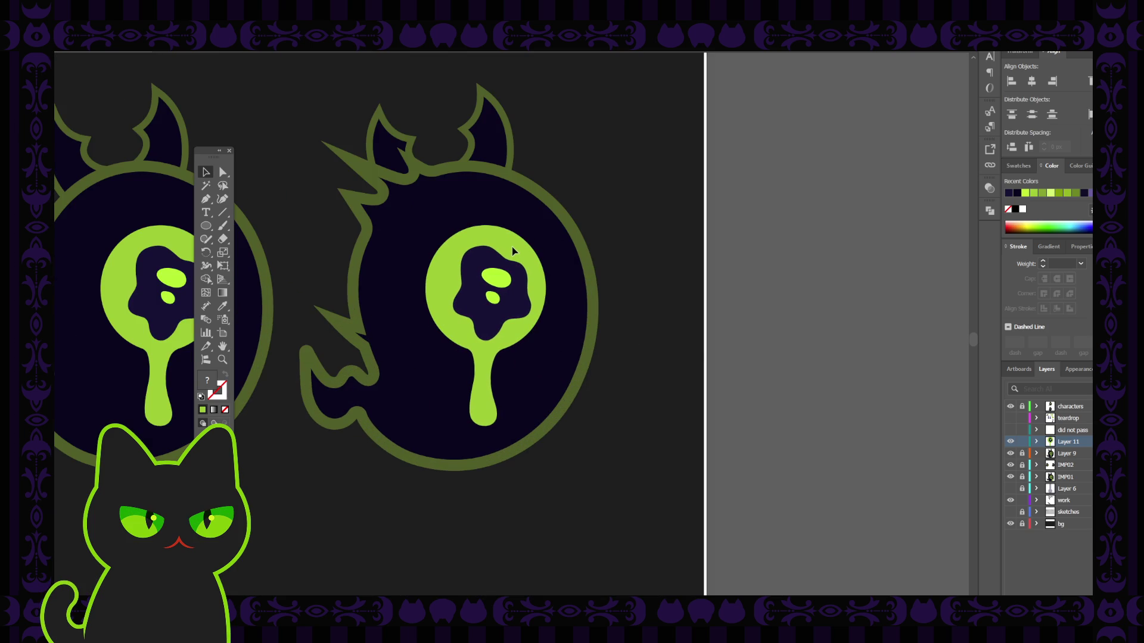
click(514, 251)
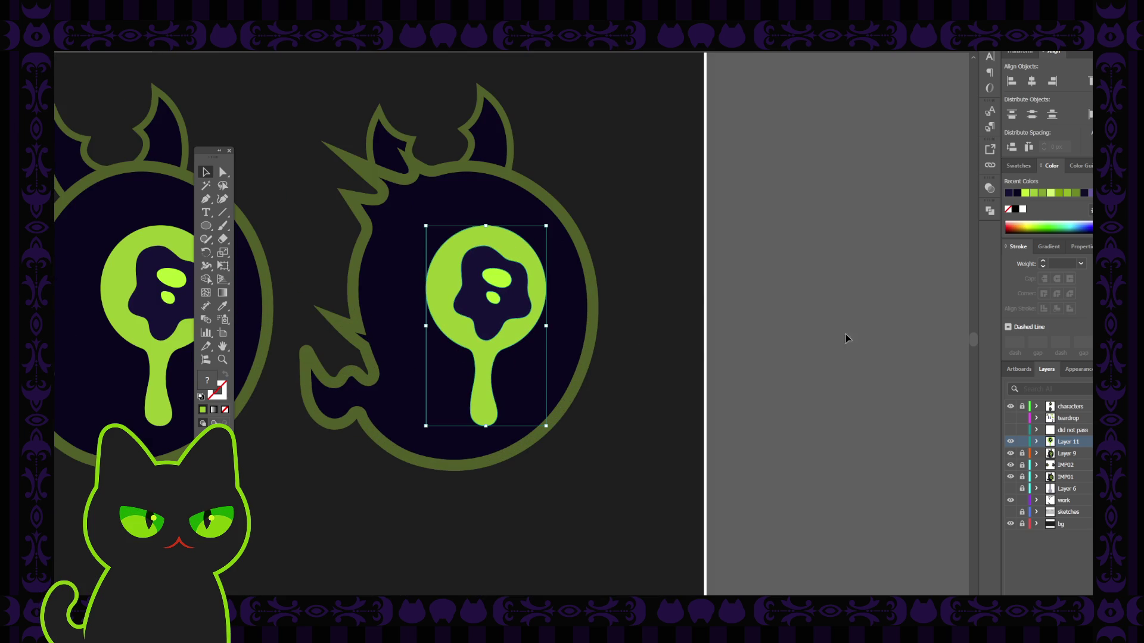
click(1011, 442)
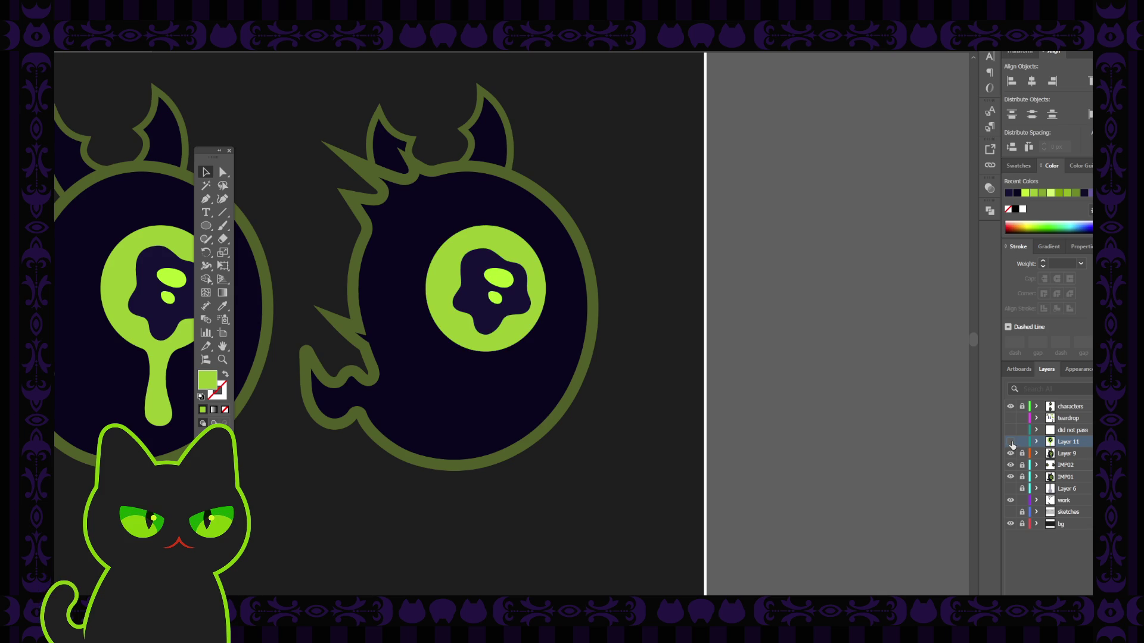
click(1011, 442)
click(1011, 442)
Unlock IMP02, remove the old eye's highlight spots and dark pupil, then show Layer 11 again.
click(1022, 465)
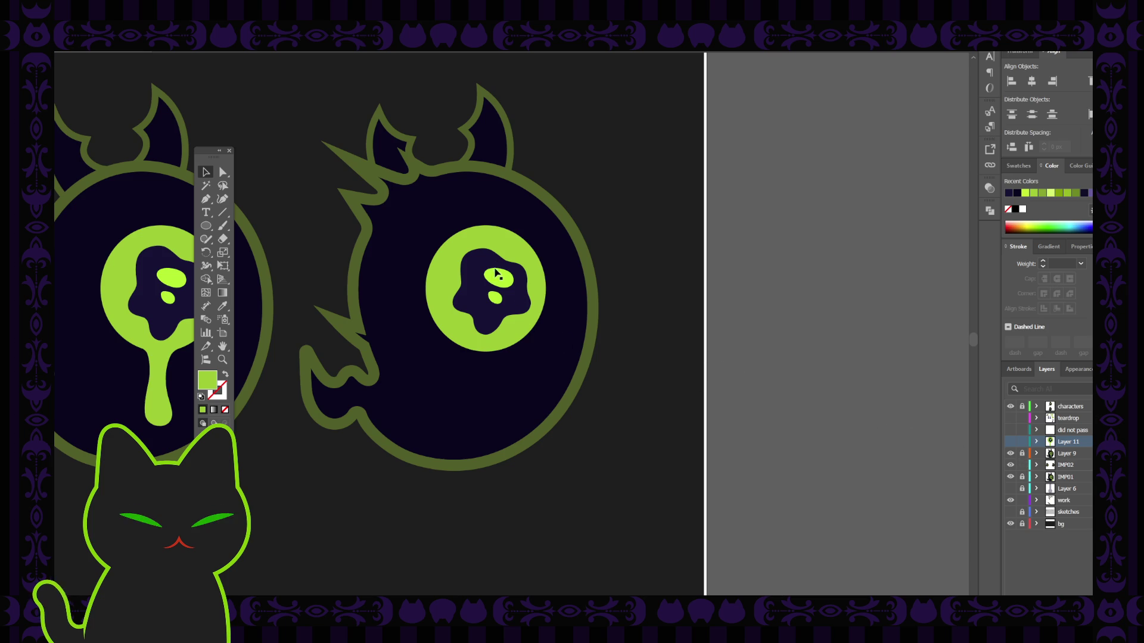
click(498, 275)
key(ctrl+z)
key(ctrl+z)
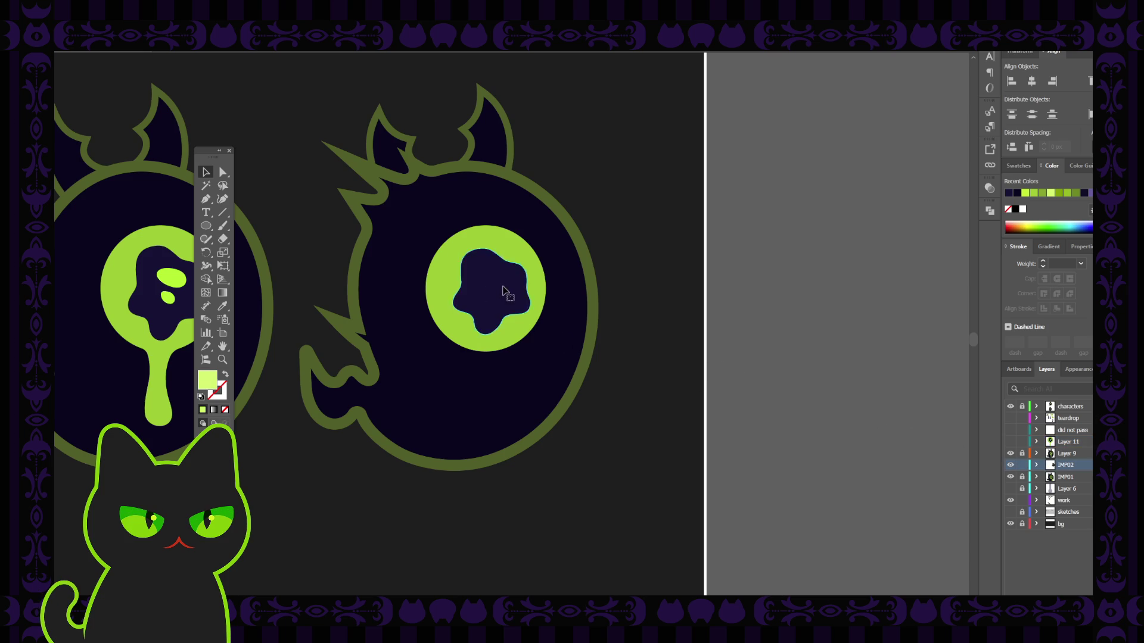
key(ctrl+z)
key(ctrl+z)
key(ctrl+z)
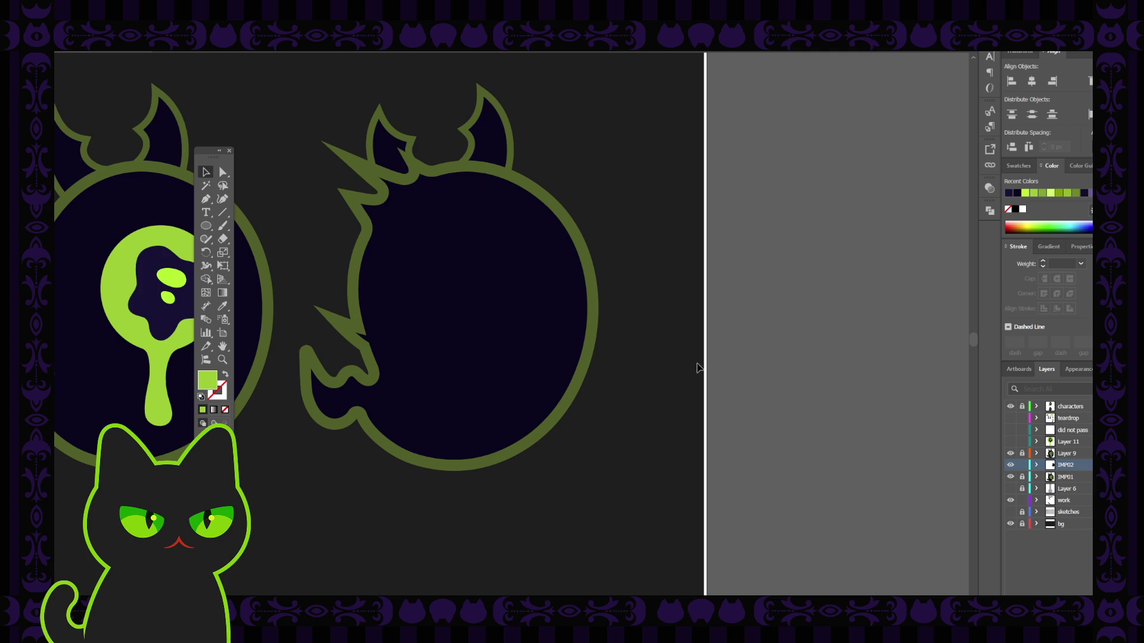
click(1011, 442)
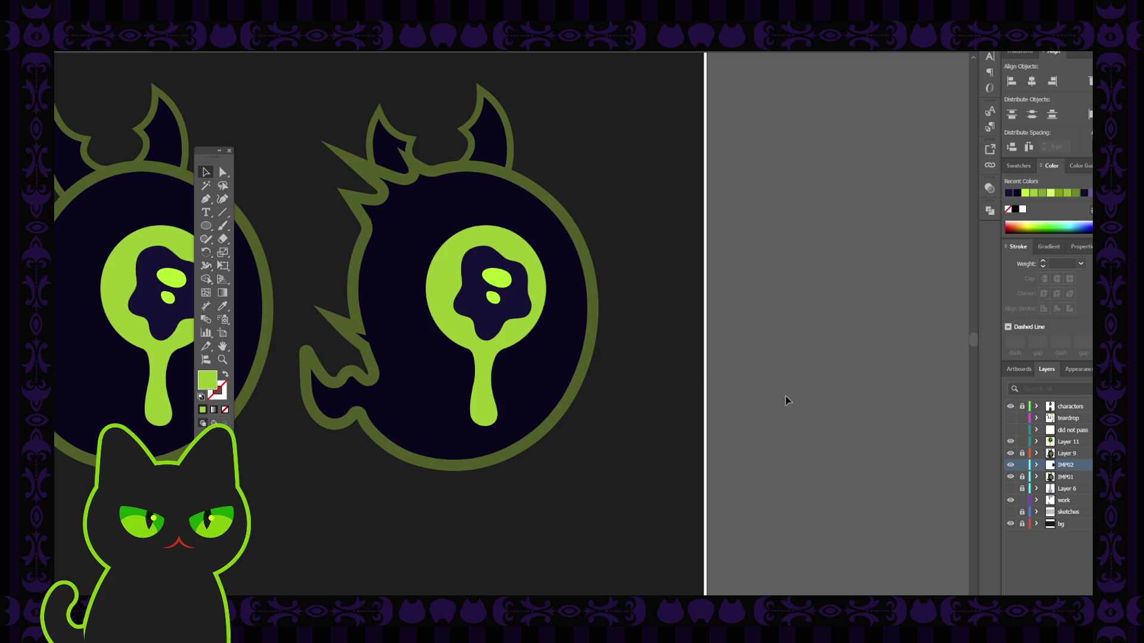
key(ctrl+minus)
key(ctrl+minus)
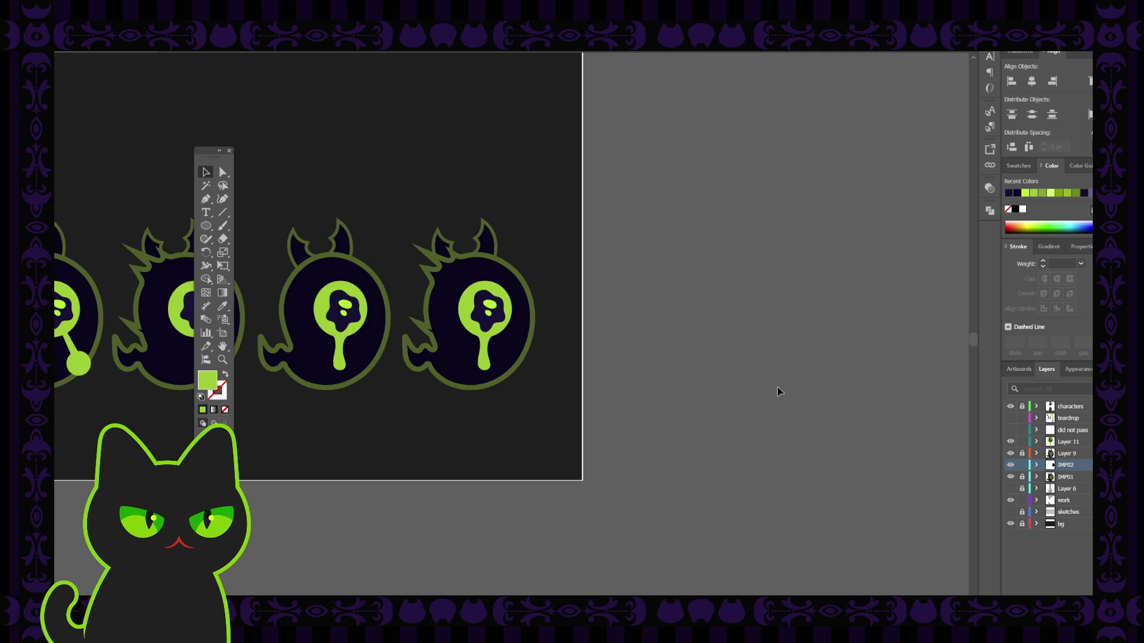
Fit the artboard in view and make the 'did not pass' layer's lollipop ghost visible.
key(space)
drag(563, 409, 705, 440)
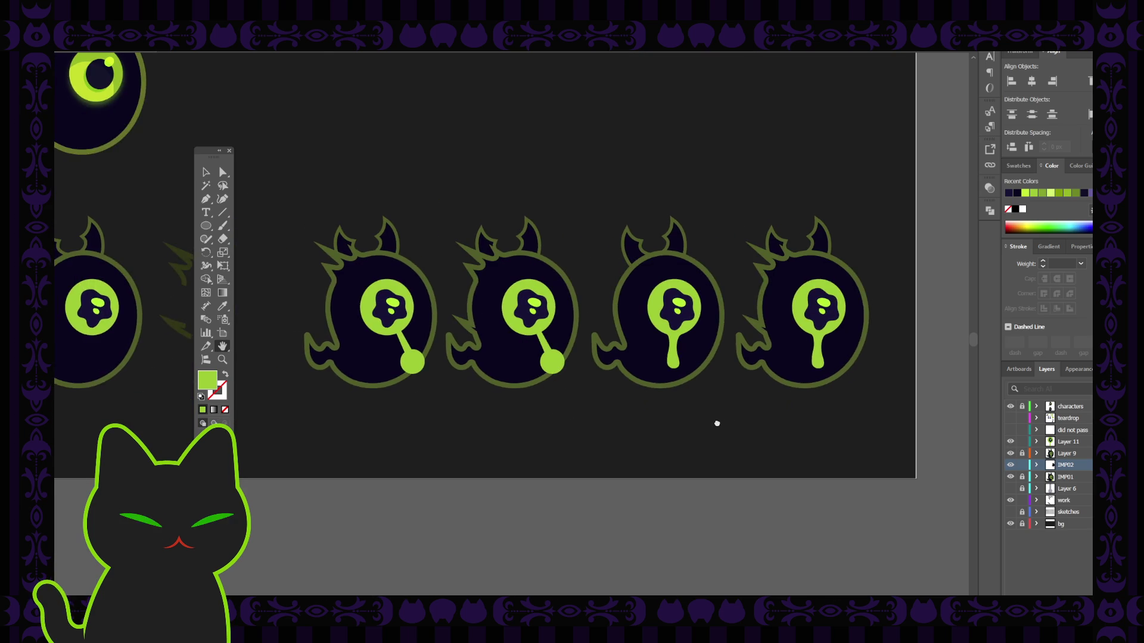
drag(668, 362, 659, 379)
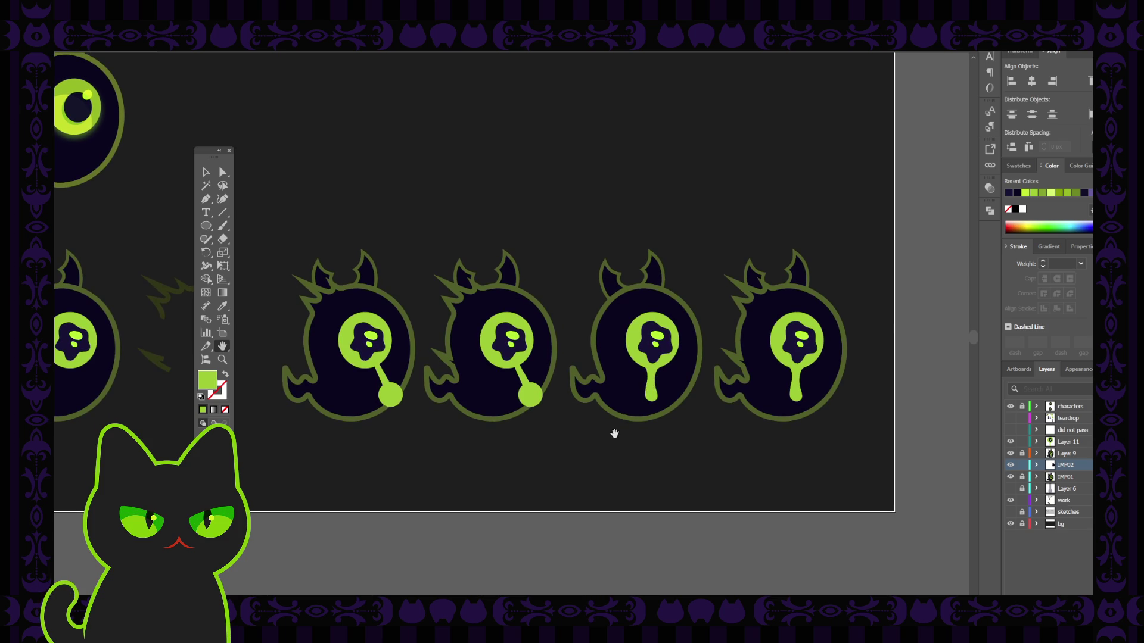
key(ctrl+0)
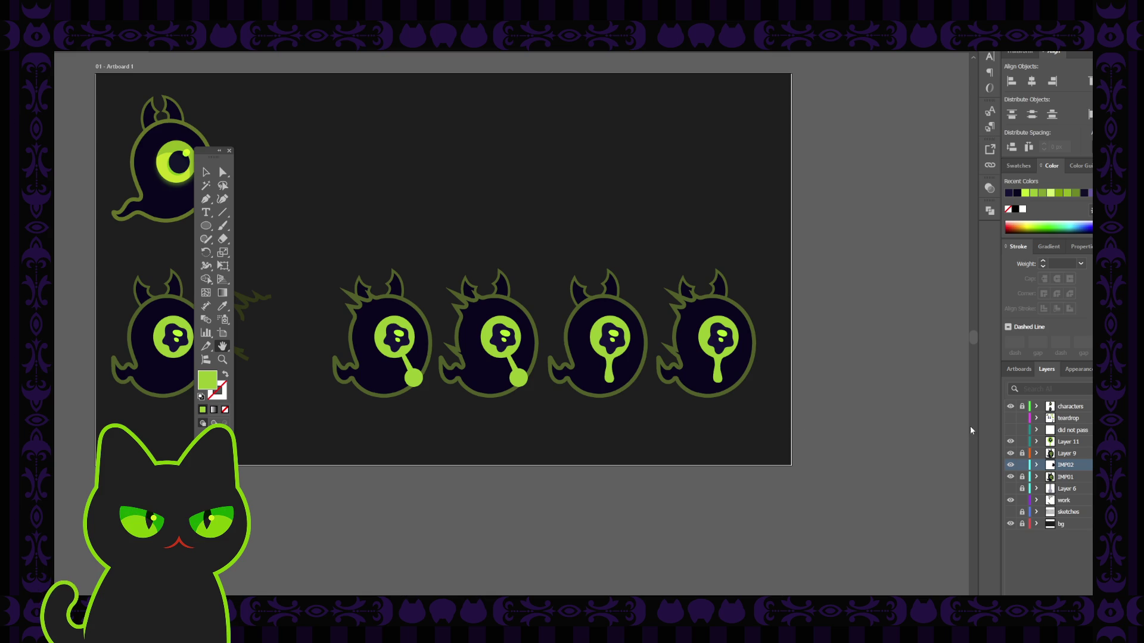
click(1011, 430)
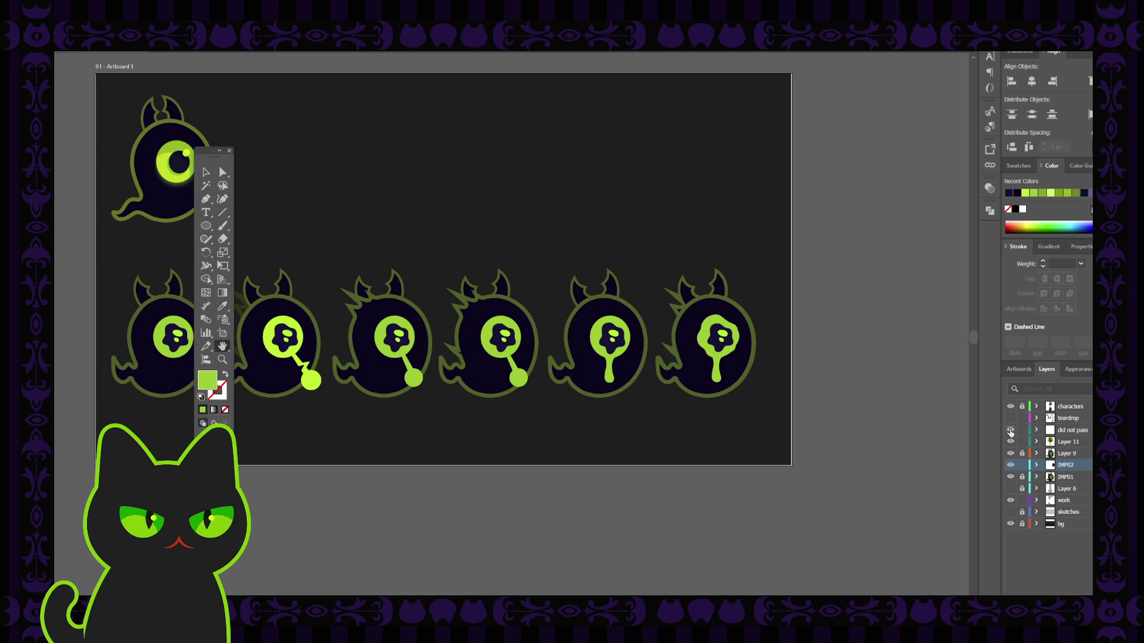
Switch to the Selection tool and hide the faint sketch spikes on the 'work' layer.
drag(588, 409, 687, 410)
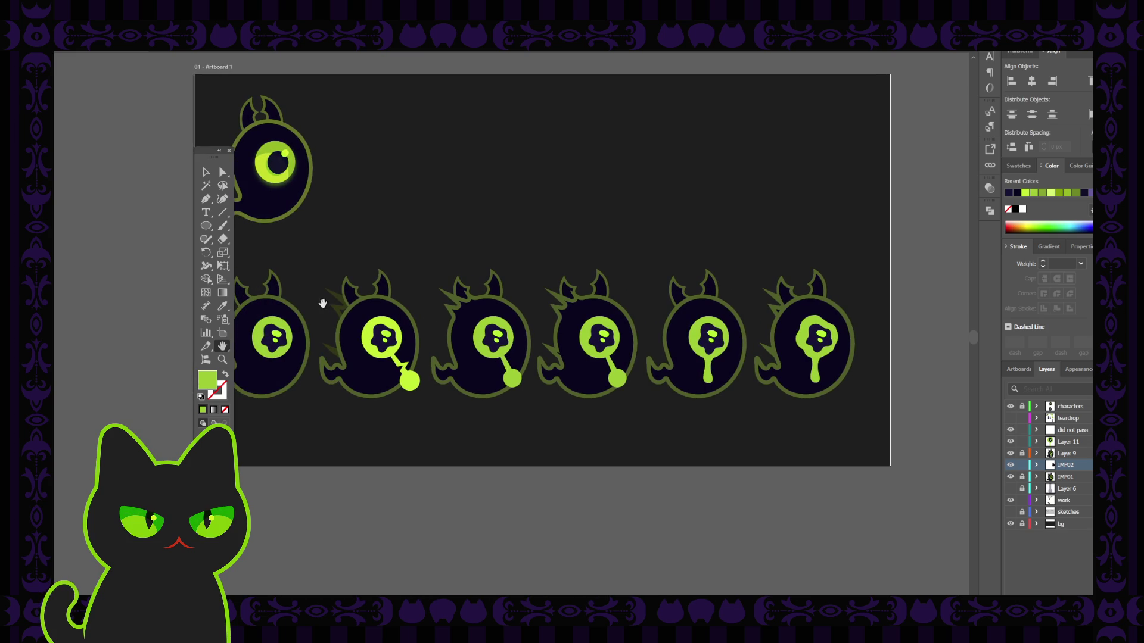
click(205, 172)
click(1010, 500)
Move the second bottom-row ghost onto new Layer 12, hide 'did not pass', and deselect.
drag(321, 258, 412, 417)
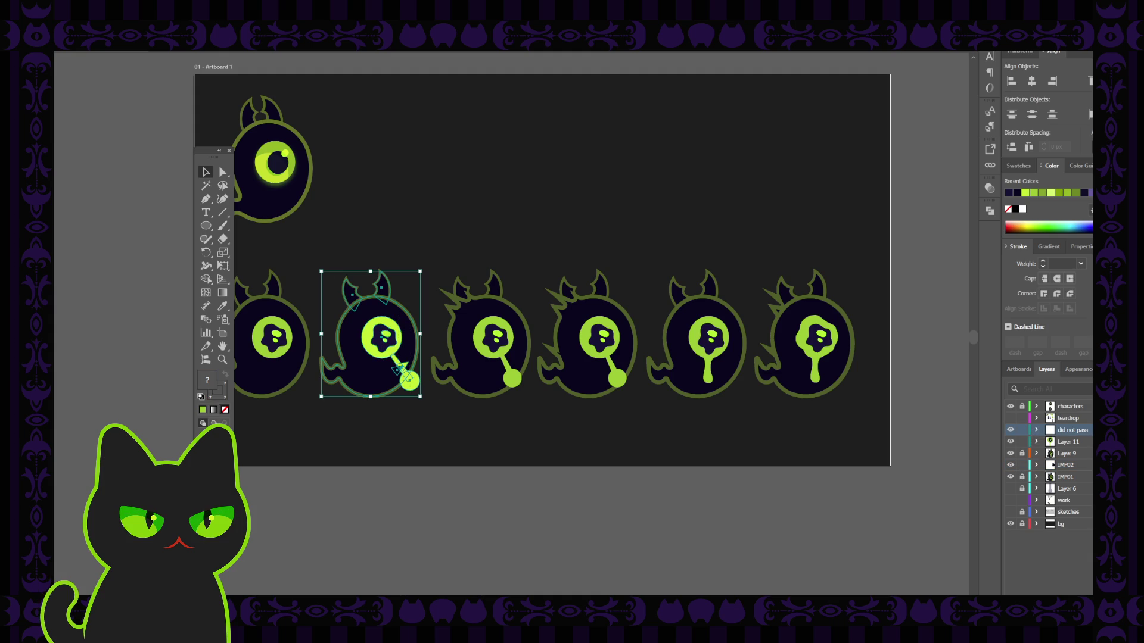
key(ctrl+l)
drag(1086, 441, 1086, 429)
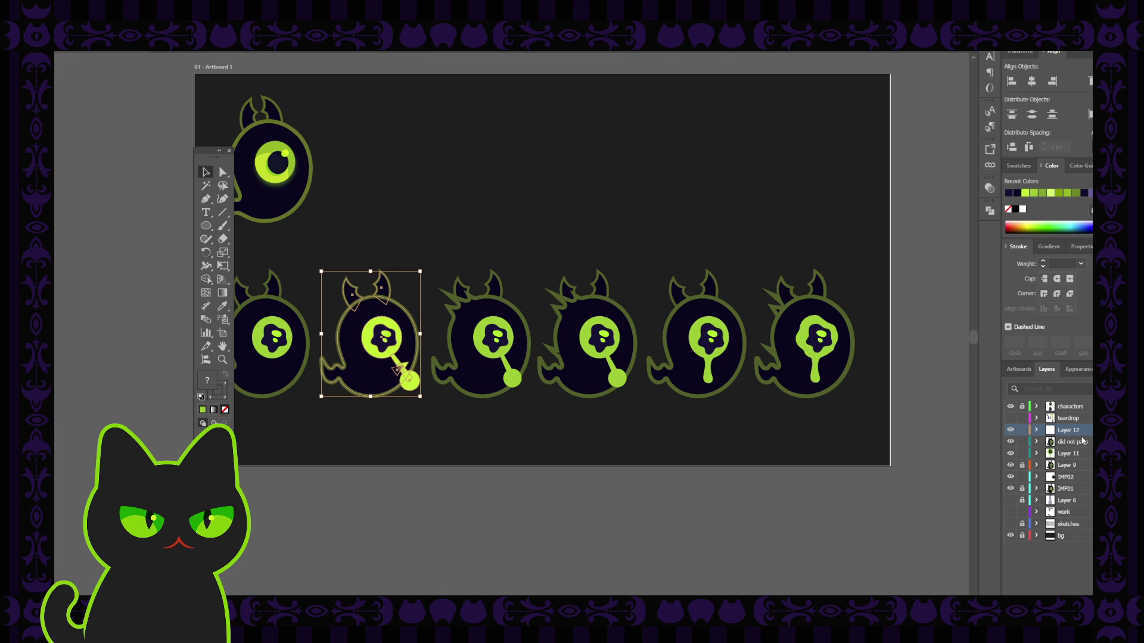
click(1010, 442)
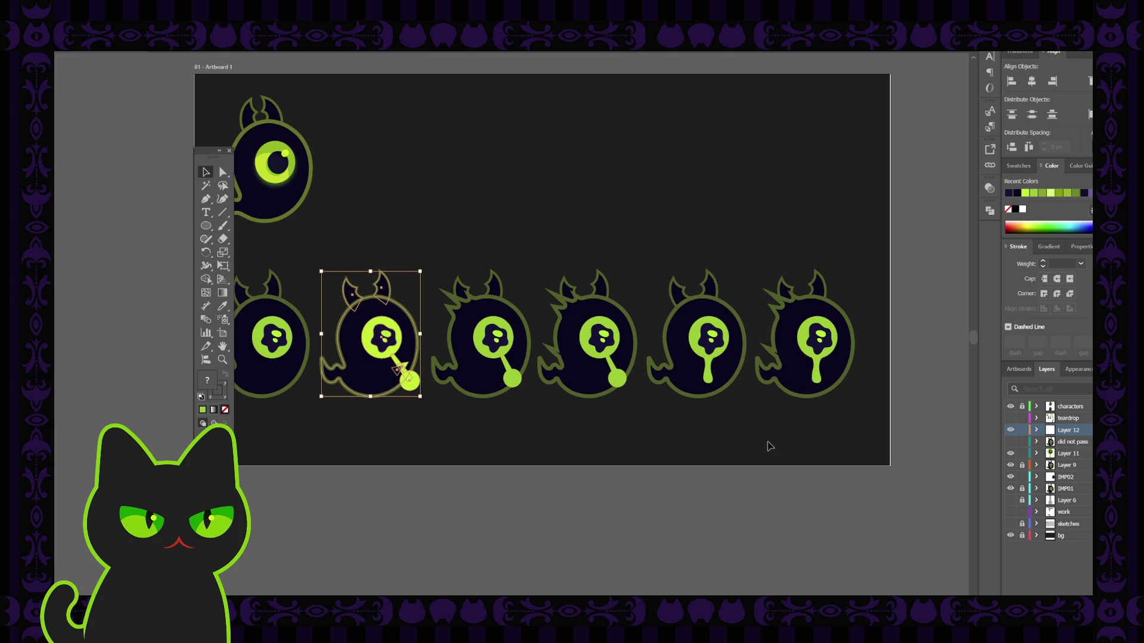
click(628, 450)
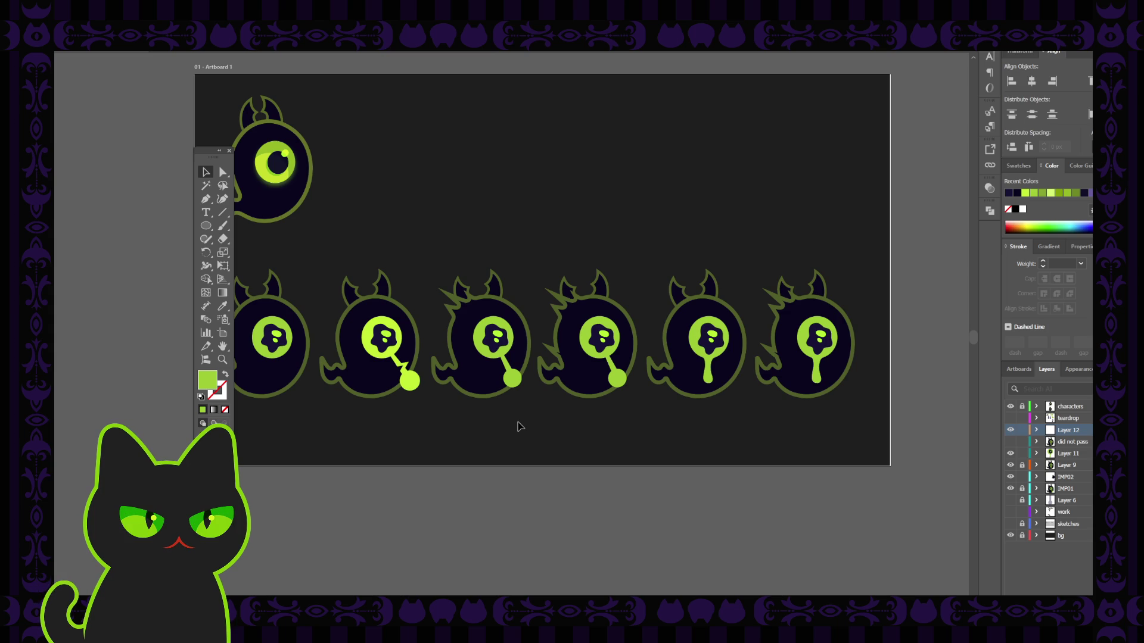
click(229, 151)
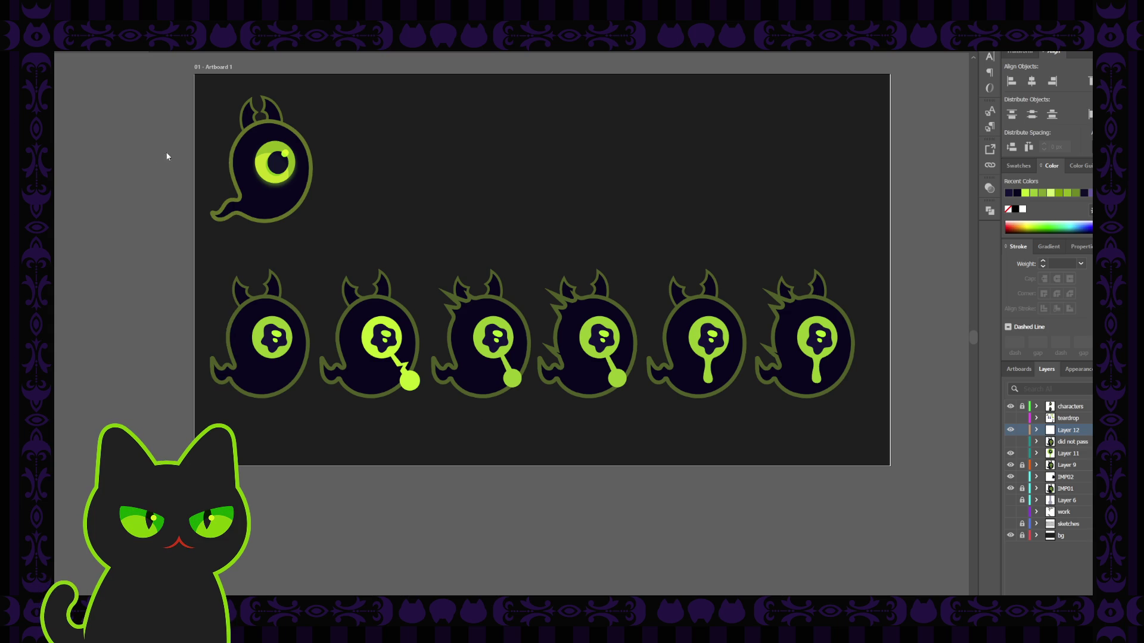
key(Tab)
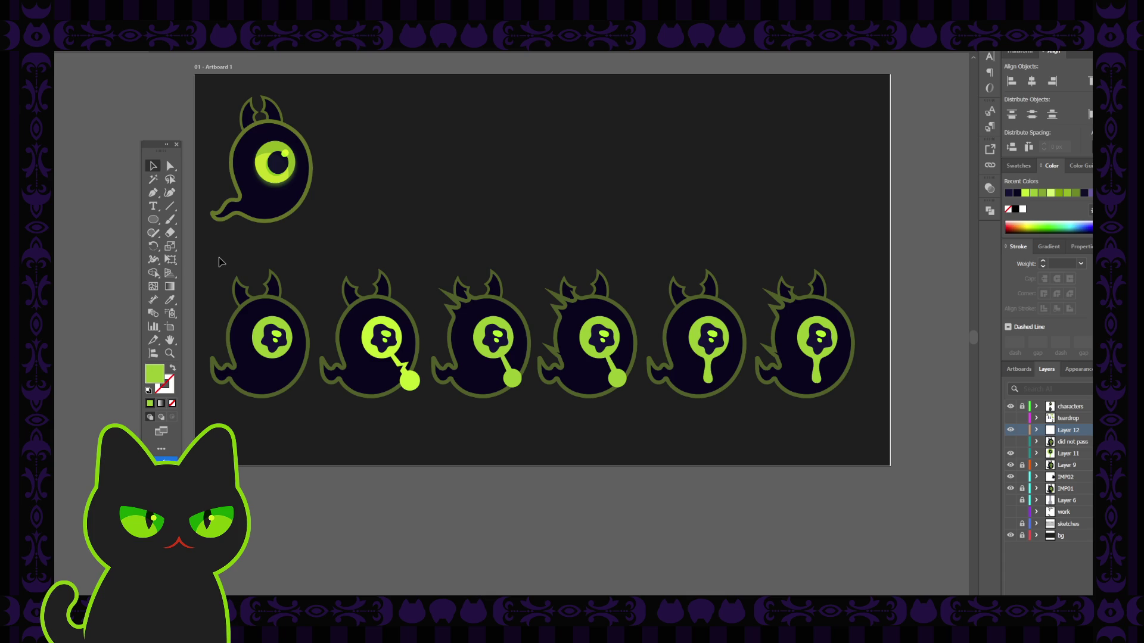
Sample muted green onto the second ghost's lollipop eye and stalk, then hide Layer 12.
click(371, 335)
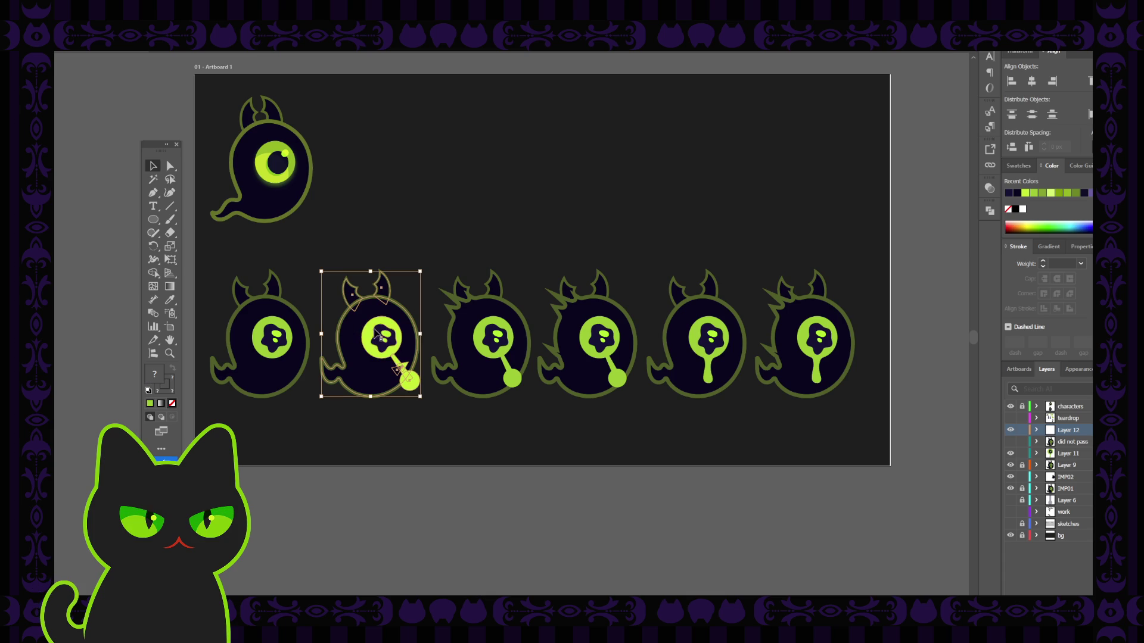
double_click(370, 333)
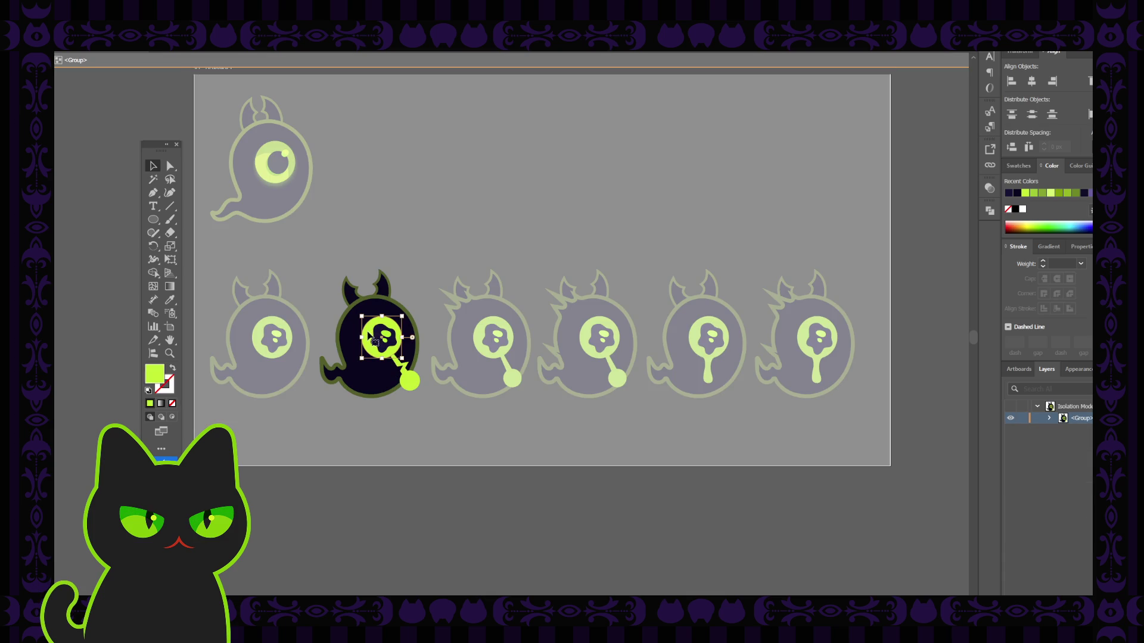
shift+click(407, 374)
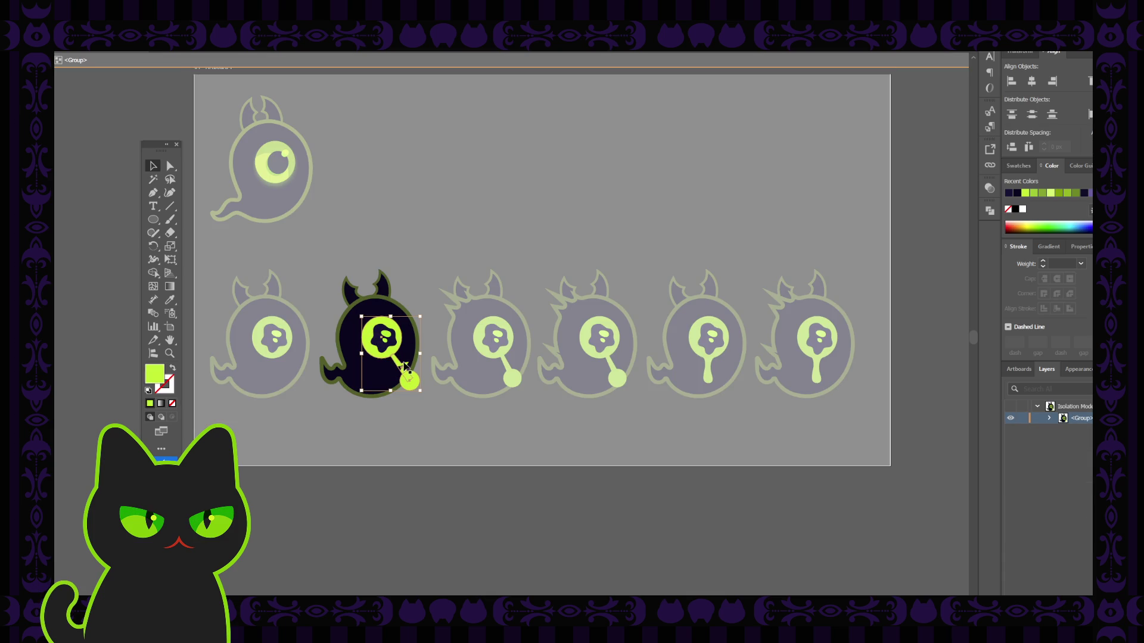
key(i)
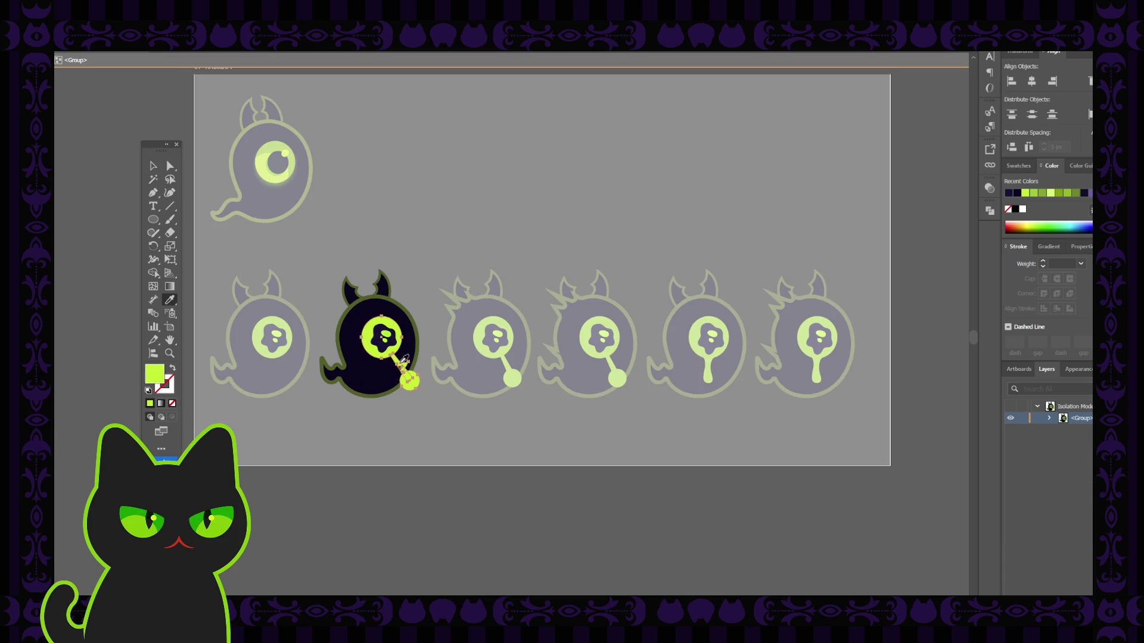
click(275, 324)
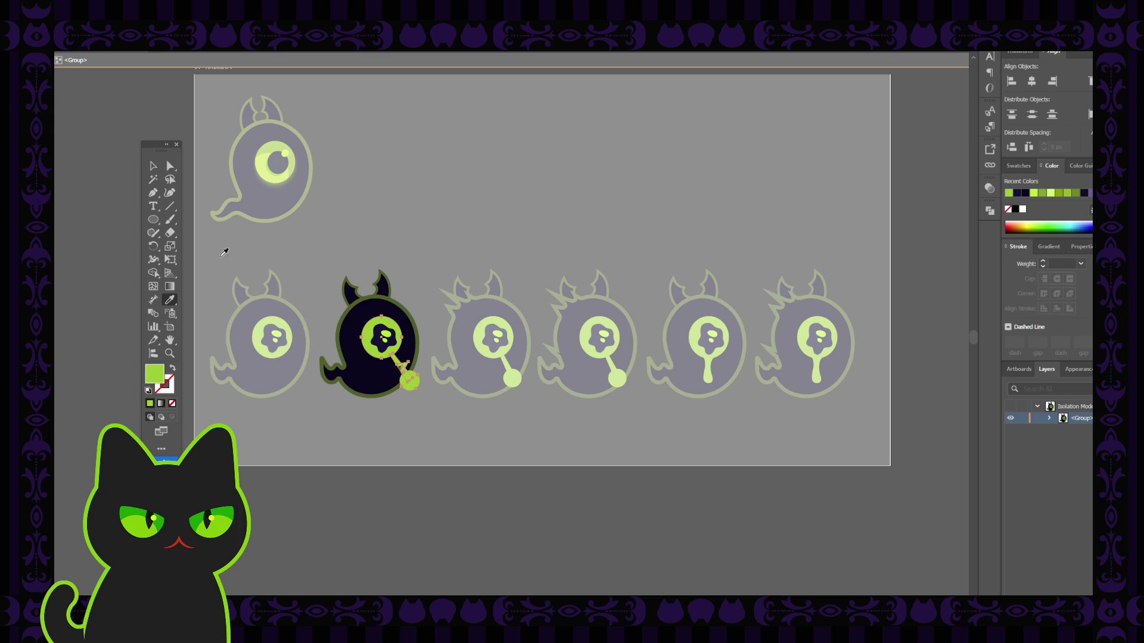
click(155, 169)
double_click(398, 190)
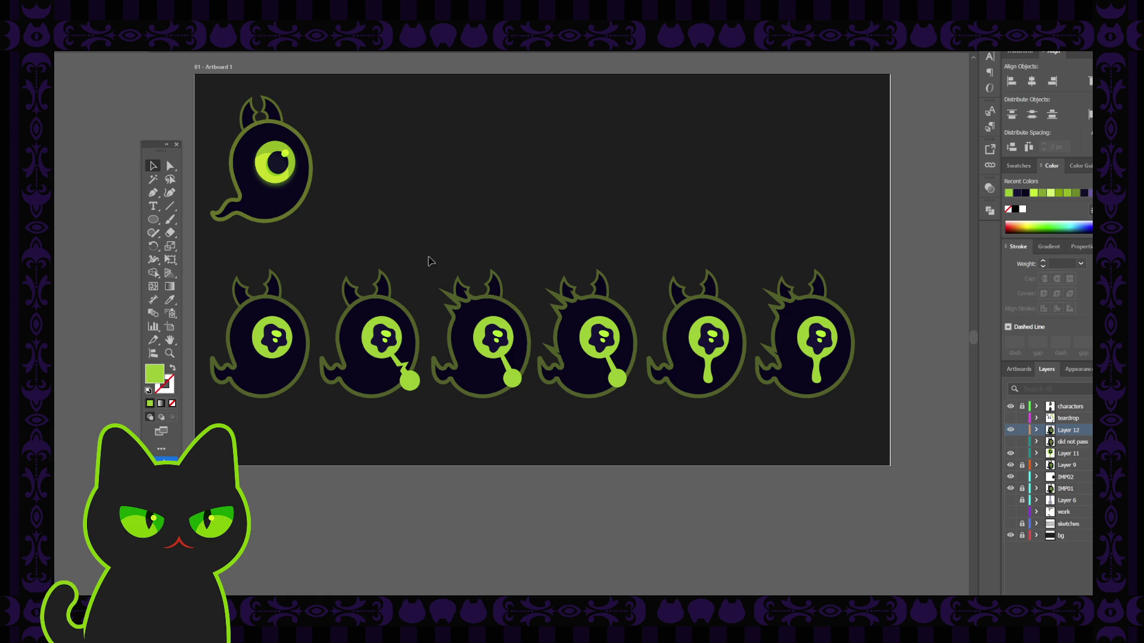
click(1010, 430)
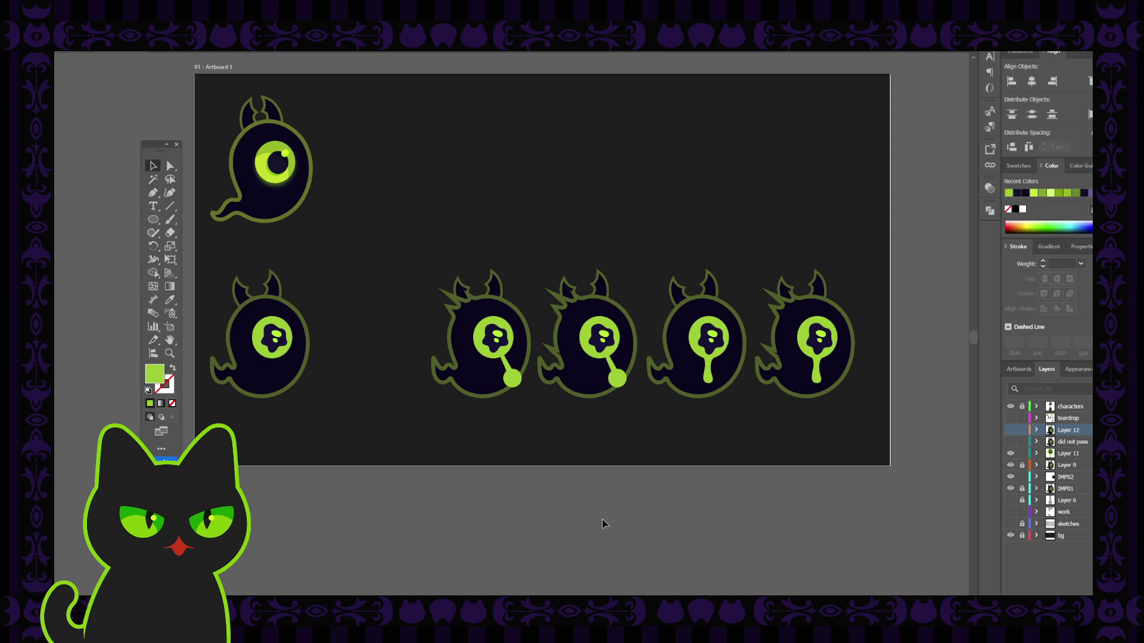
Create Layer 13 directly above the characters layer, at the top of the layer stack.
drag(419, 313, 423, 347)
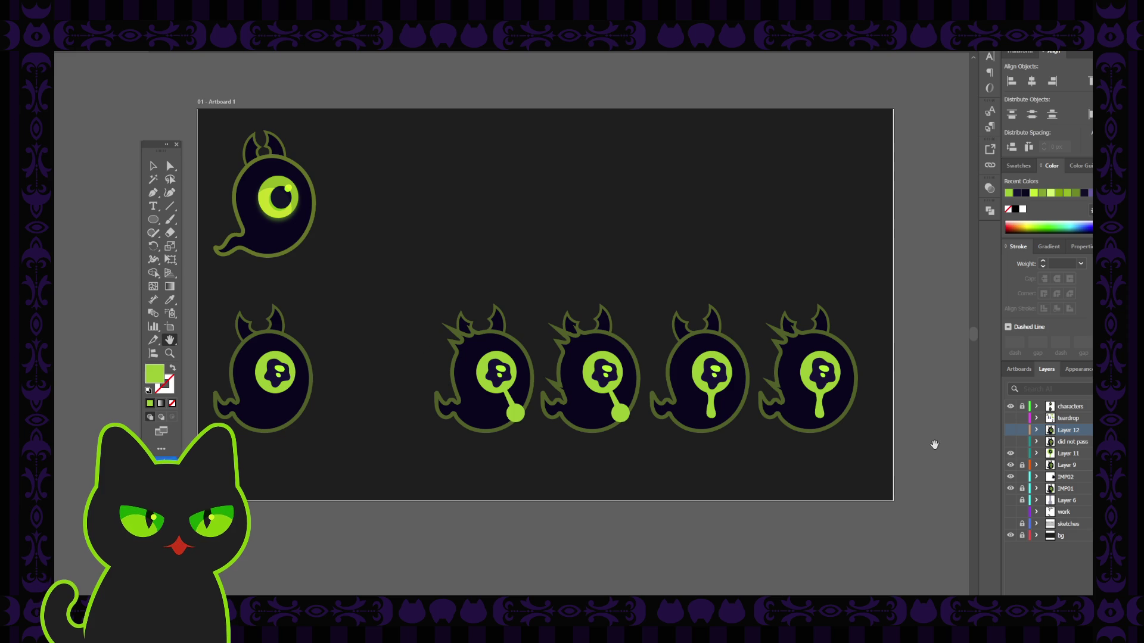
click(1069, 407)
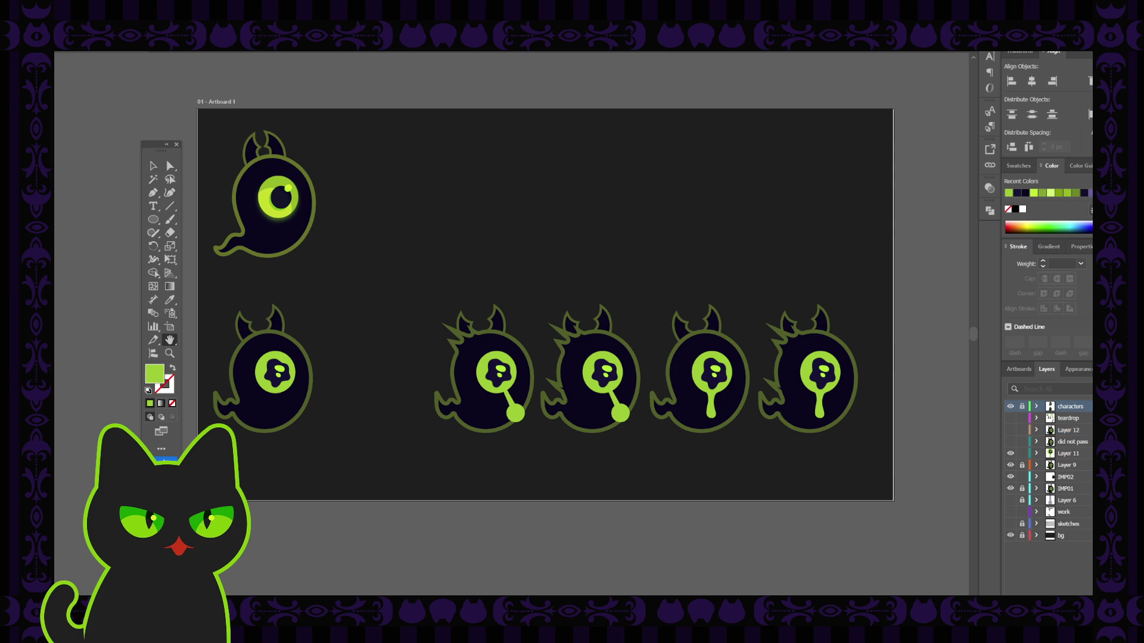
key(ctrl+l)
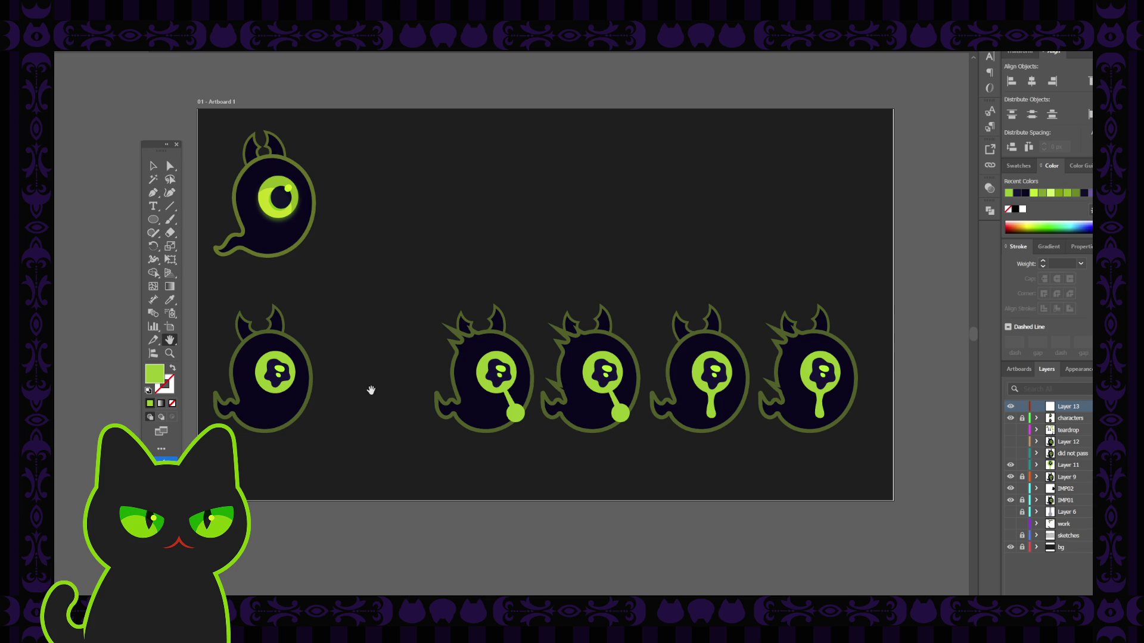
Place an enlarged 'Lorem ipsum' placeholder text object on the artboard.
scroll(371, 390, up, 1)
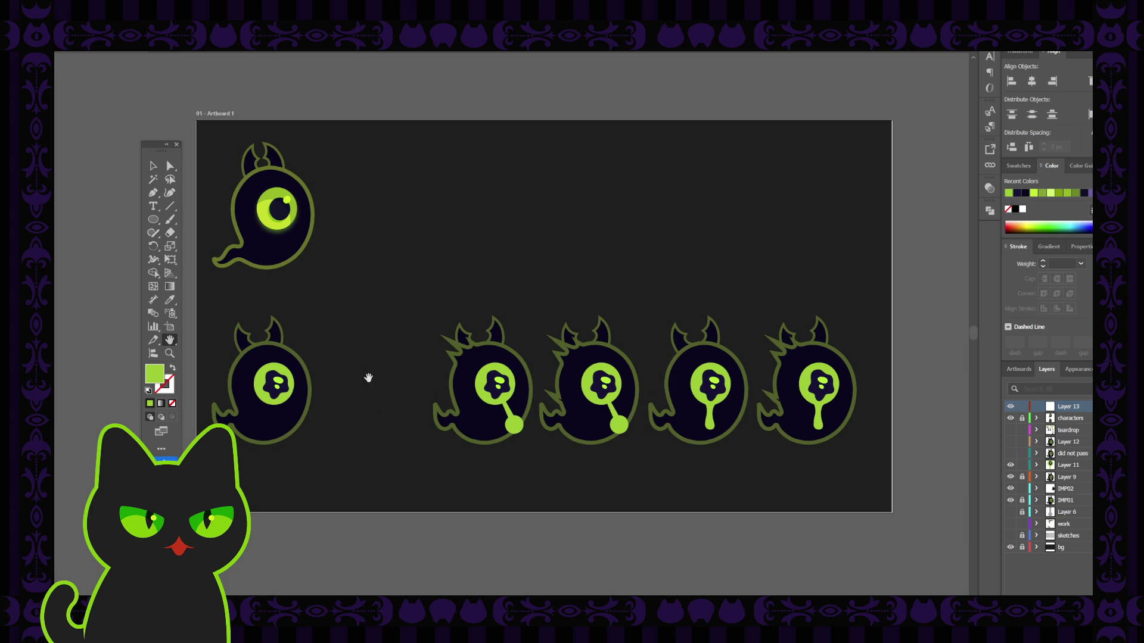
key(t)
click(375, 367)
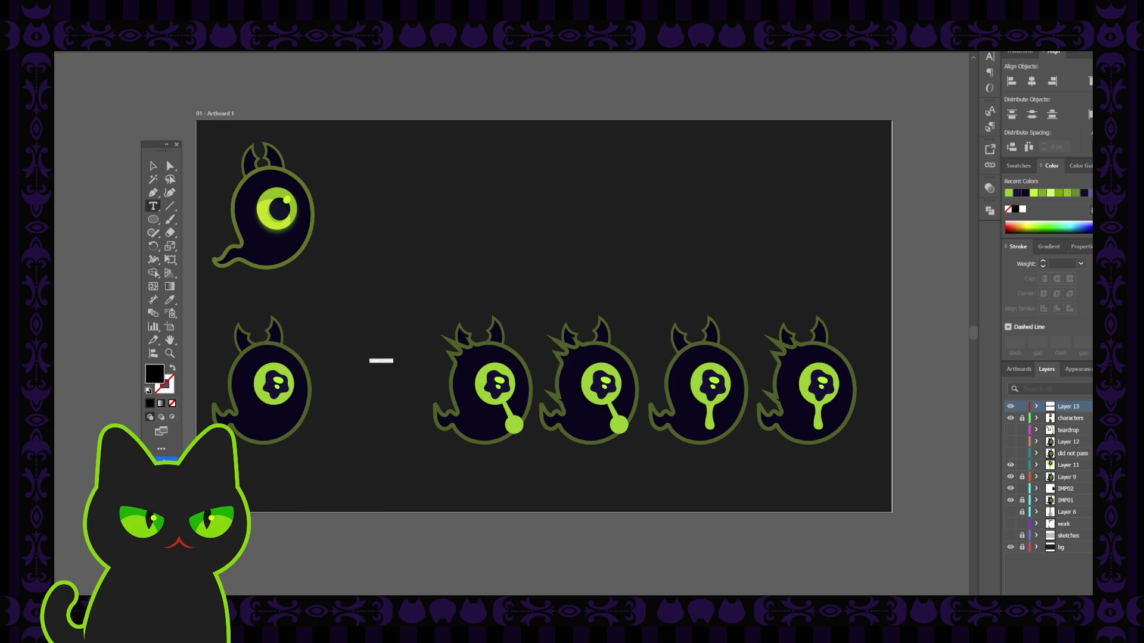
key(ctrl+shift+period)
key(ctrl+shift+period)
key(ctrl+shift+period)
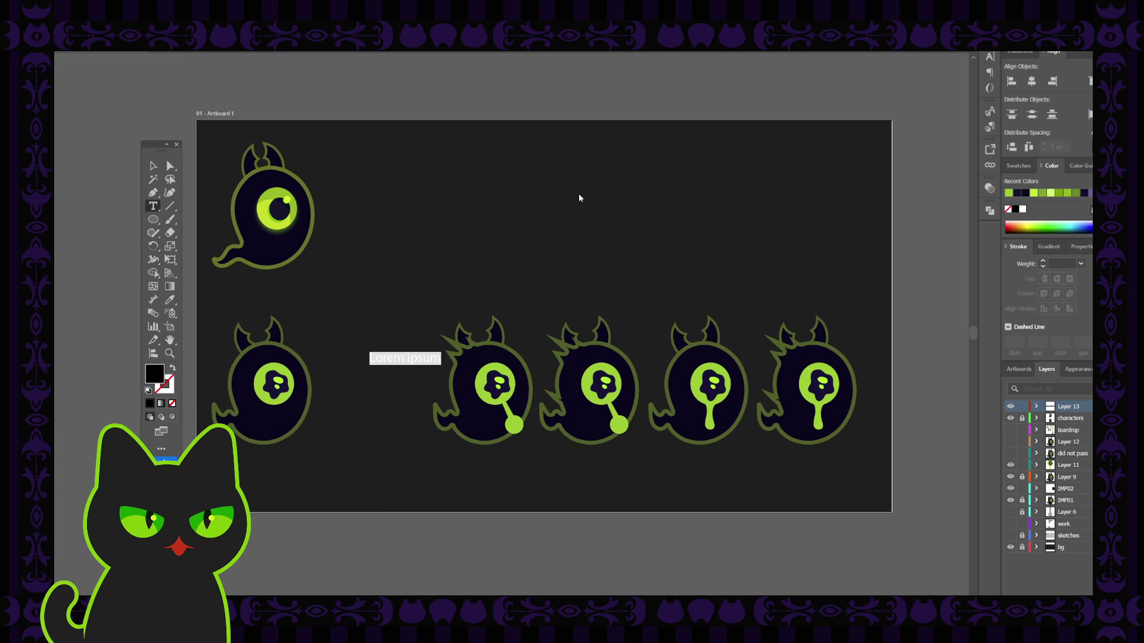
click(153, 166)
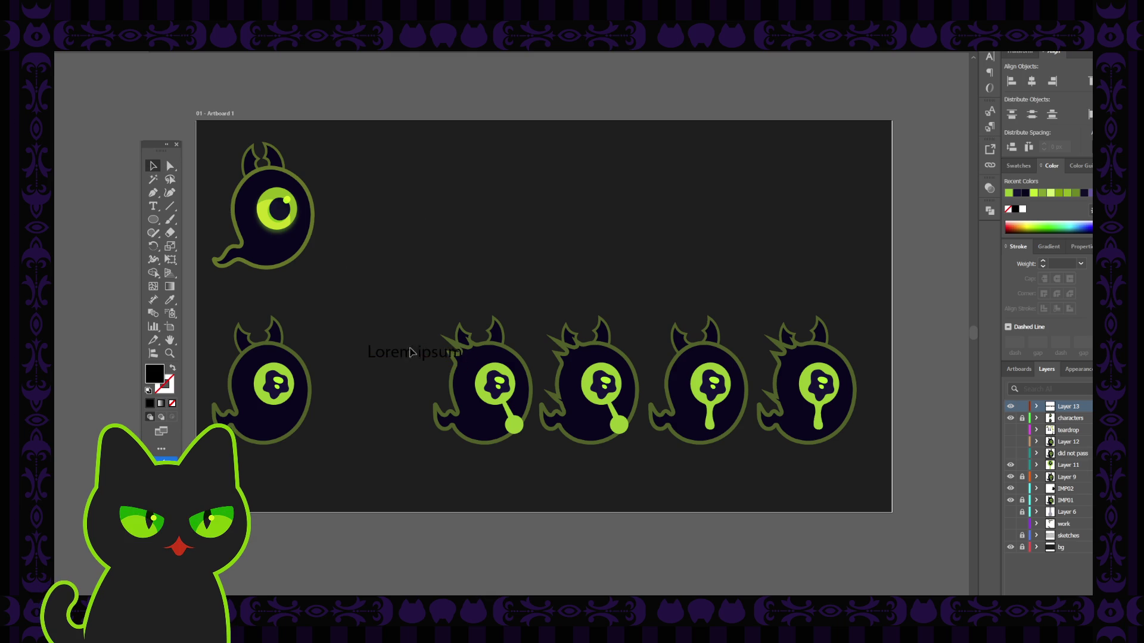
Make the placeholder text magenta and move it just above the lower-left ghost.
drag(417, 358, 379, 303)
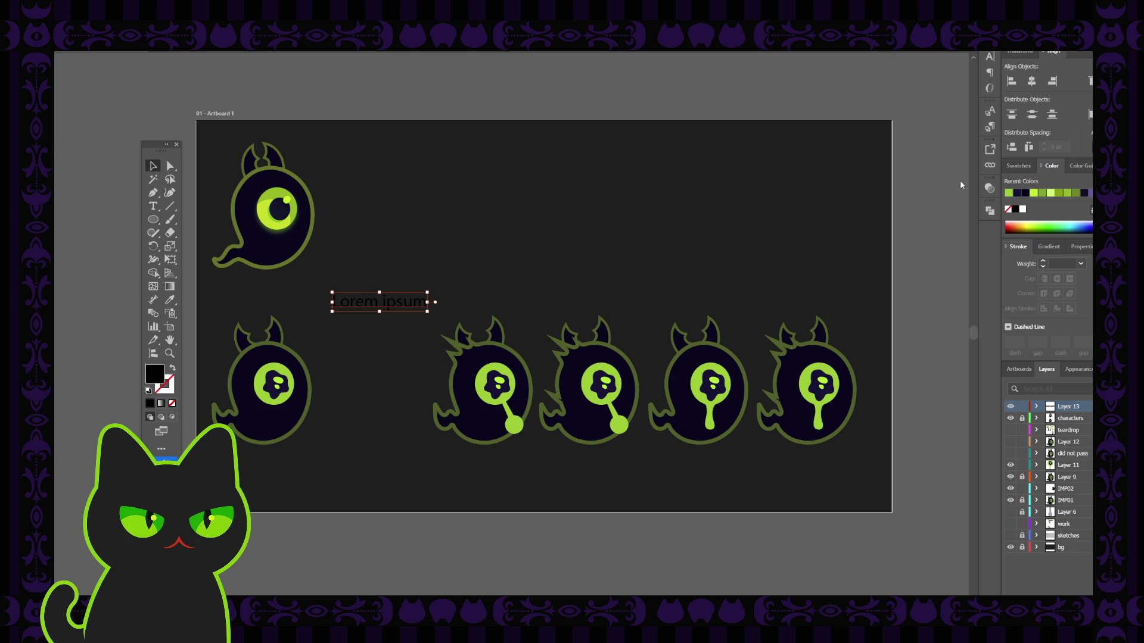
click(940, 154)
key(ctrl+z)
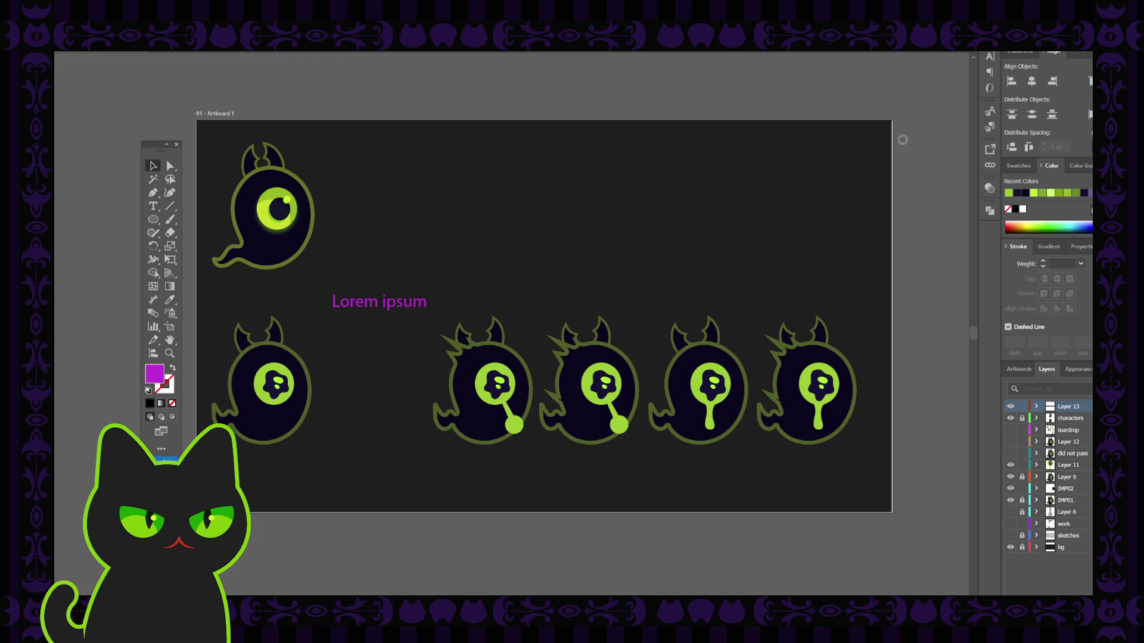
key(ctrl+z)
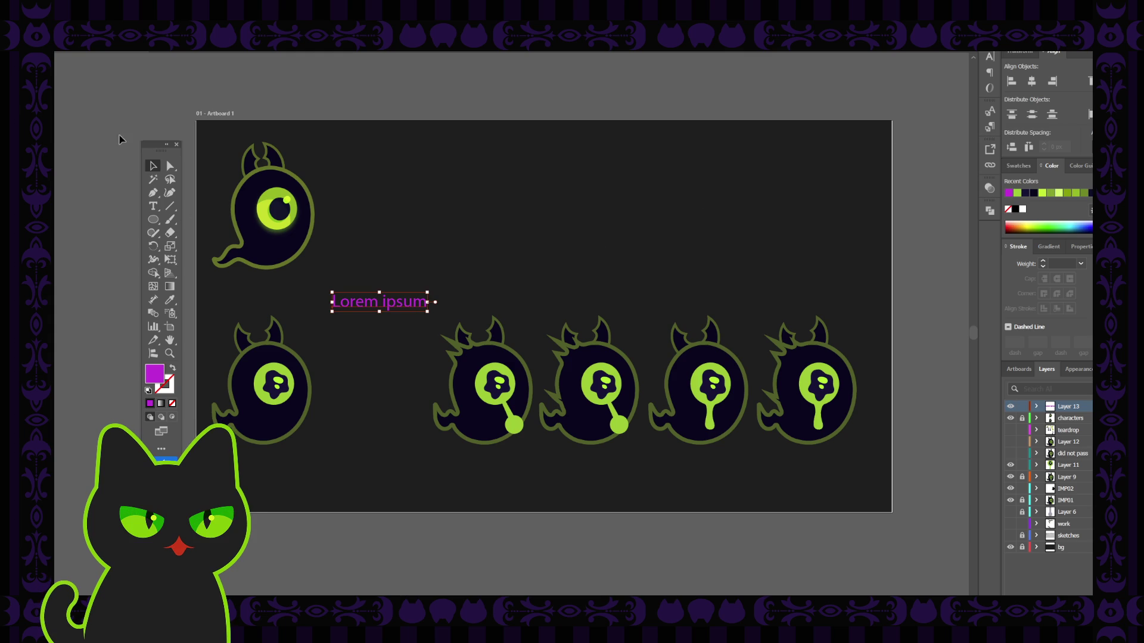
click(121, 136)
drag(383, 307, 284, 306)
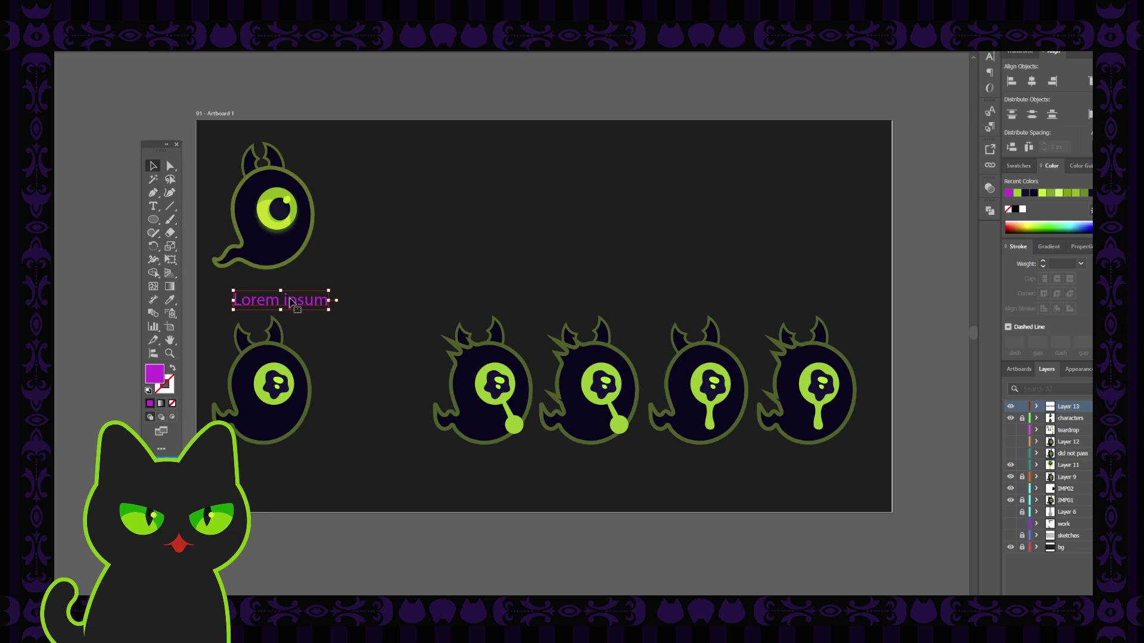
Replace the placeholder text with 'A(1)'.
double_click(289, 302)
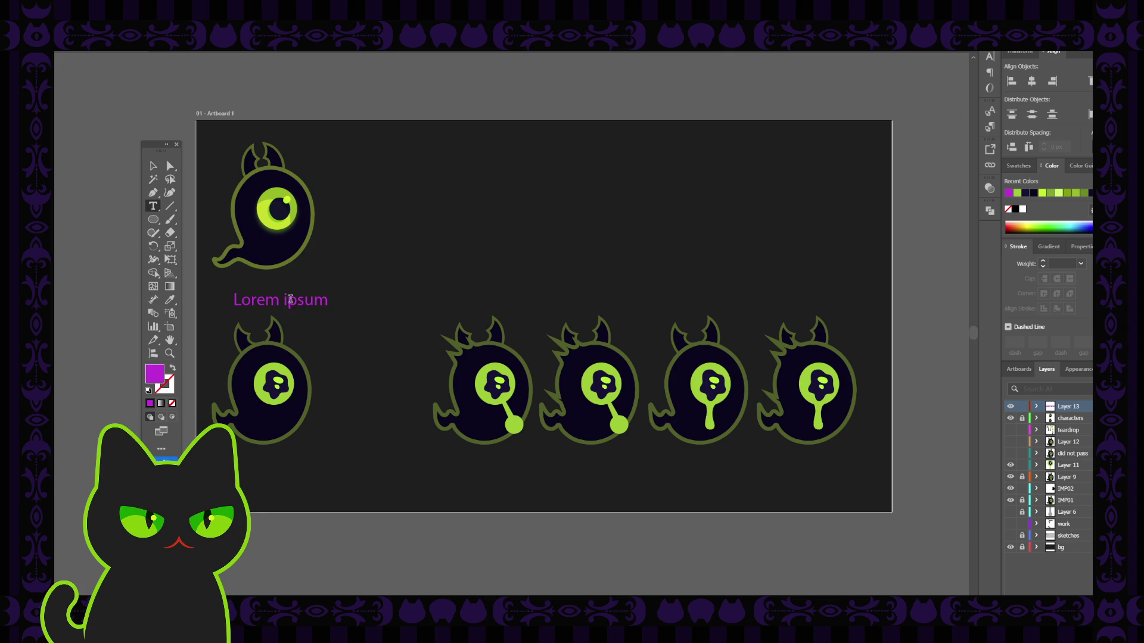
triple_click(290, 300)
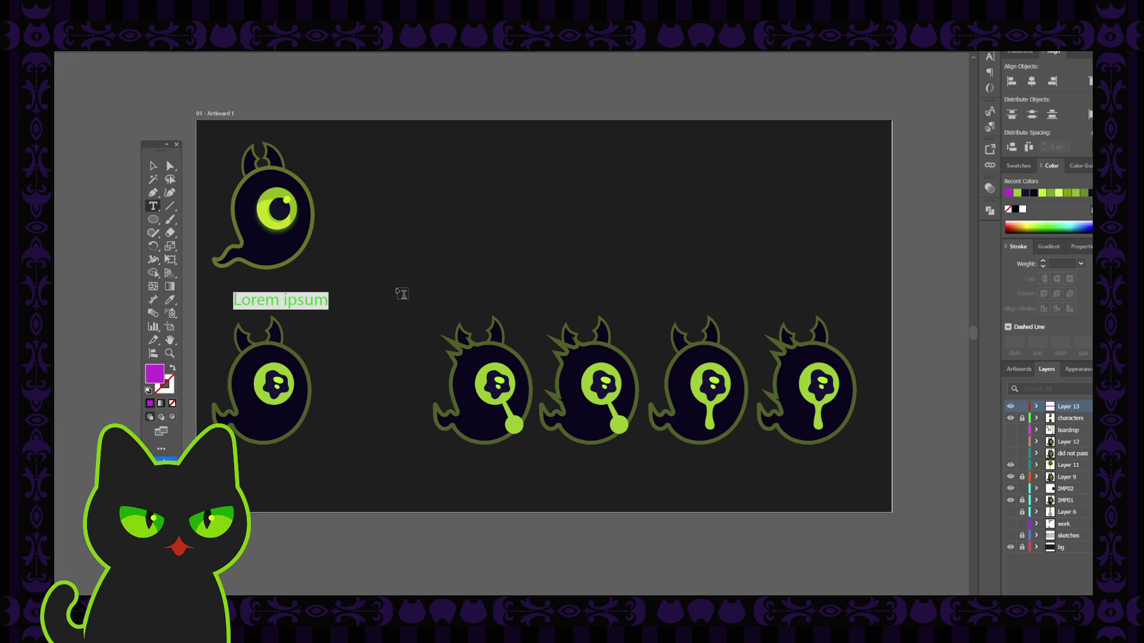
text(A)
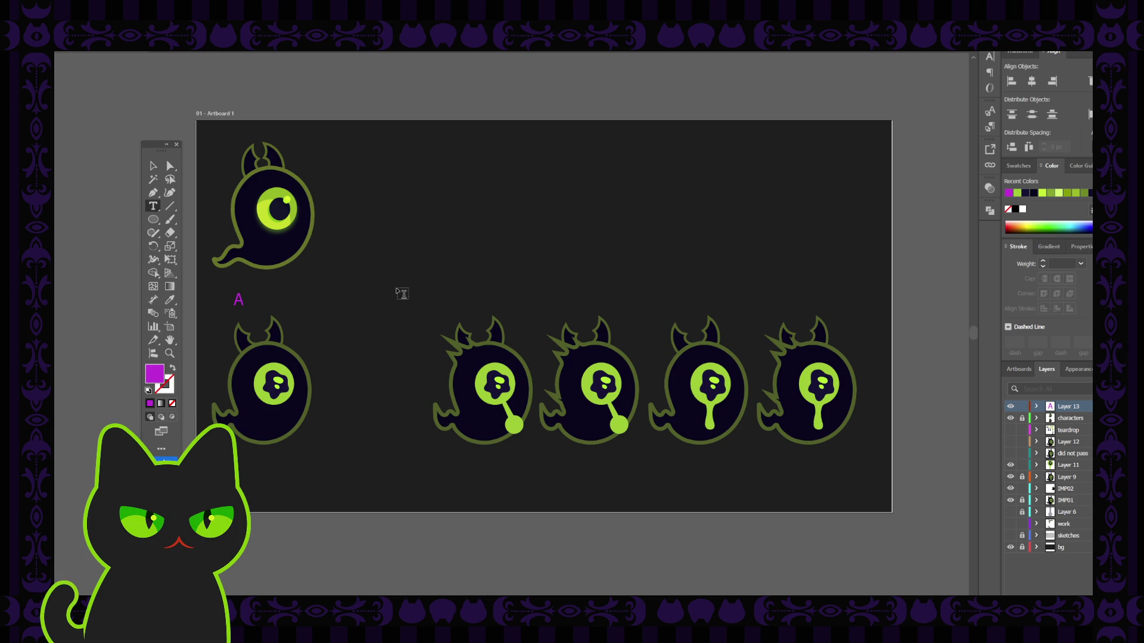
text(()
text(1))
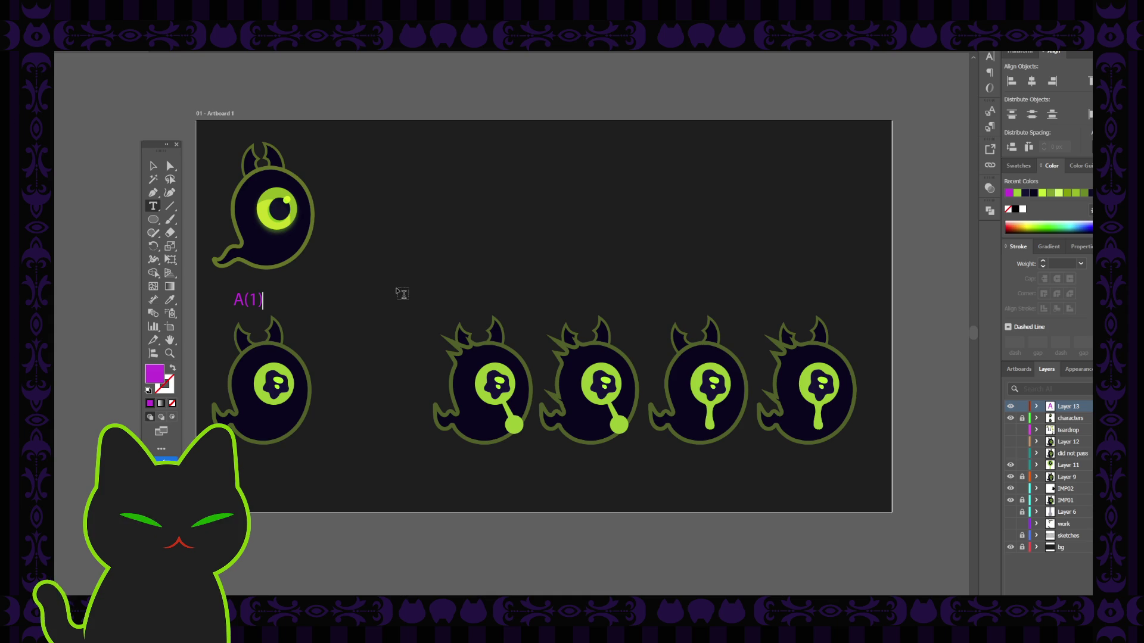
click(153, 166)
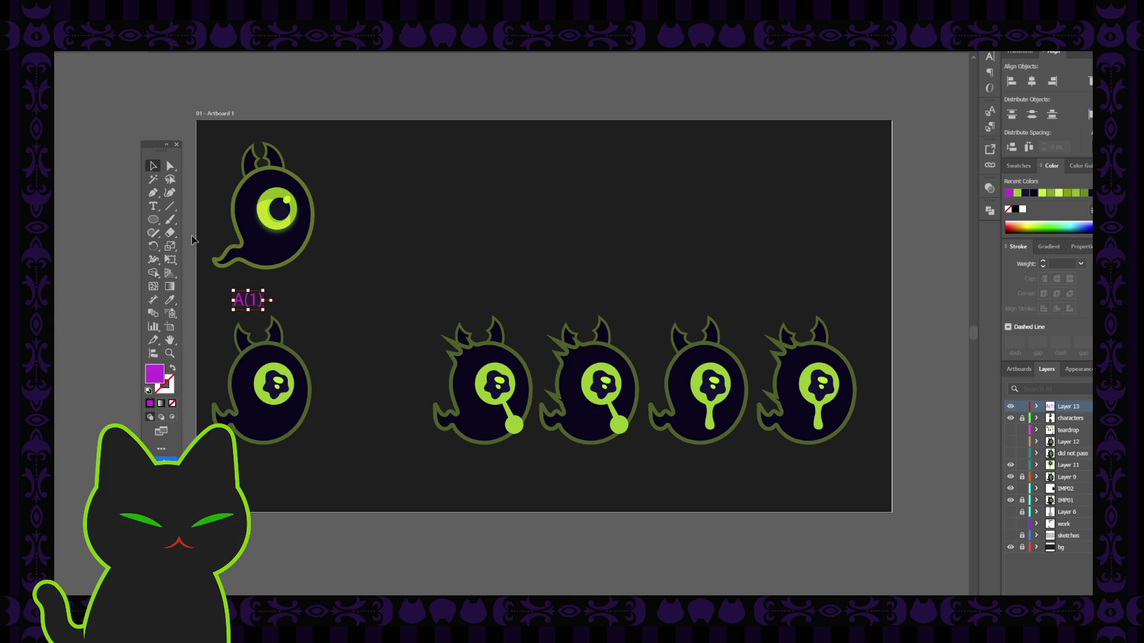
Nudge the label slightly right and retype it as 'No Impact'.
click(399, 325)
drag(250, 300, 262, 304)
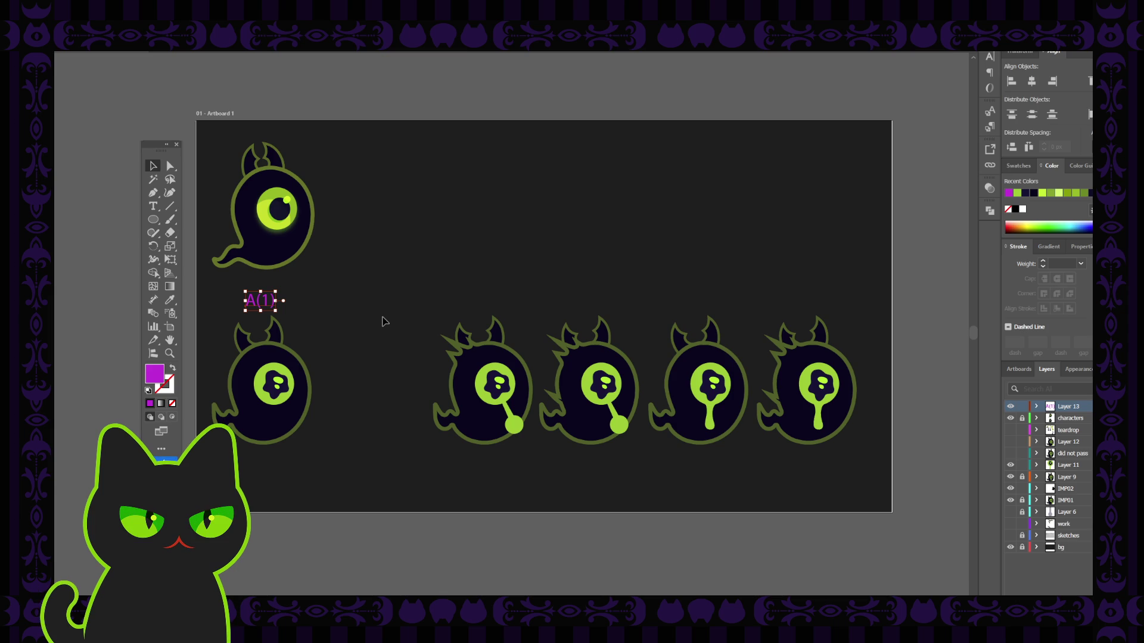
key(t)
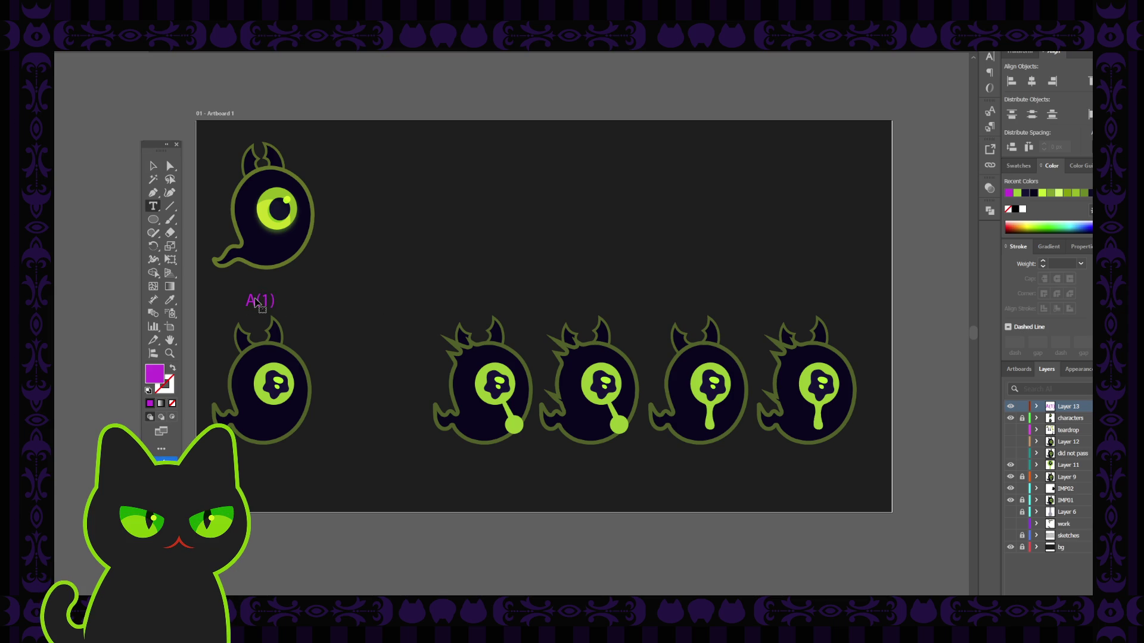
triple_click(256, 302)
text(N)
text(o )
text(Im)
text(pact)
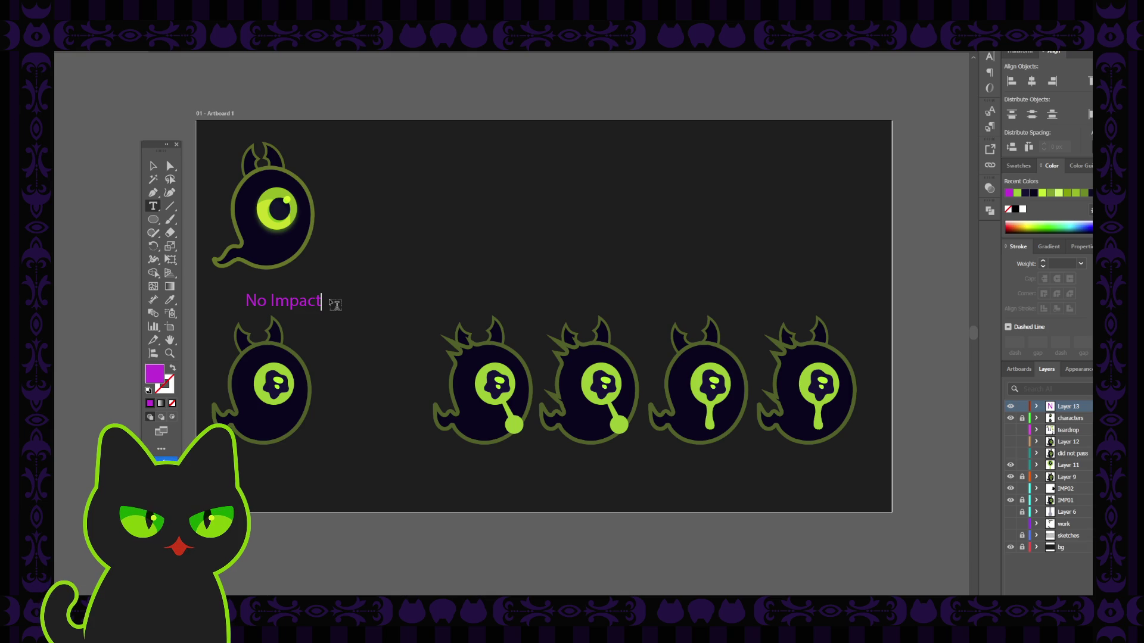
Shift the No Impact label left and duplicate it above the next ghost.
click(153, 165)
drag(299, 305, 280, 305)
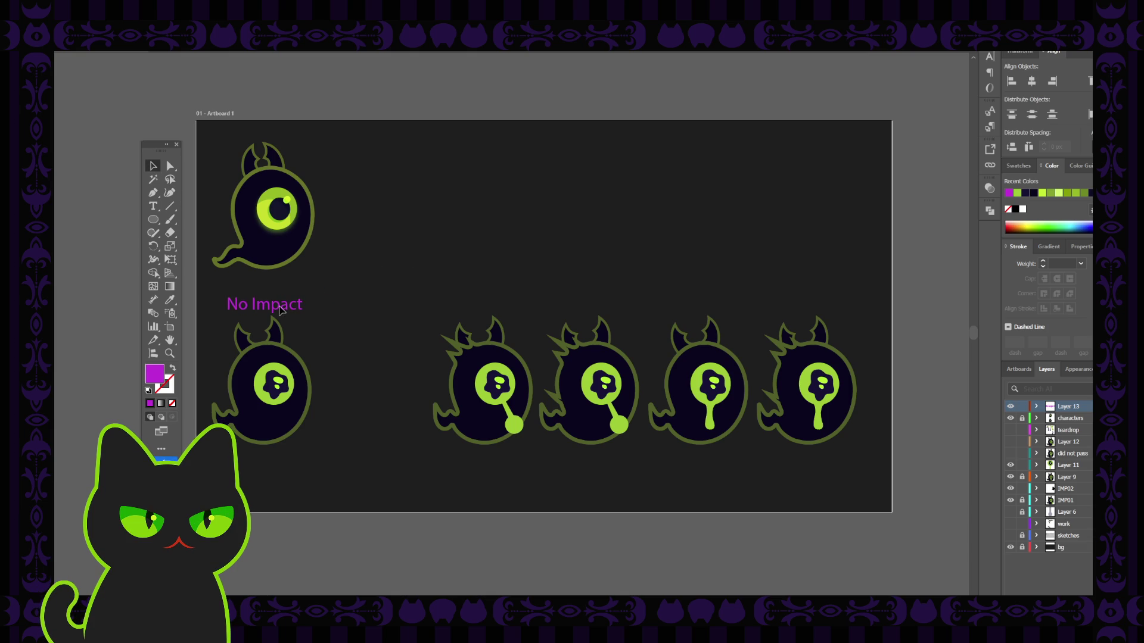
click(286, 290)
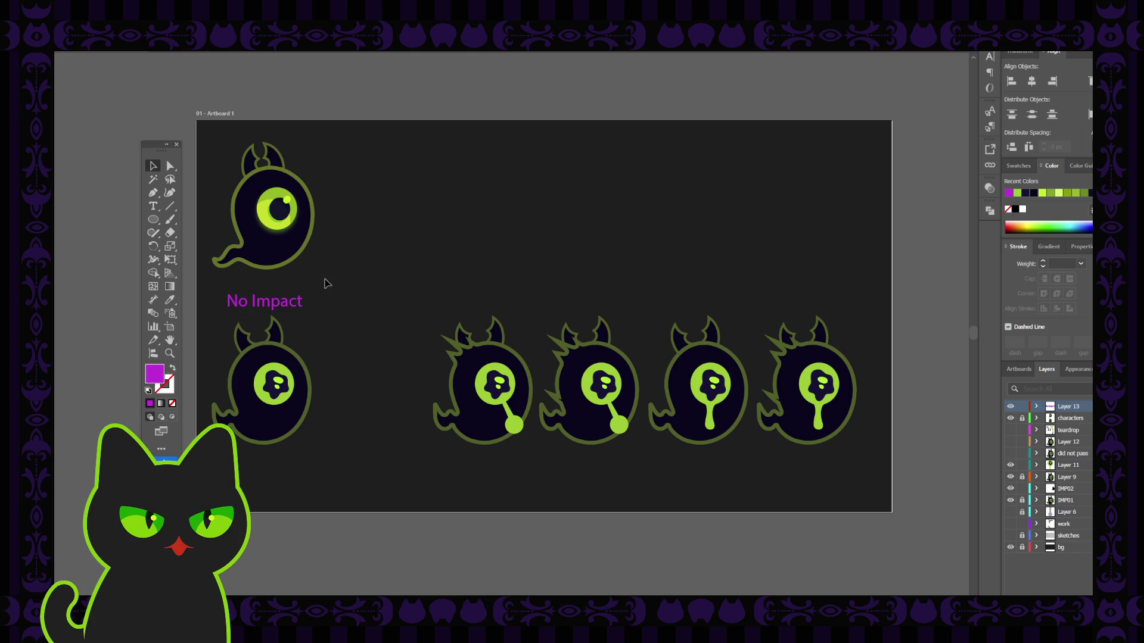
alt+drag(283, 305, 503, 303)
drag(504, 304, 502, 304)
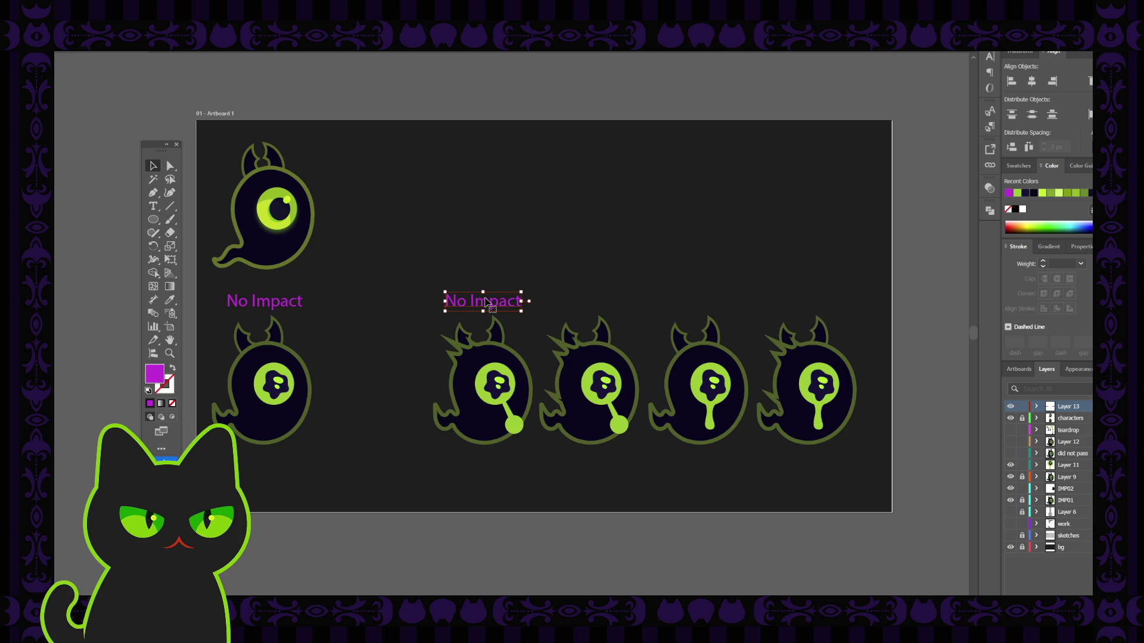
Retype the copied label as 'One Impact' and shift it slightly left.
key(t)
triple_click(483, 303)
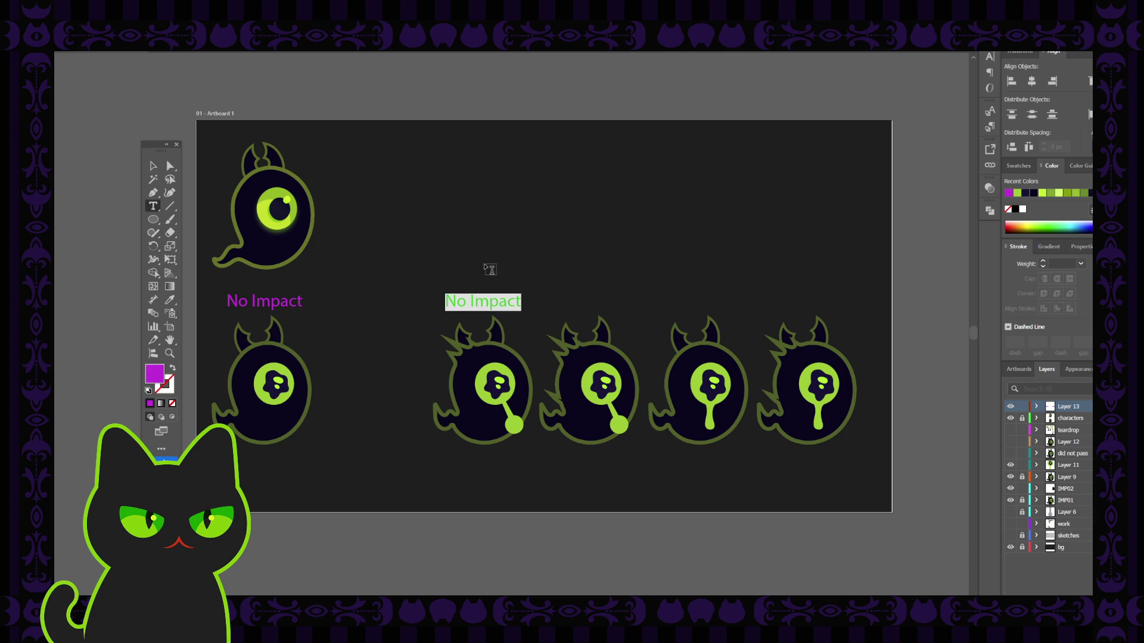
text(one)
key(BackSpace)
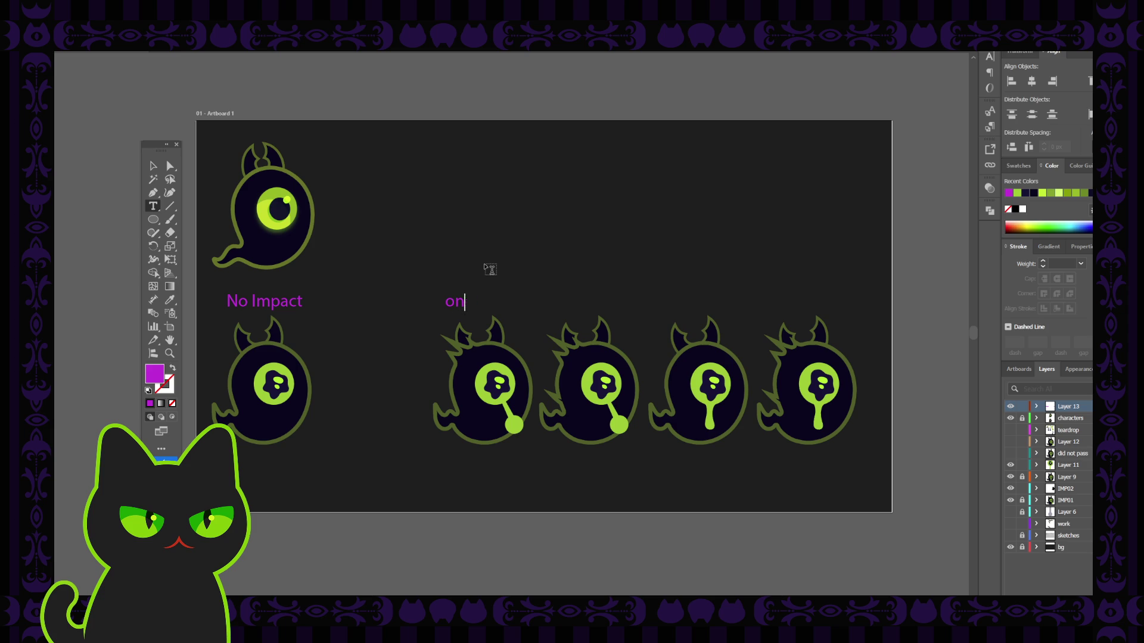
key(BackSpace)
key(BackSpace)
text(One)
text( Impact)
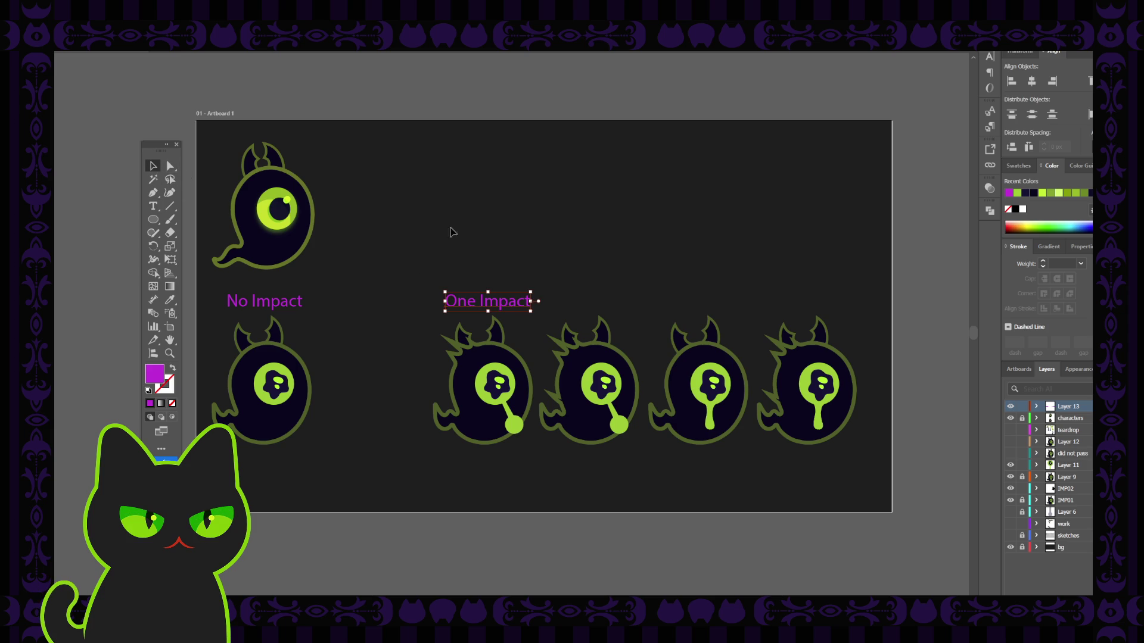
click(153, 165)
click(464, 232)
drag(514, 305, 502, 306)
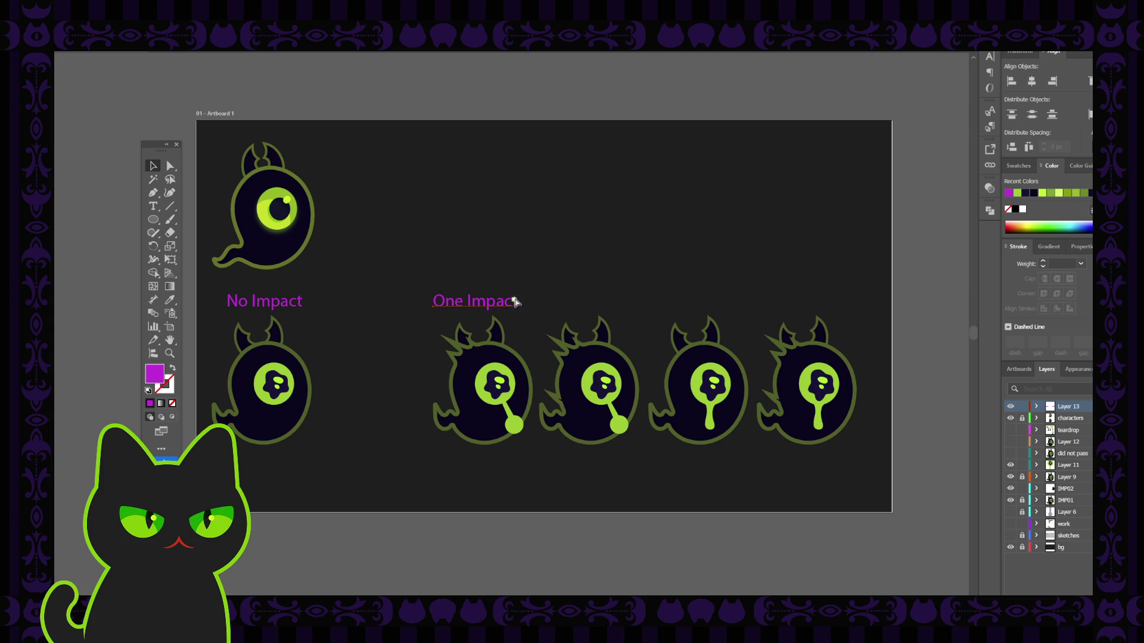
Duplicate the label above the third ghost and change it to '2 impact'.
alt+drag(515, 305, 625, 305)
double_click(594, 307)
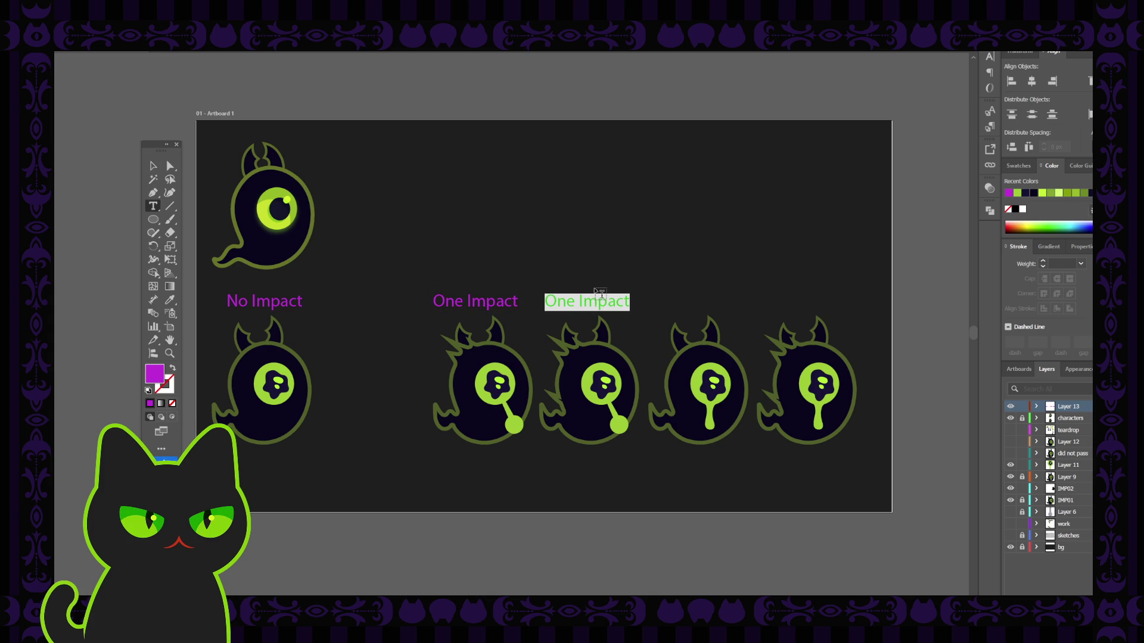
text(2 )
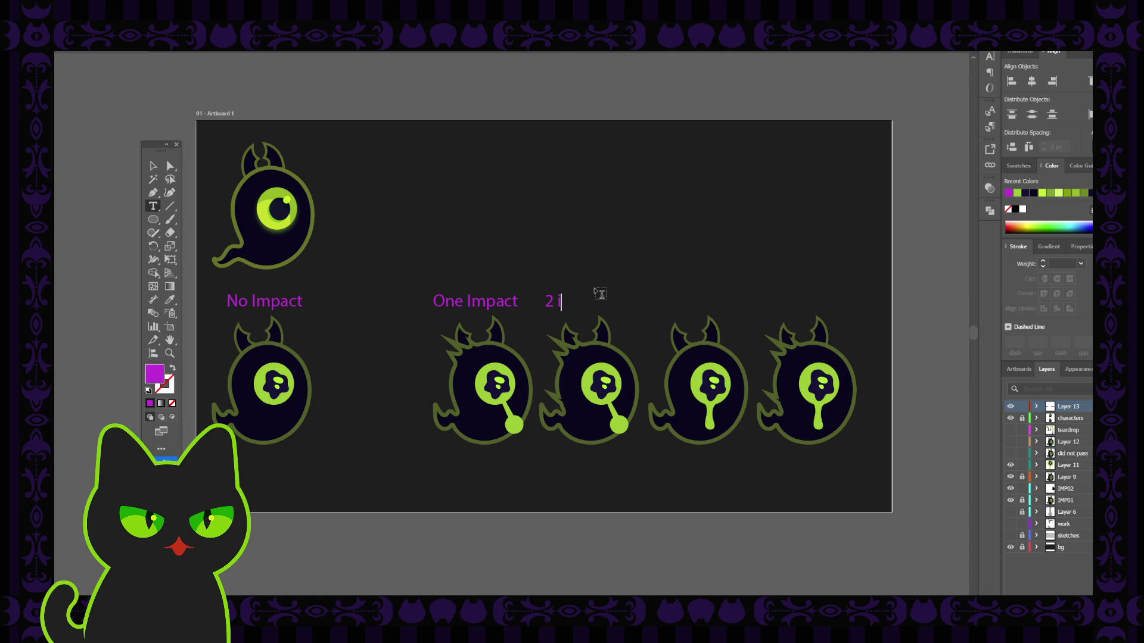
text(impact)
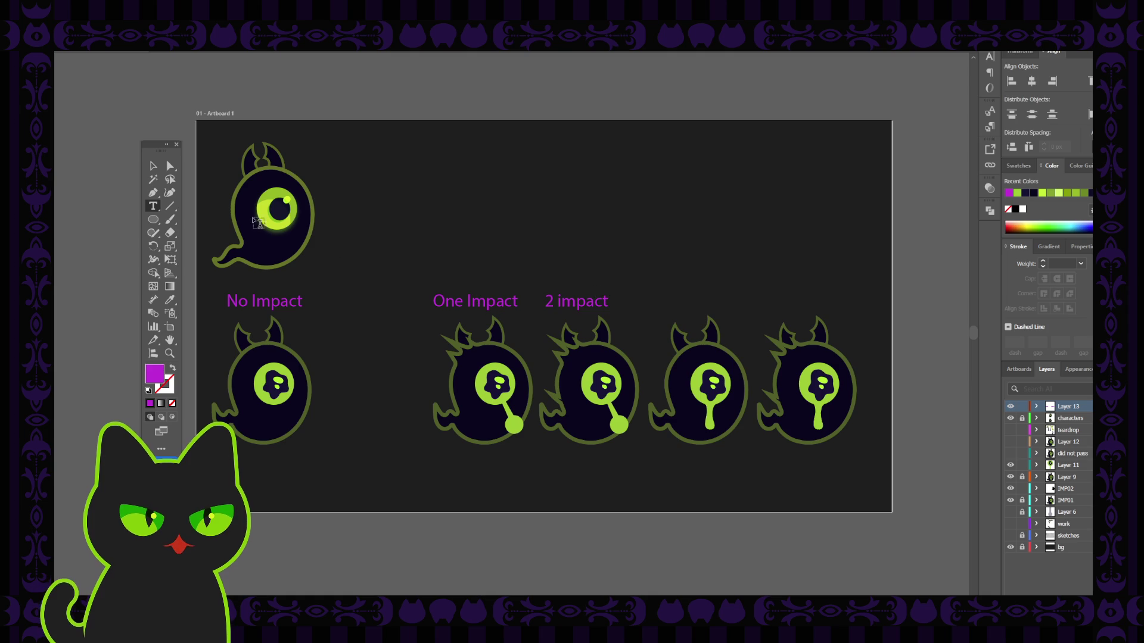
click(153, 166)
Rename the labels to lowercase '1 impact' and 'no impact'.
triple_click(475, 305)
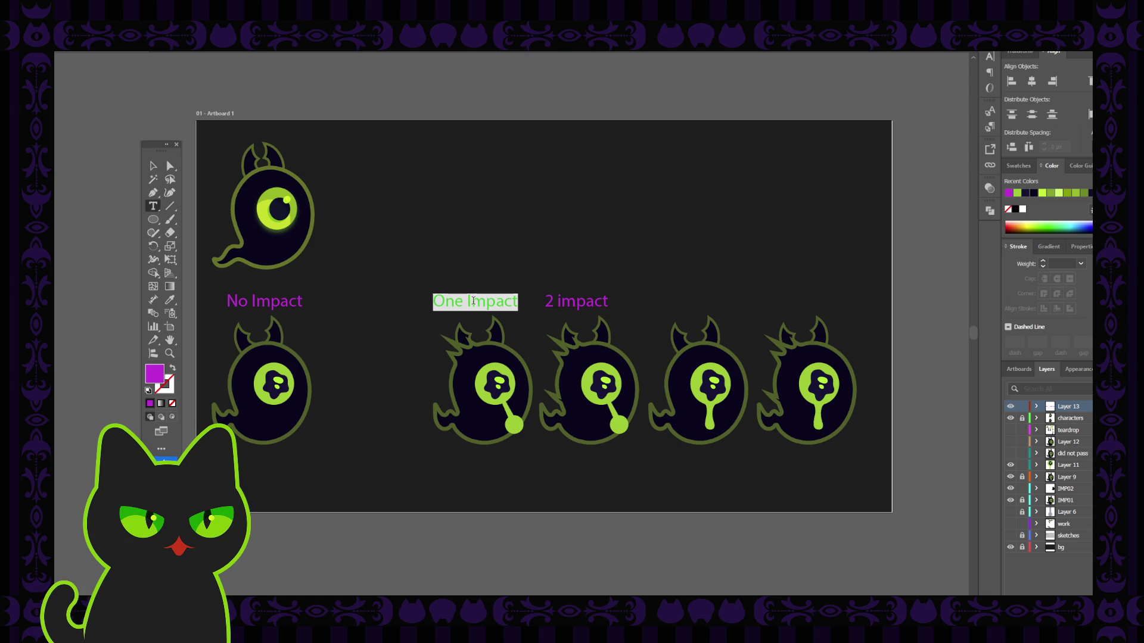
text(1 im)
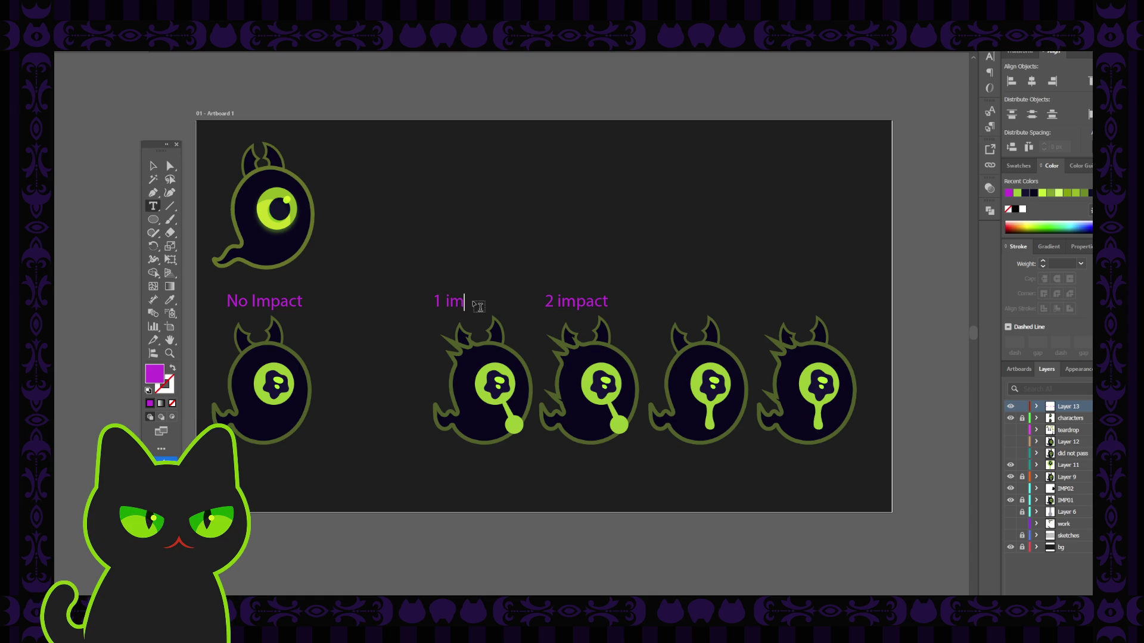
text(pact)
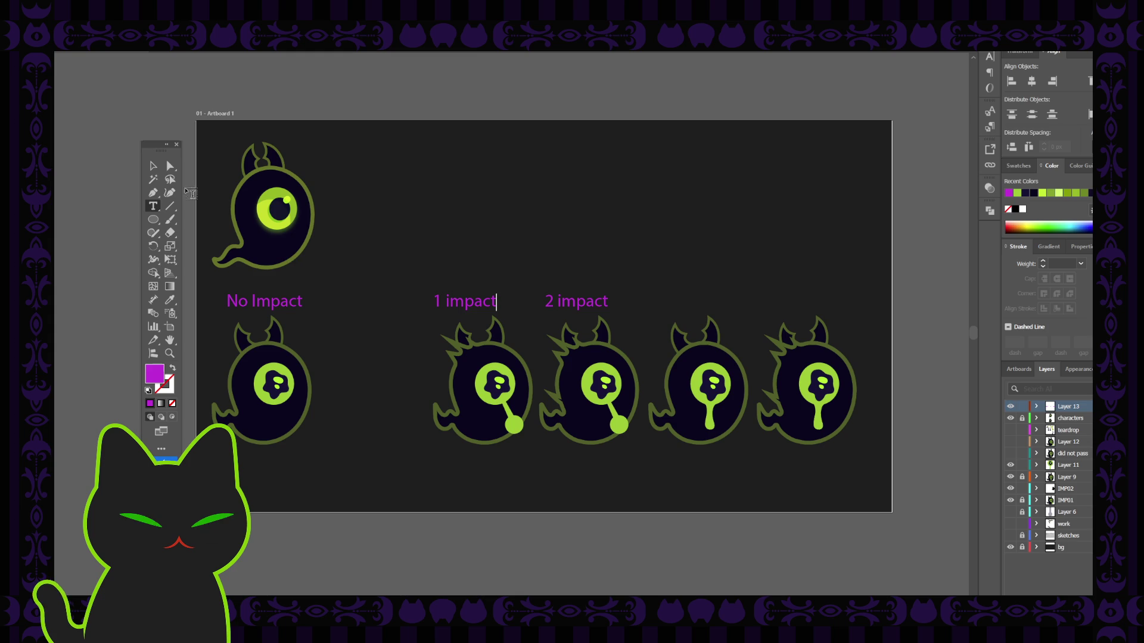
key(Escape)
triple_click(252, 304)
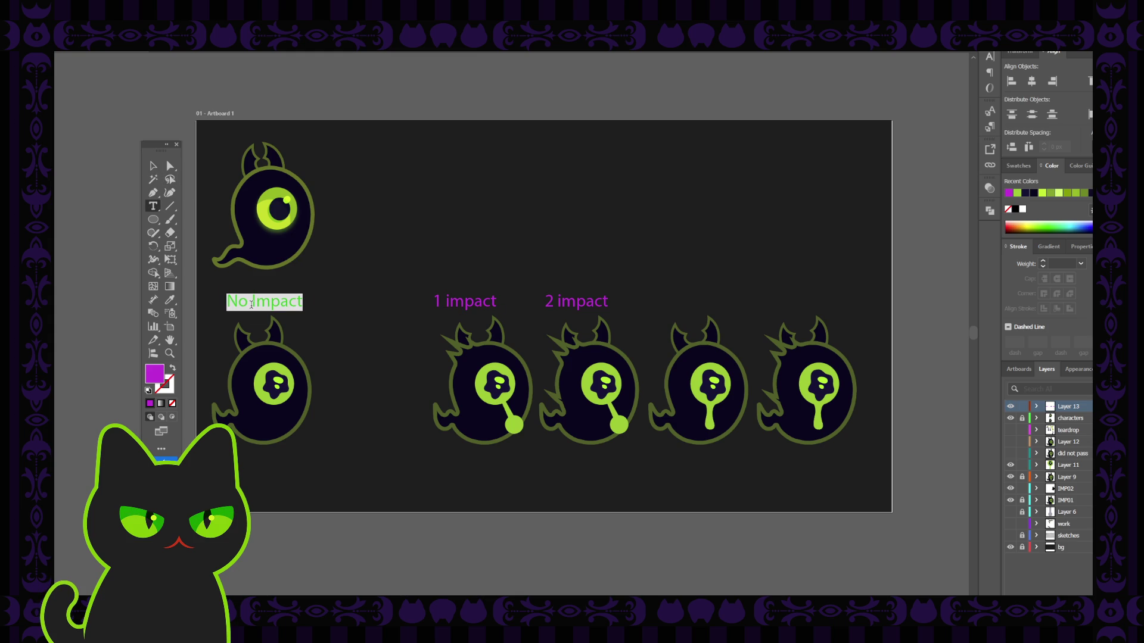
text(no im)
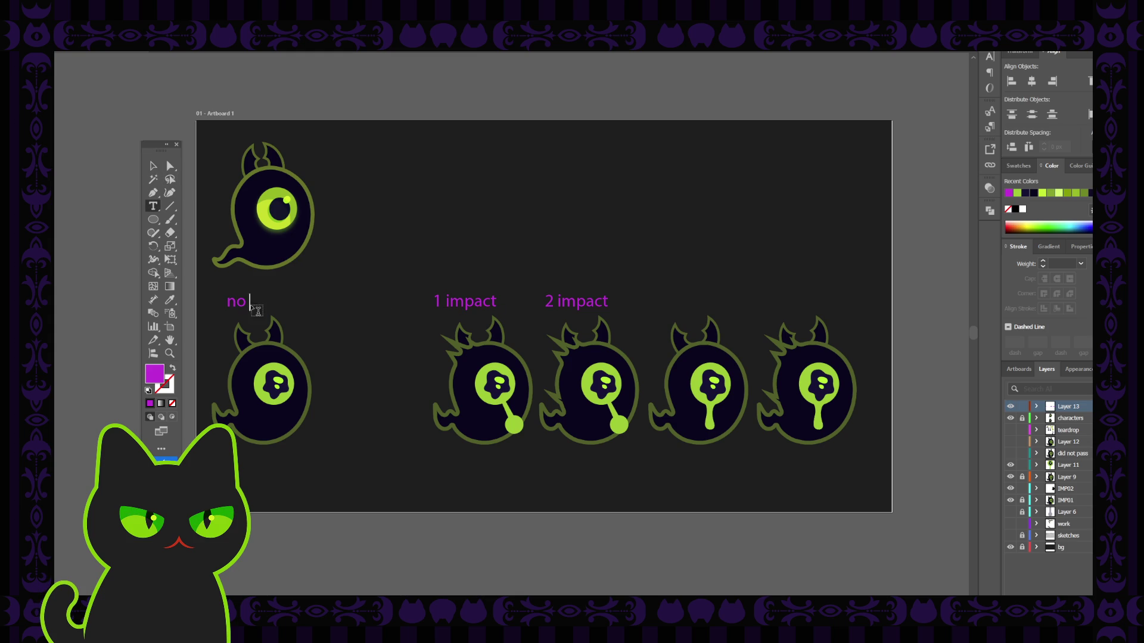
text(pact)
click(153, 165)
Nudge the '1 impact' and '2 impact' labels right and copy 'no impact' toward the right ghosts.
click(383, 316)
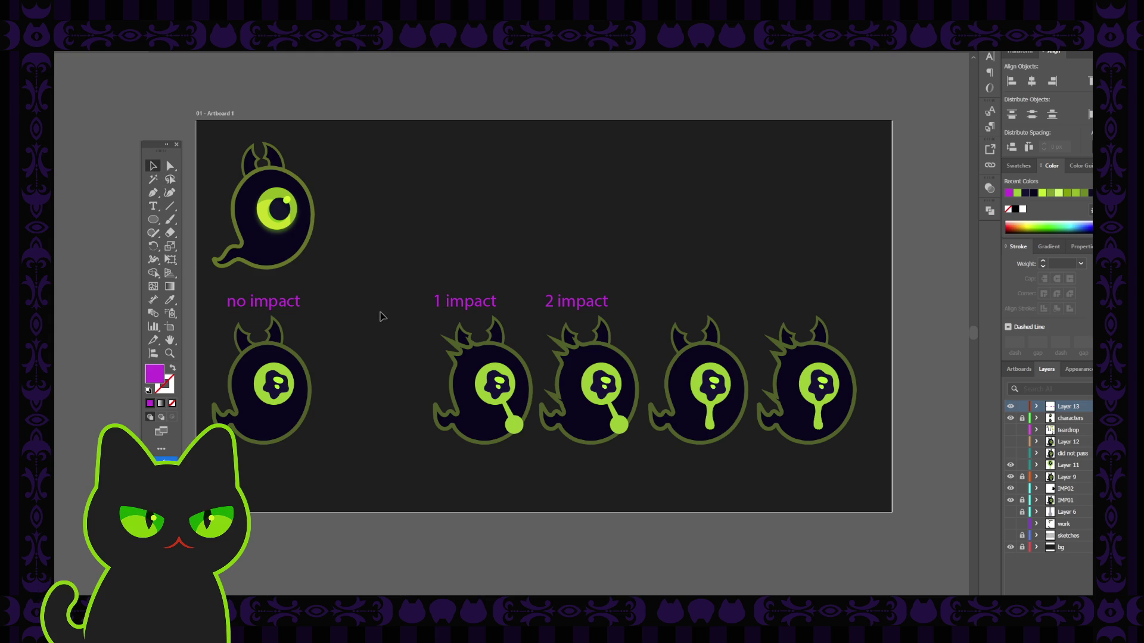
click(489, 307)
shift+click(569, 304)
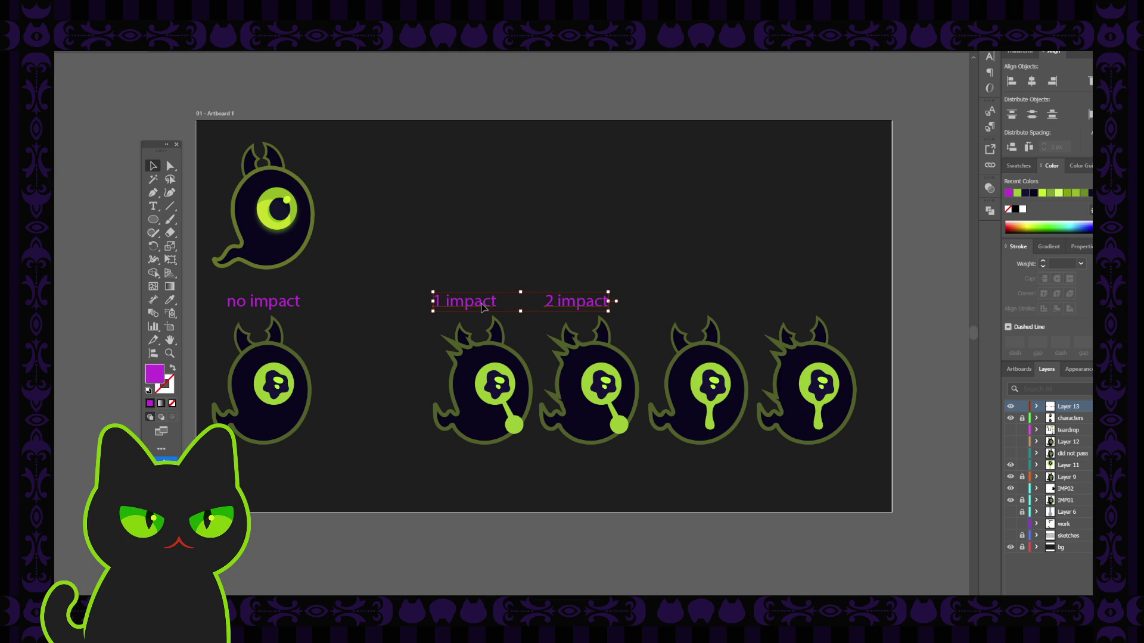
drag(484, 306, 493, 305)
click(568, 255)
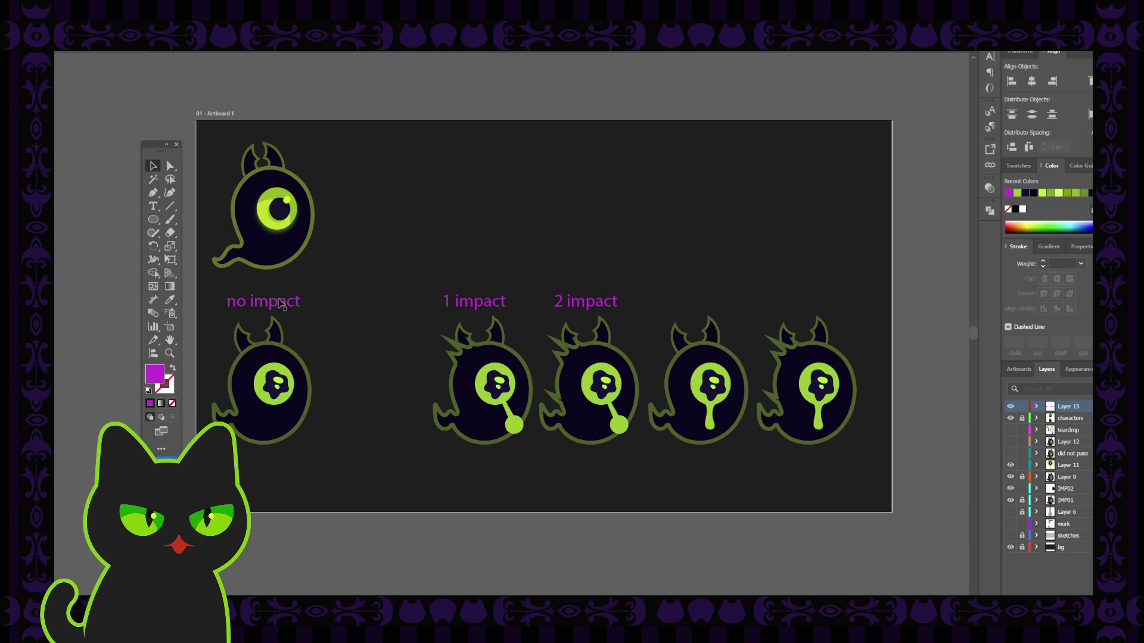
click(375, 277)
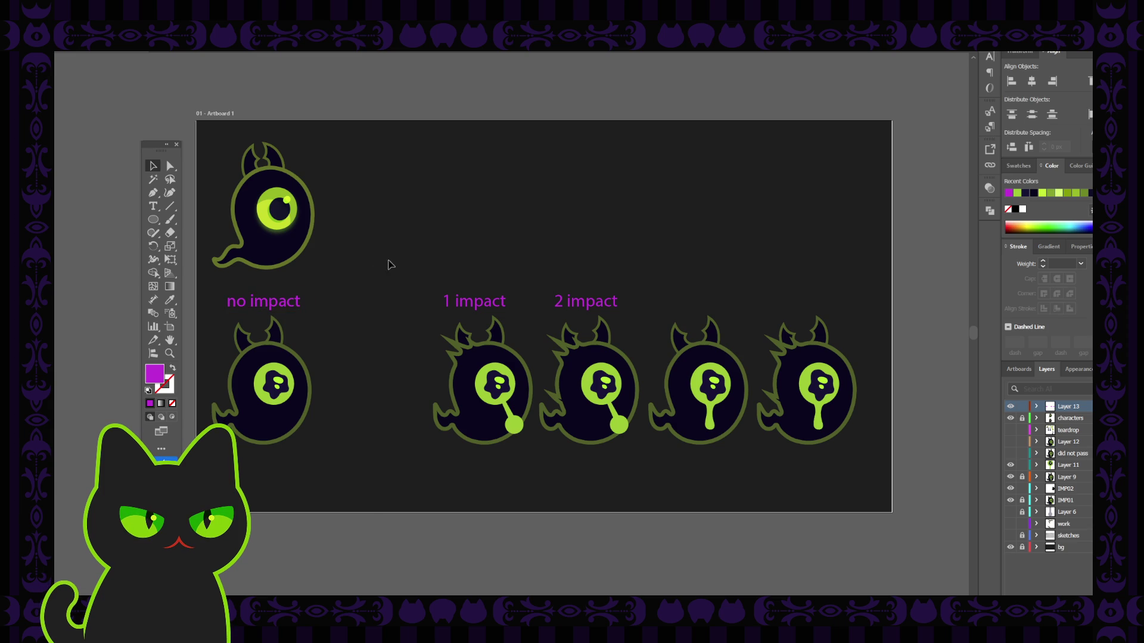
drag(281, 307, 719, 307)
Suffix the copied label as 'no impactB' and the first label as 'no impactA'.
key(t)
click(687, 301)
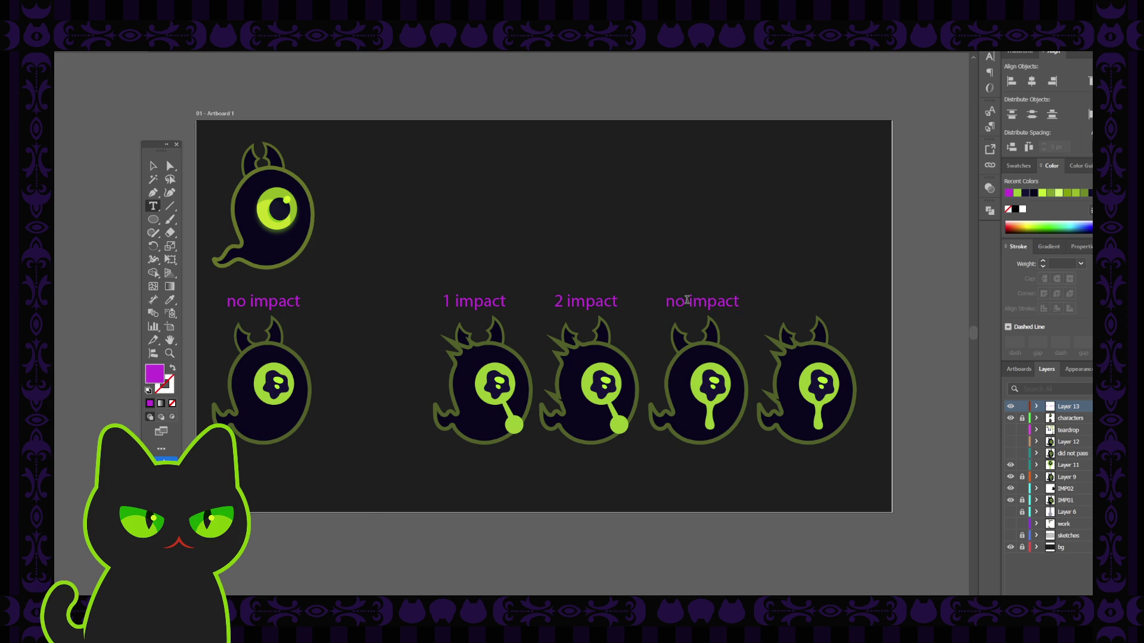
click(742, 302)
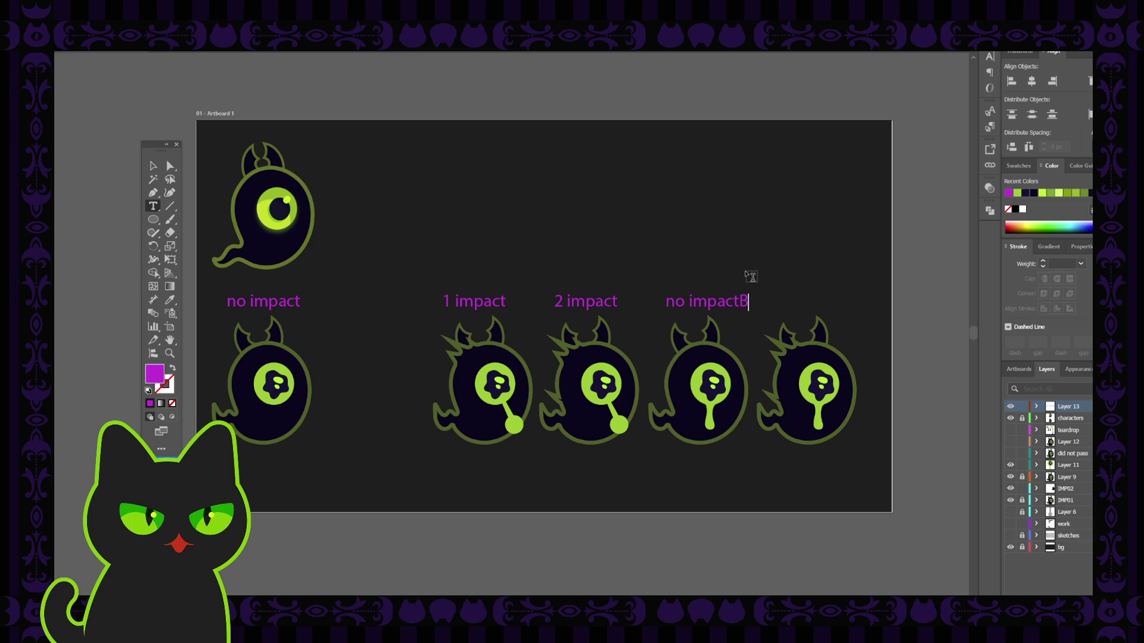
click(156, 168)
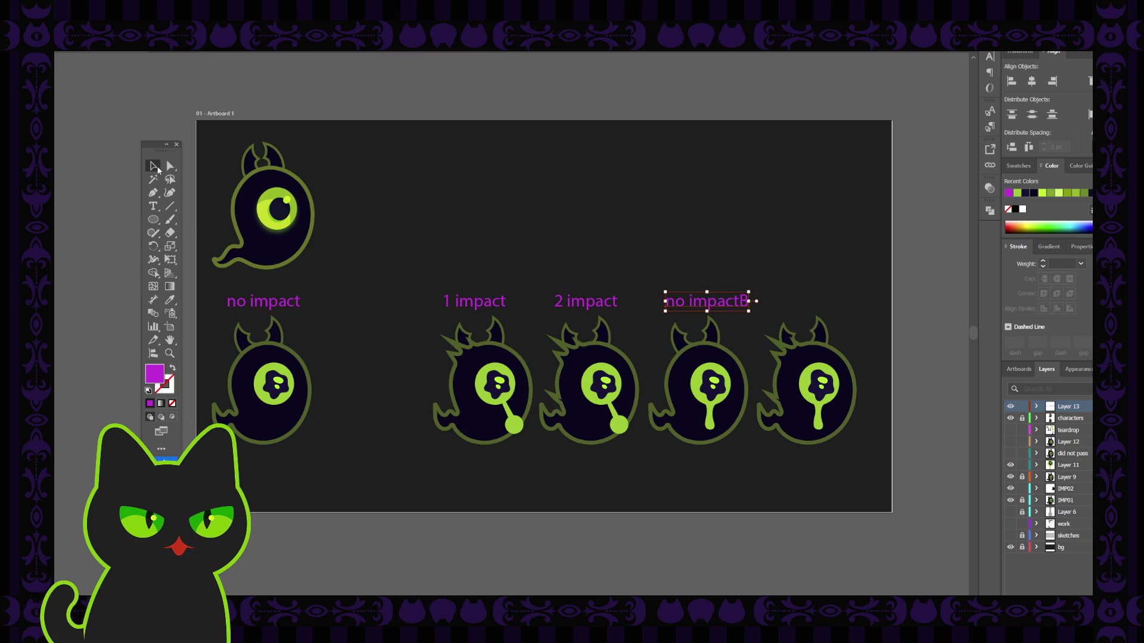
key(t)
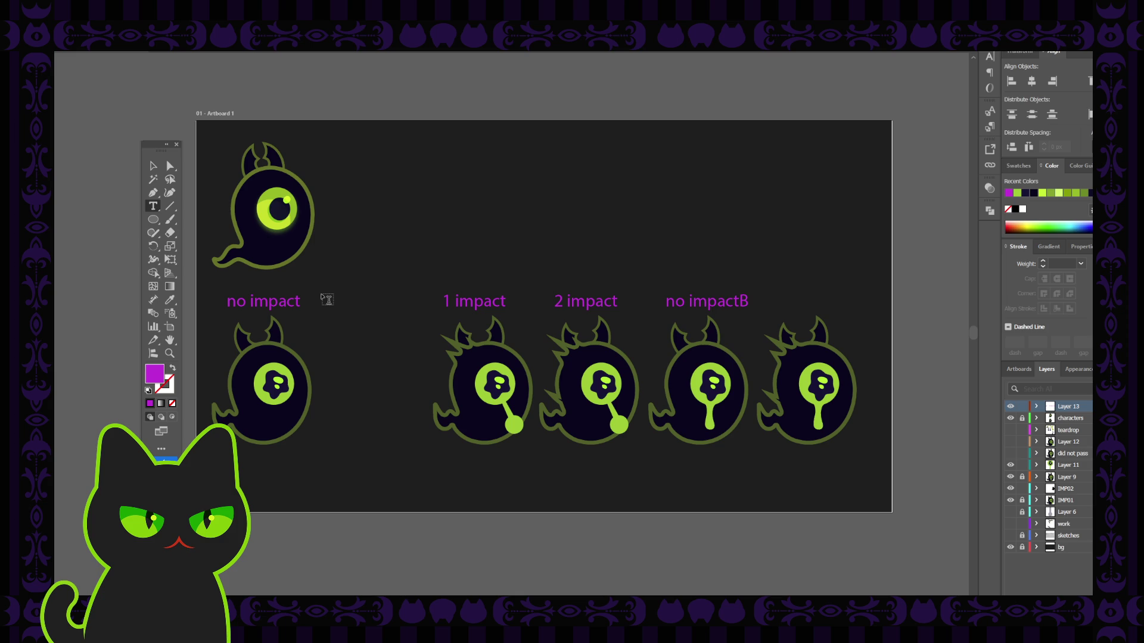
text(A)
key(Escape)
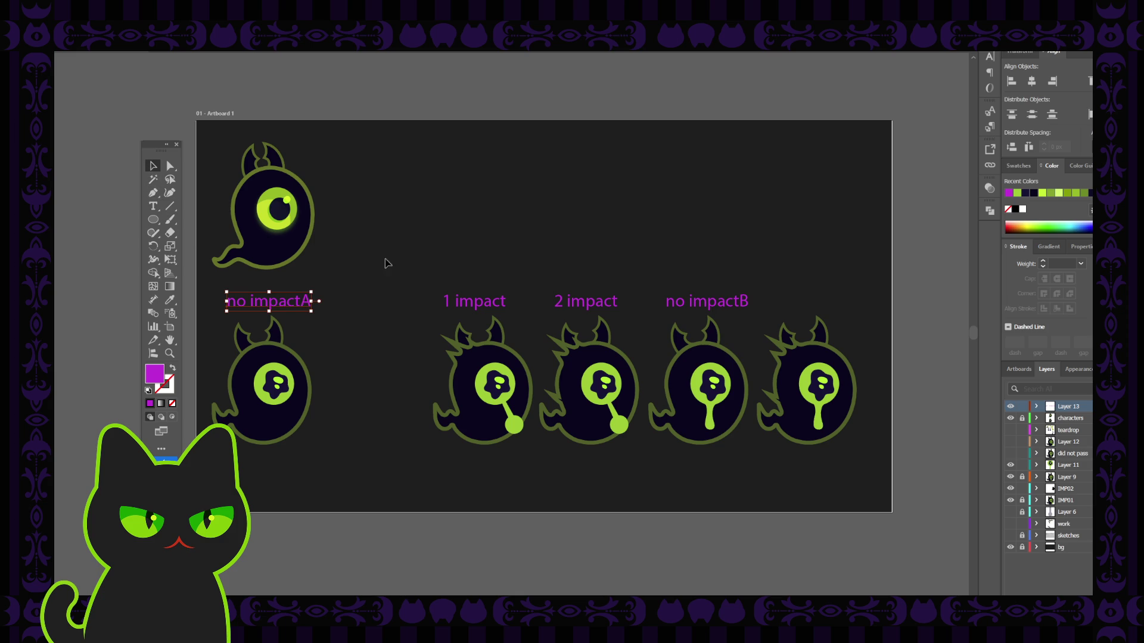
Change the copied label's suffix from B to C, making it 'no impactC'.
key(t)
drag(749, 301, 740, 301)
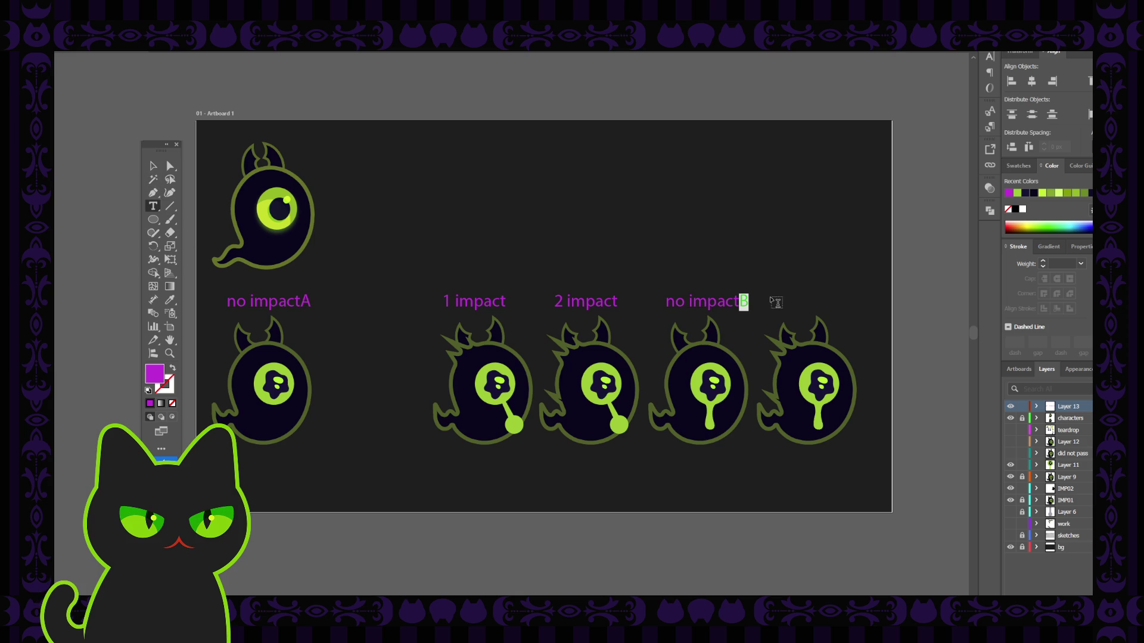
text(C)
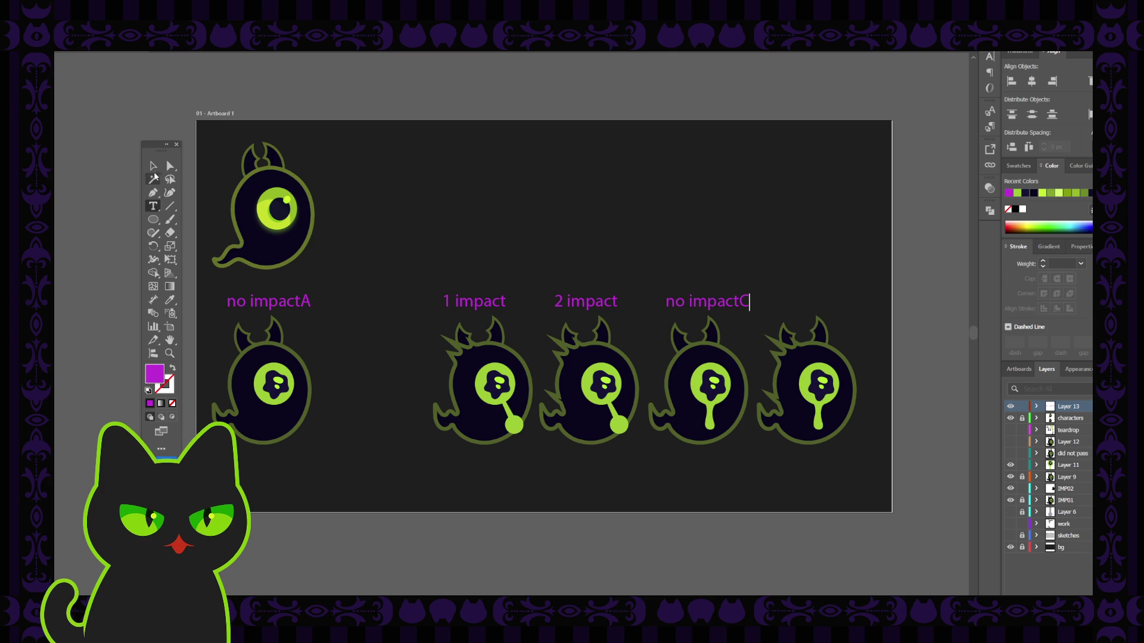
click(153, 166)
click(625, 243)
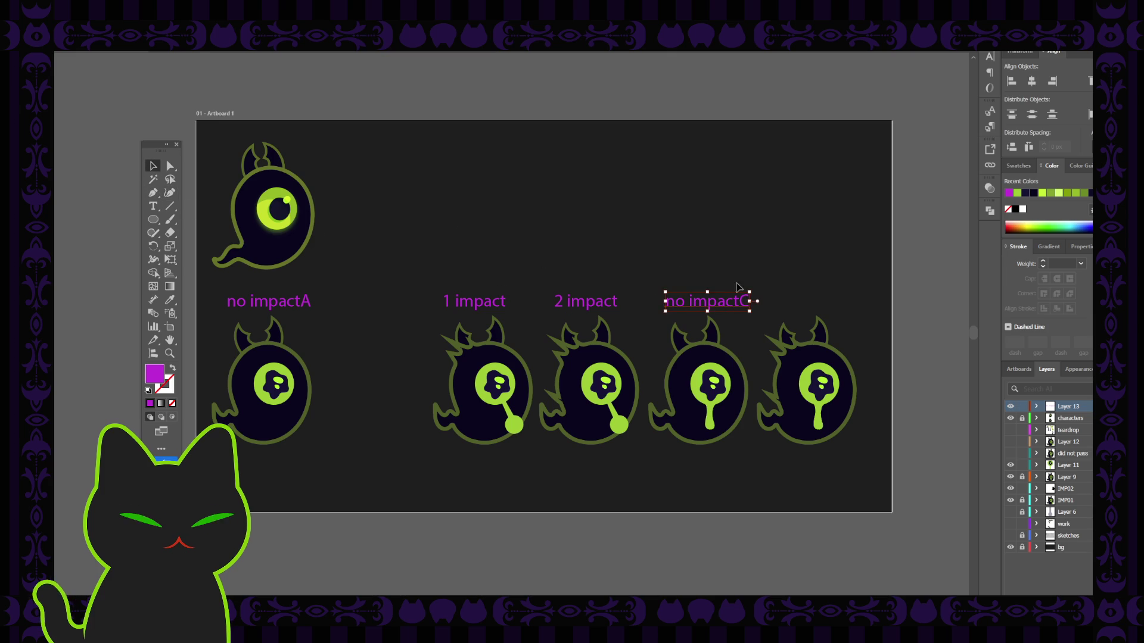
Duplicate 'no impactC' above the fifth ghost and change it to '2 impactC'.
click(710, 303)
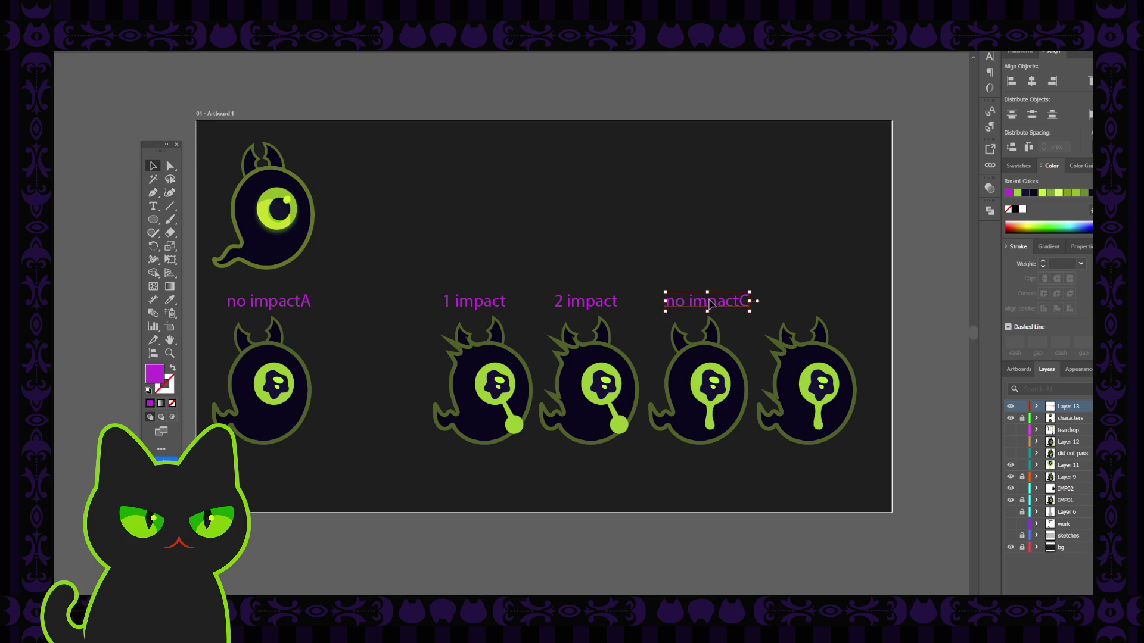
drag(710, 303, 817, 303)
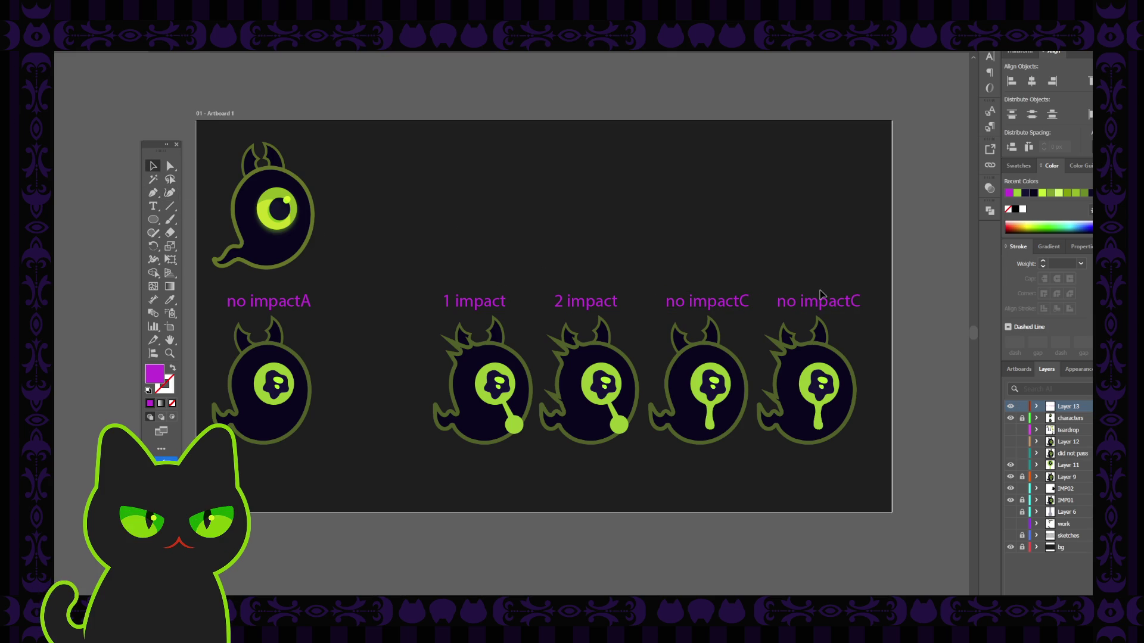
double_click(793, 302)
drag(792, 302, 774, 302)
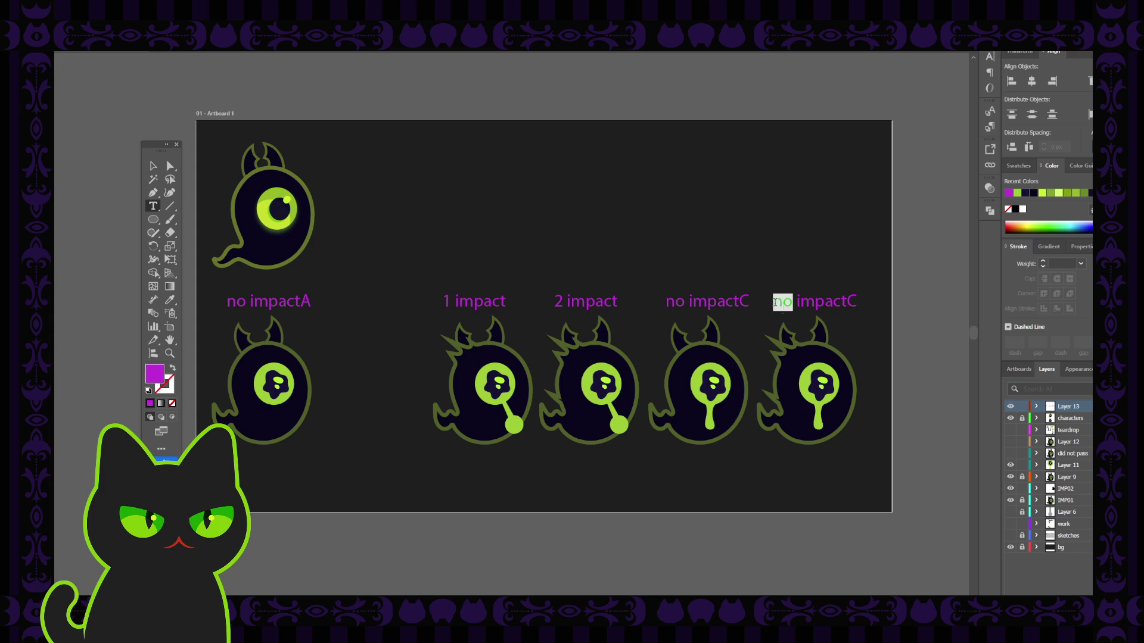
text(2)
key(Escape)
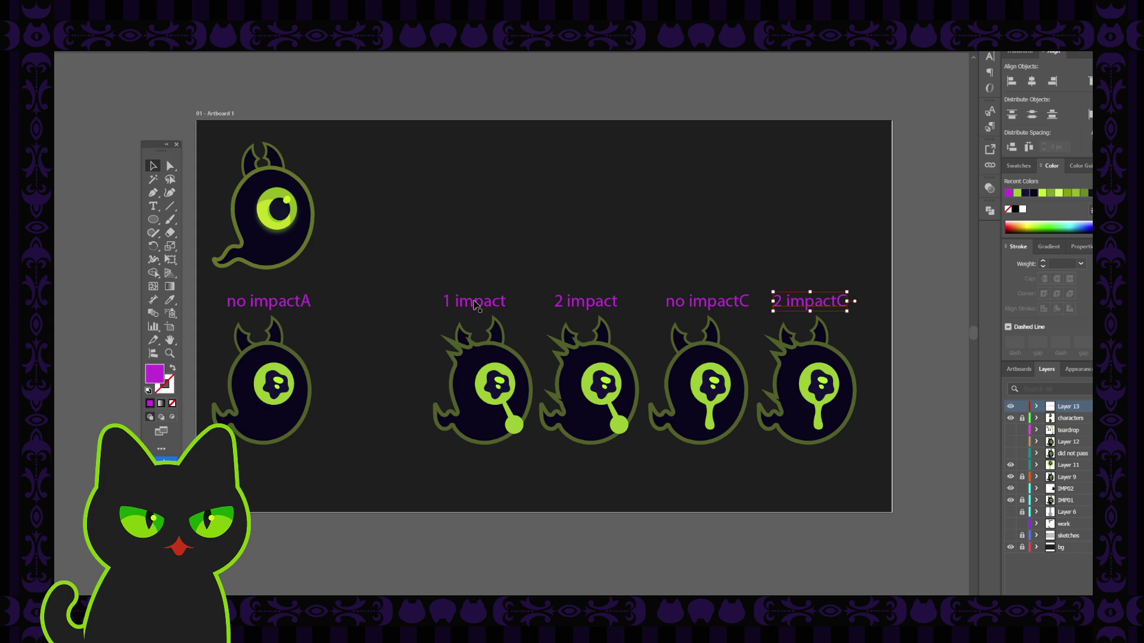
Append B to the middle labels, making them '1 impactB' and '2 impactB'.
double_click(483, 302)
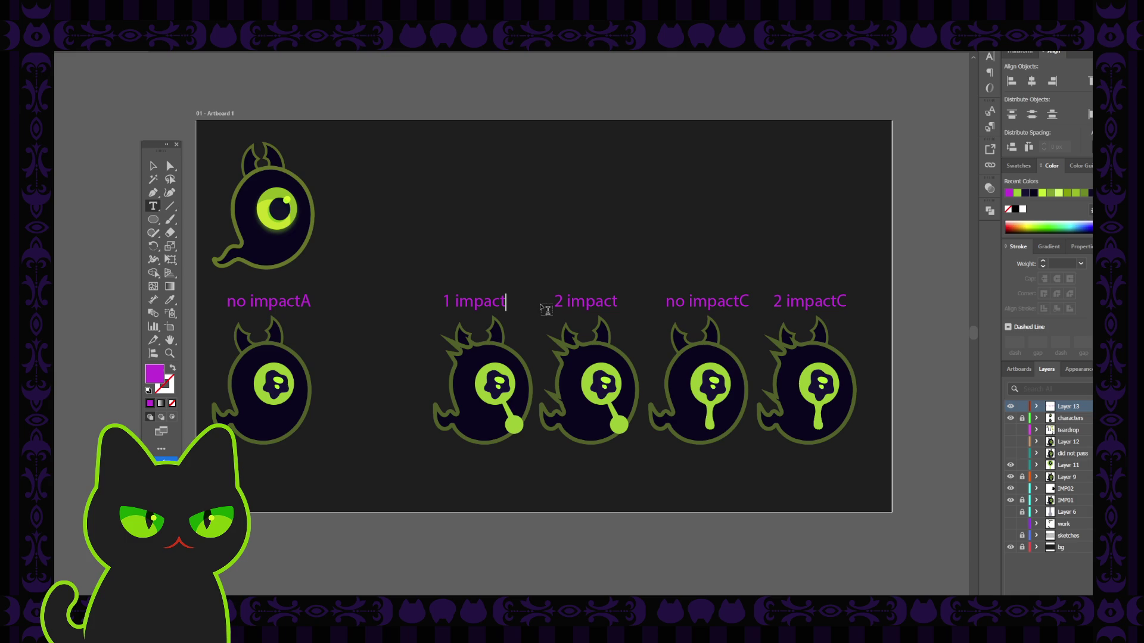
text(B)
click(617, 301)
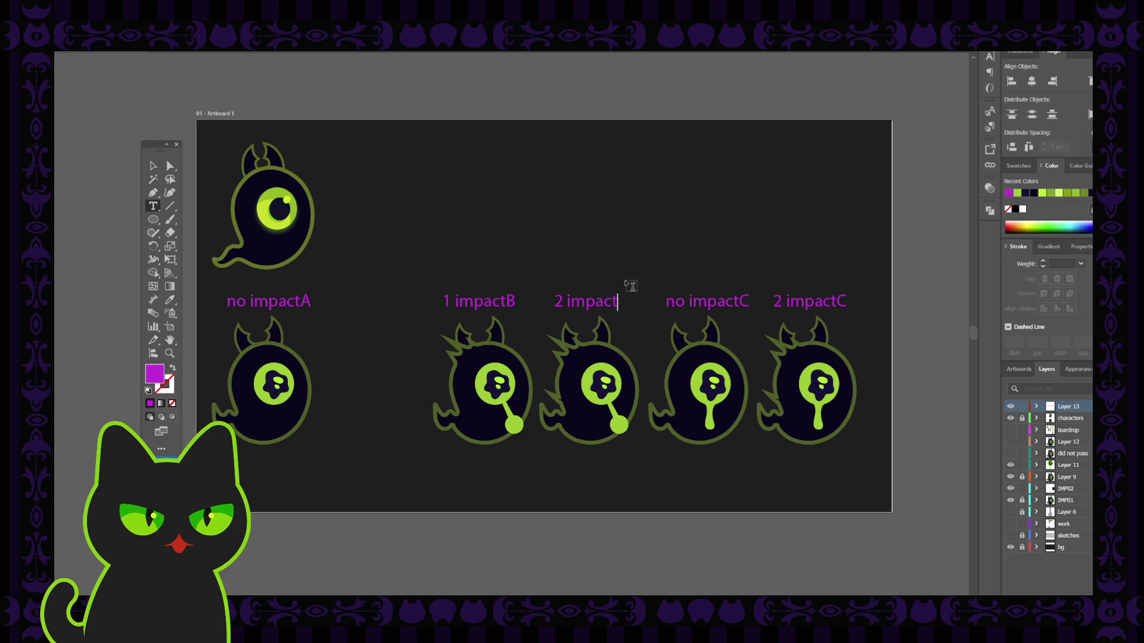
text(B)
key(Escape)
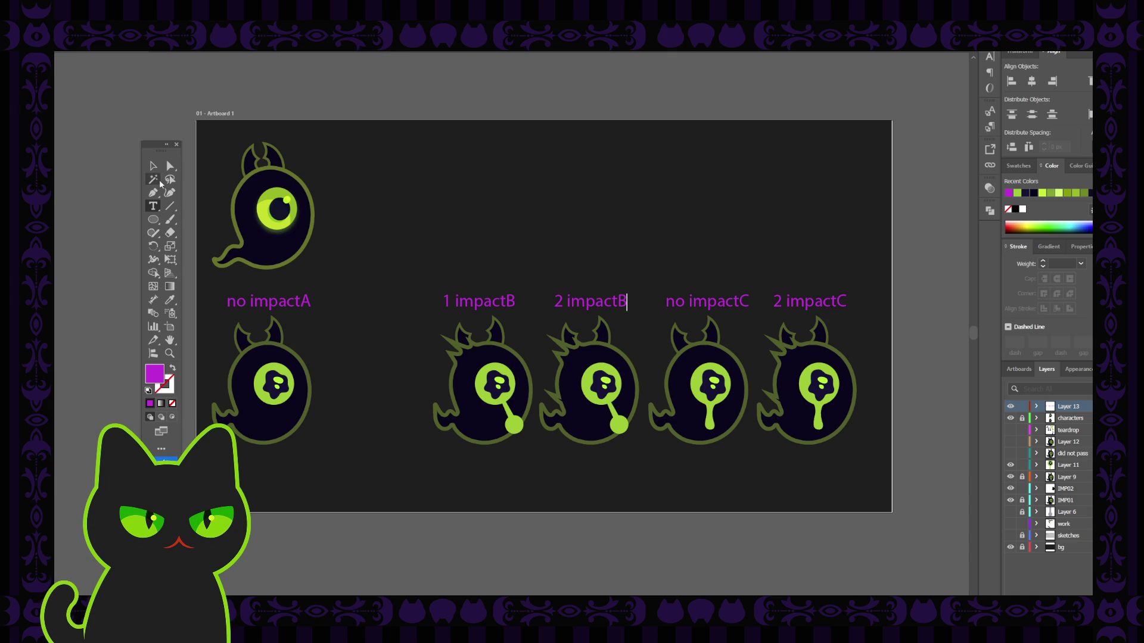
click(392, 232)
Select the no impactA, 1 impactB, 2 impactB and no impactC labels together, then deselect them.
click(290, 303)
shift+click(472, 301)
shift+click(596, 301)
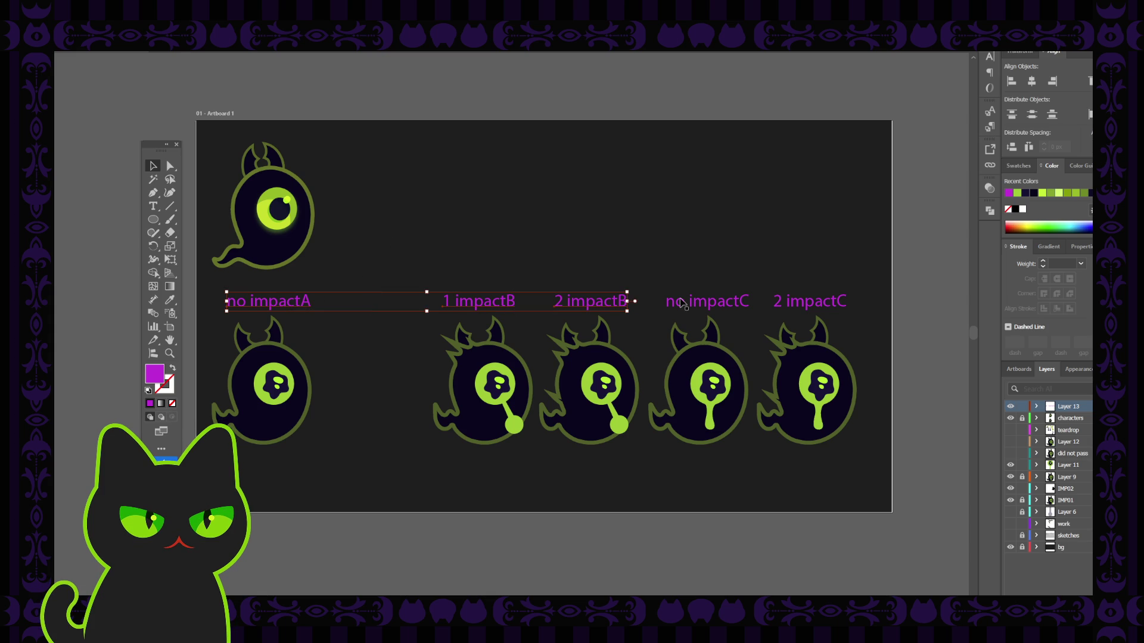
shift+click(730, 302)
click(747, 248)
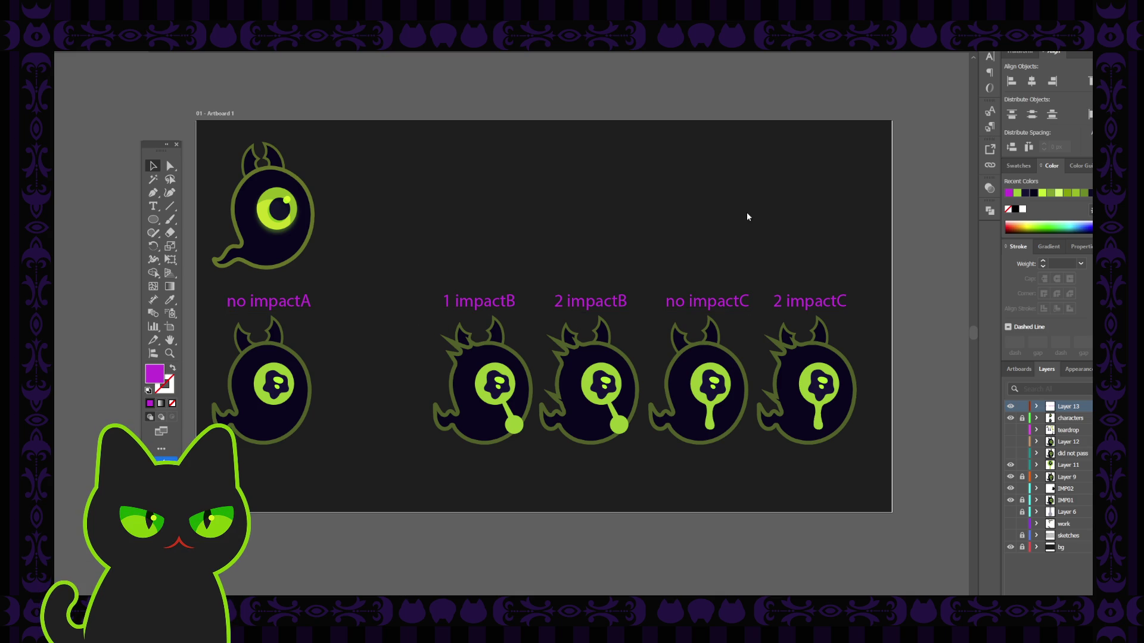
Switch to the Paintbrush with a light blue 1 pt stroke and no fill.
key(ctrl+z)
key(b)
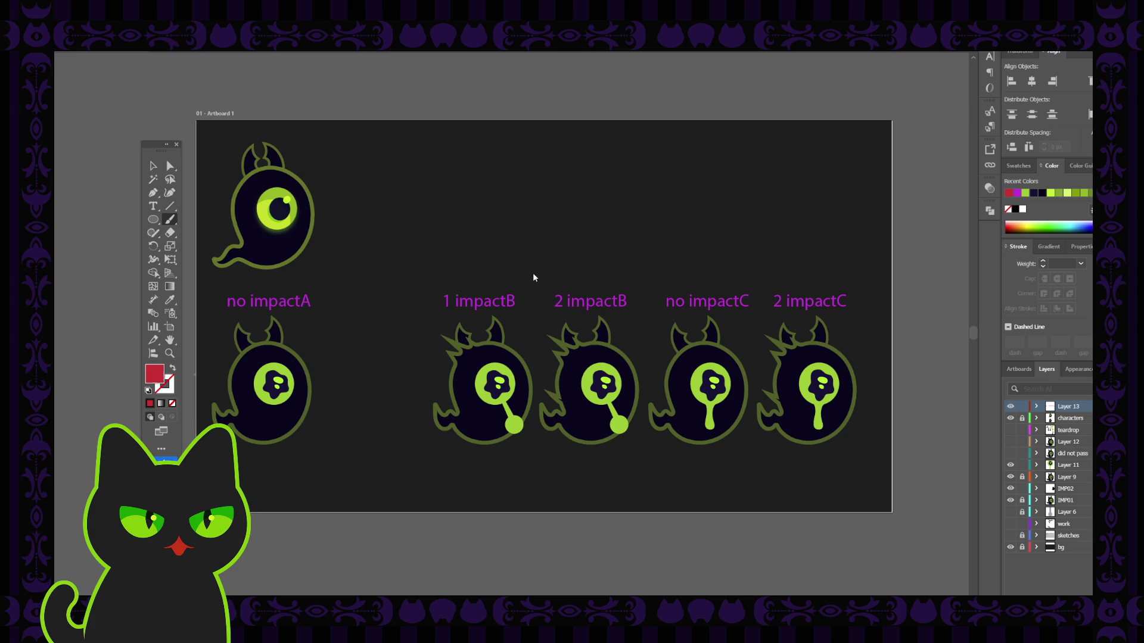
key(ctrl+z)
key(ctrl+z)
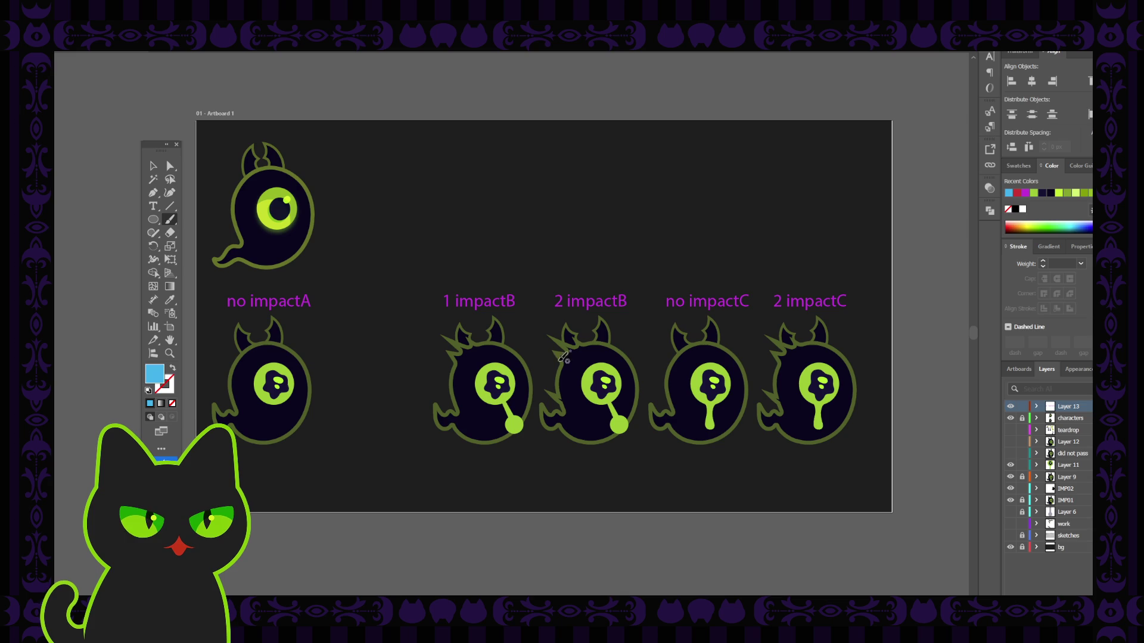
key(shift+x)
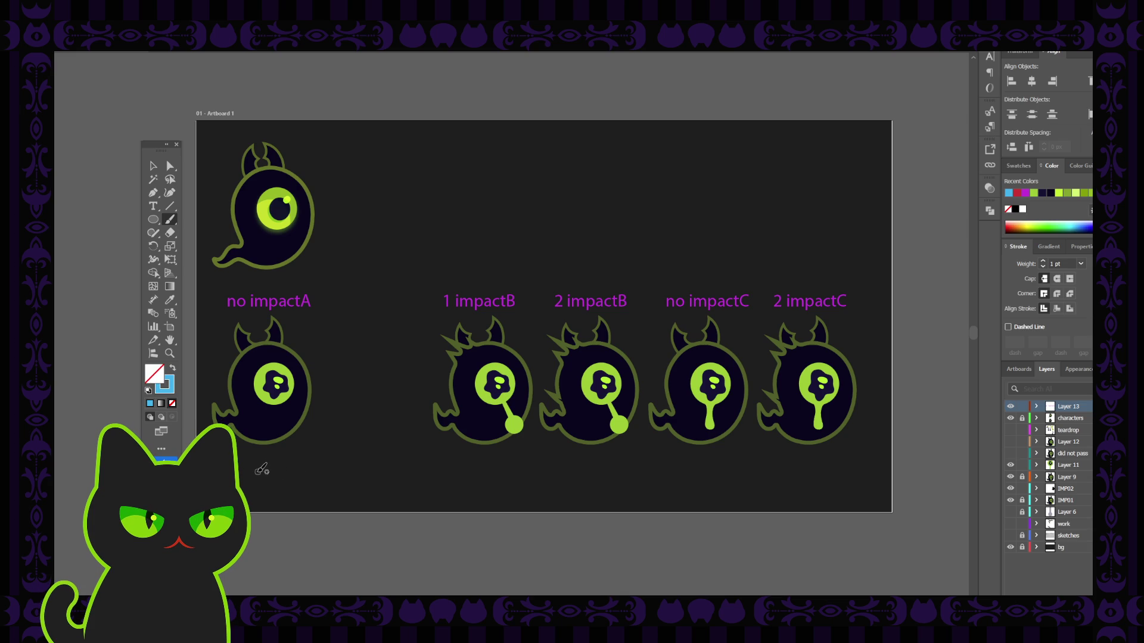
Paint blue checks under no impactA, 2 impactB, no impactC and 2 impactC, and an X under 1 impactB.
drag(255, 471, 276, 453)
mouse_move(497, 456)
mouse_down()
mouse_move(479, 486)
mouse_move(499, 486)
mouse_up()
drag(586, 462, 609, 451)
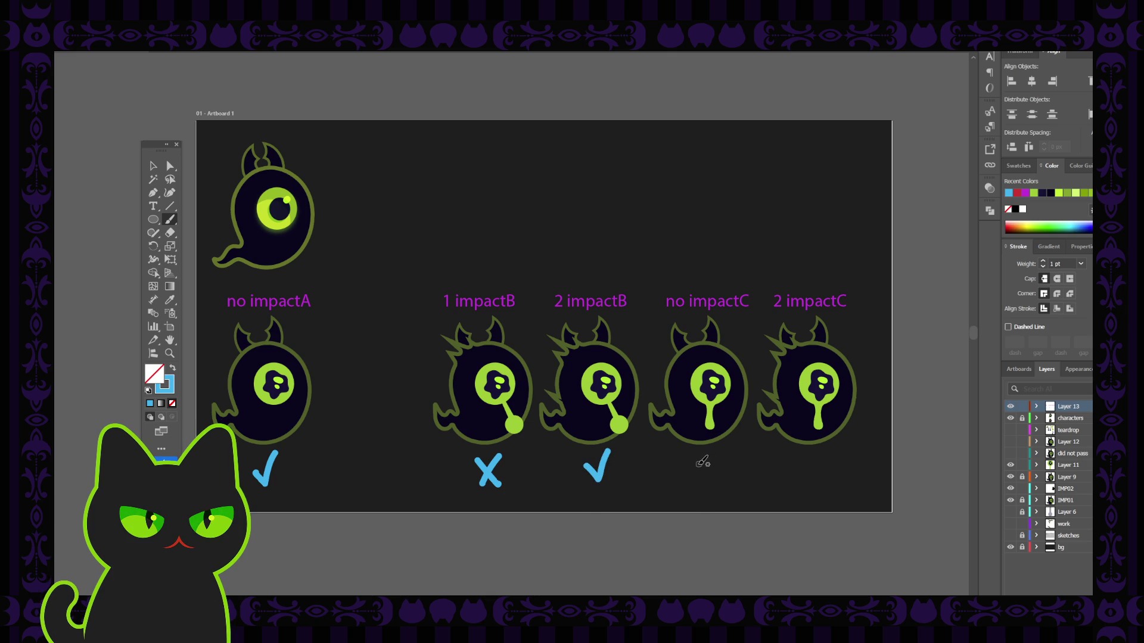
drag(697, 457, 719, 451)
drag(808, 460, 830, 444)
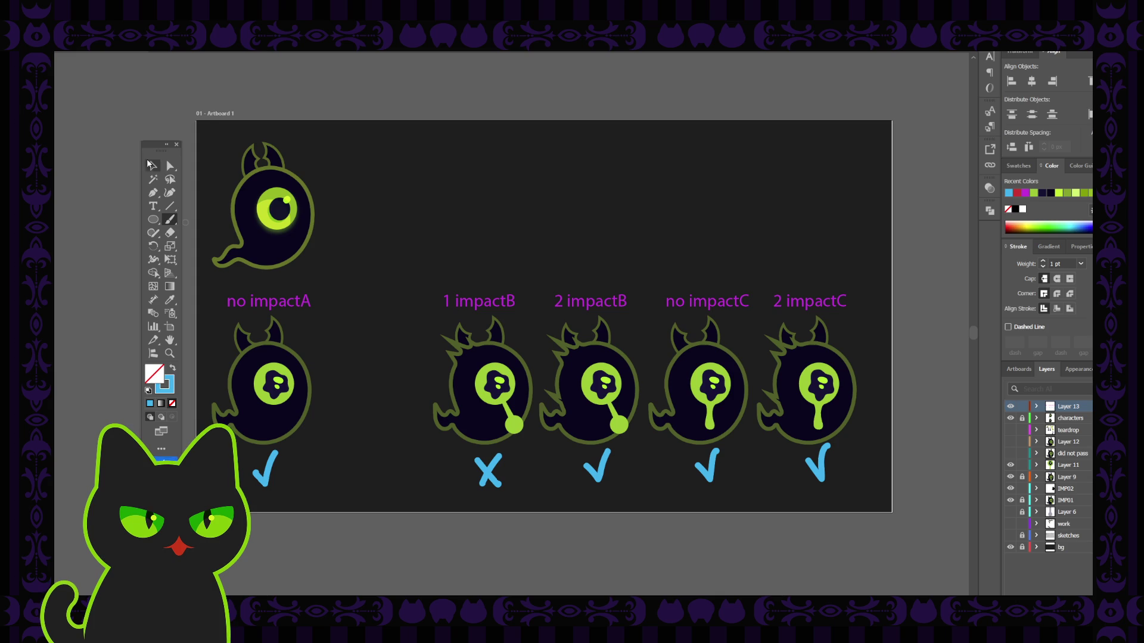
Delete the check mark under the no impactA ghost and paint a blue X in its place.
key(v)
click(267, 469)
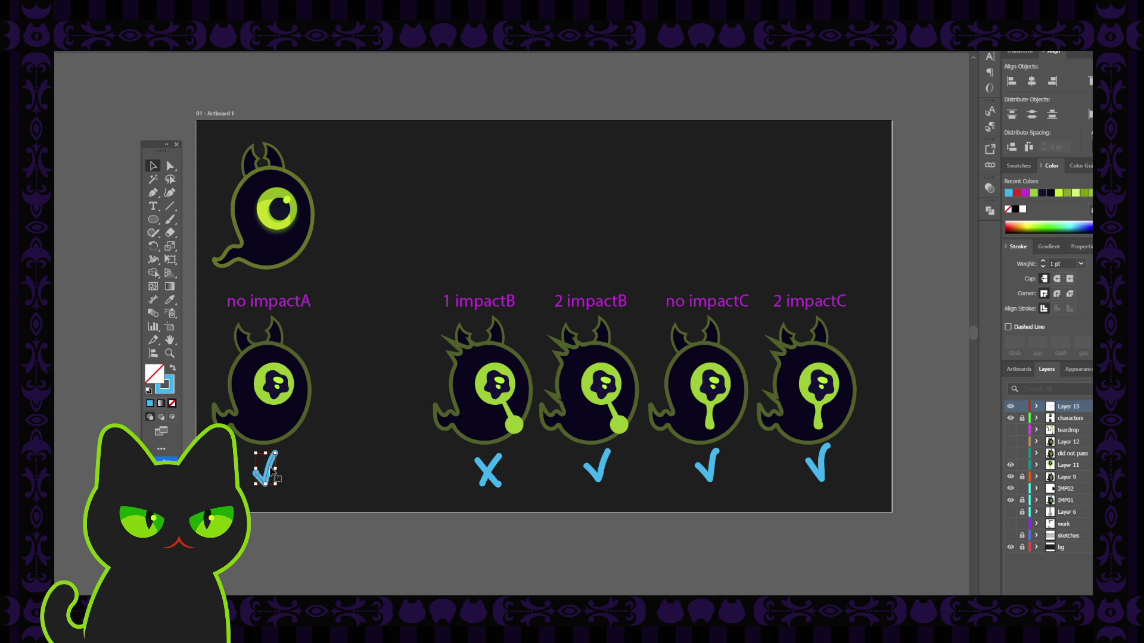
key(Delete)
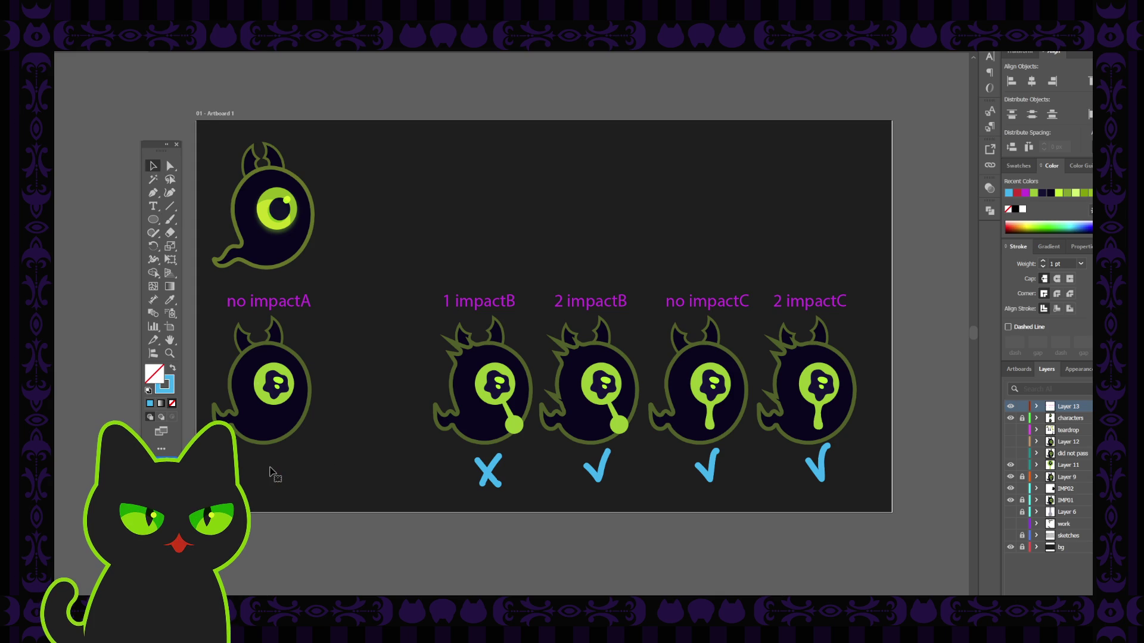
key(b)
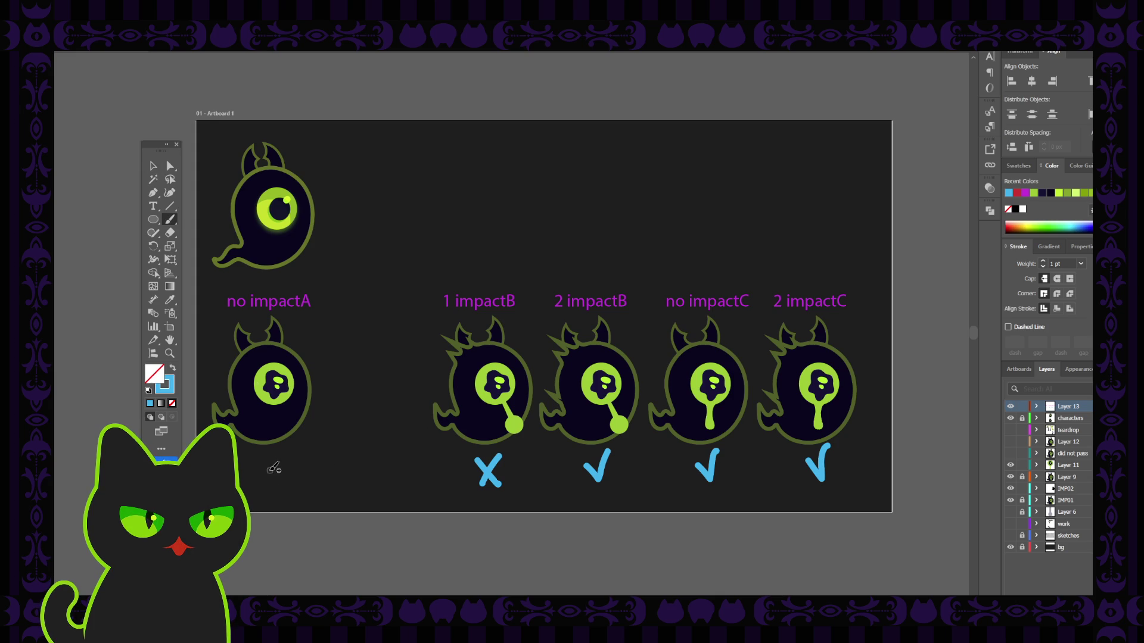
mouse_move(278, 458)
mouse_down()
mouse_move(255, 489)
mouse_move(275, 491)
mouse_up()
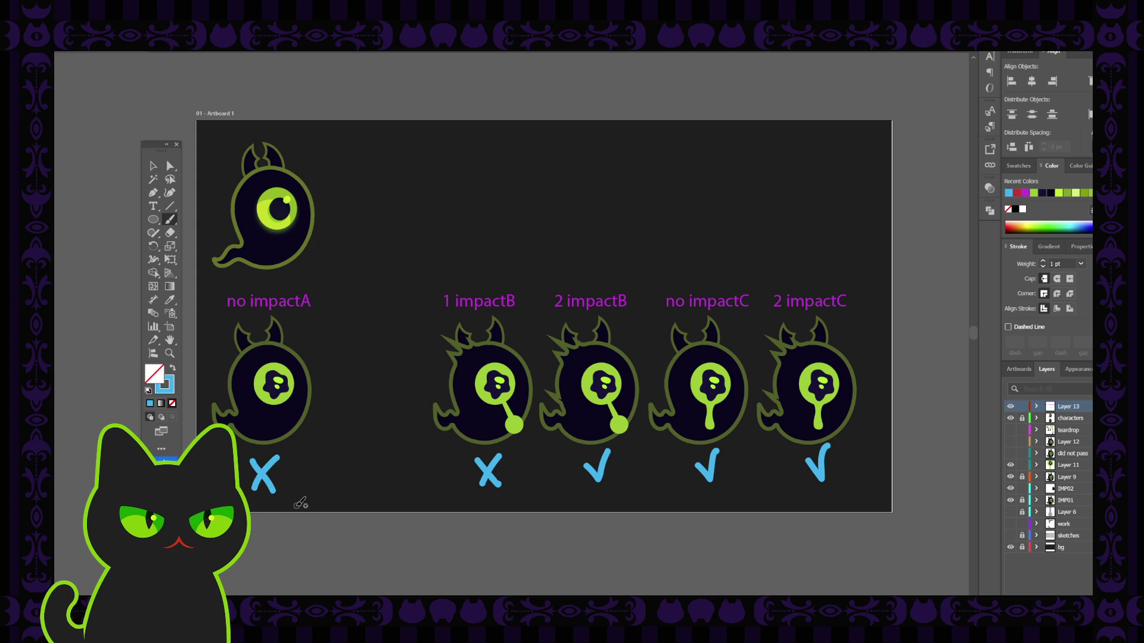